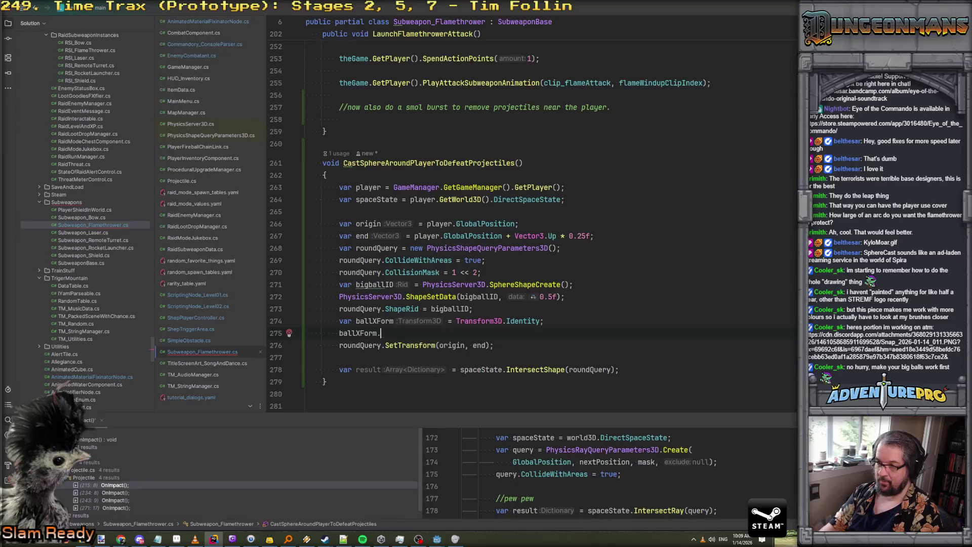
Assign the player origin to ballXForm.Origin
key("Return")
type("= ")
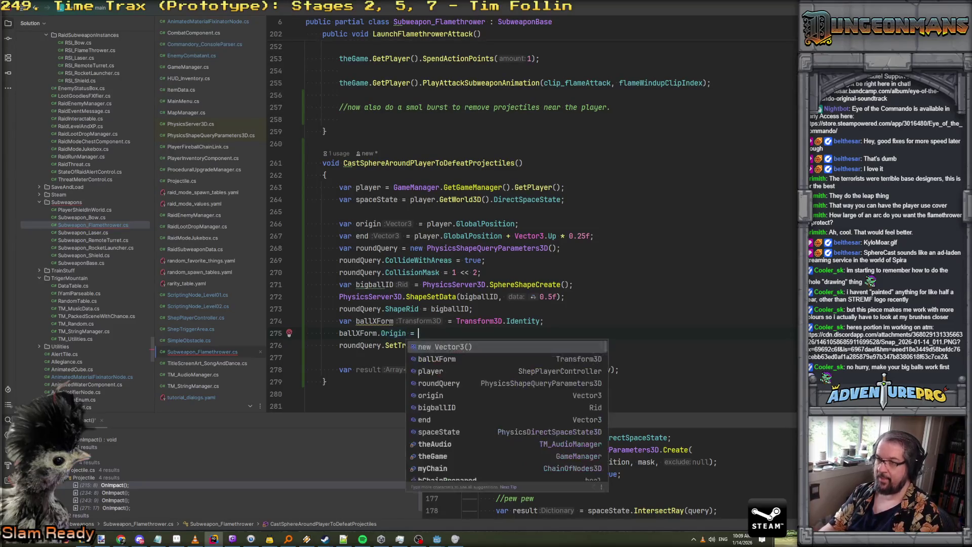
type("or")
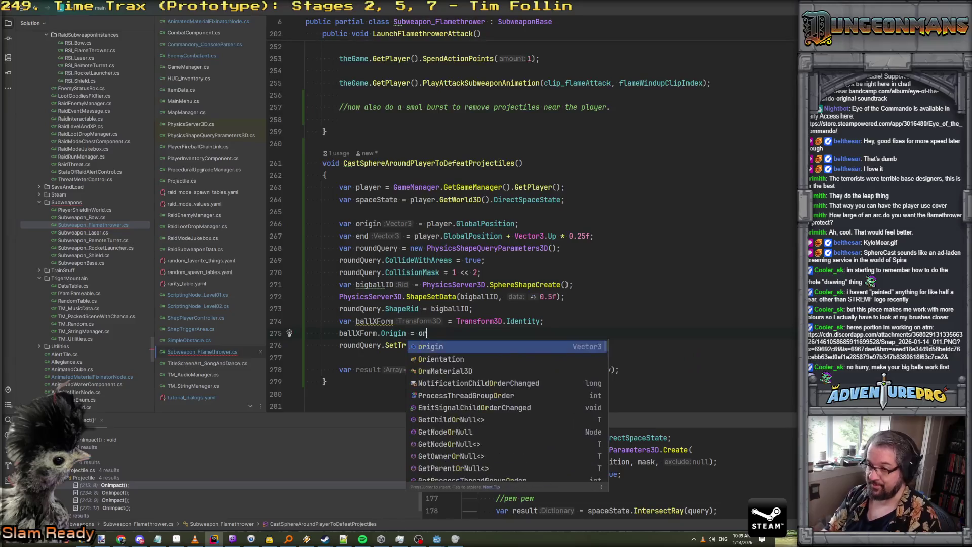
key("Return")
type(";")
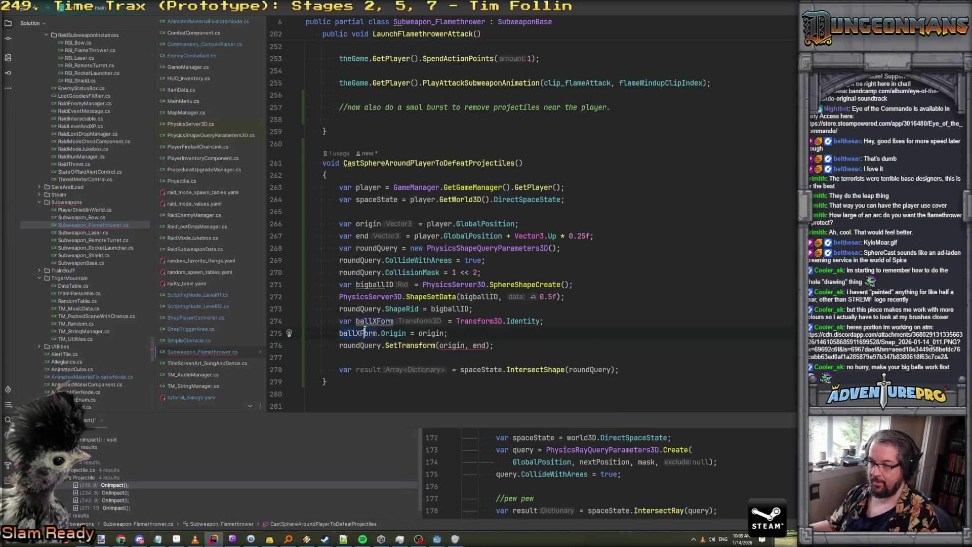
Pass ballXForm to SetTransform and delete the unused 'var end' vector line
left_click(439, 345)
key("ctrl+shift+Right")
key("ctrl+shift+Right")
key("ctrl+shift+Right")
type("ballXForm")
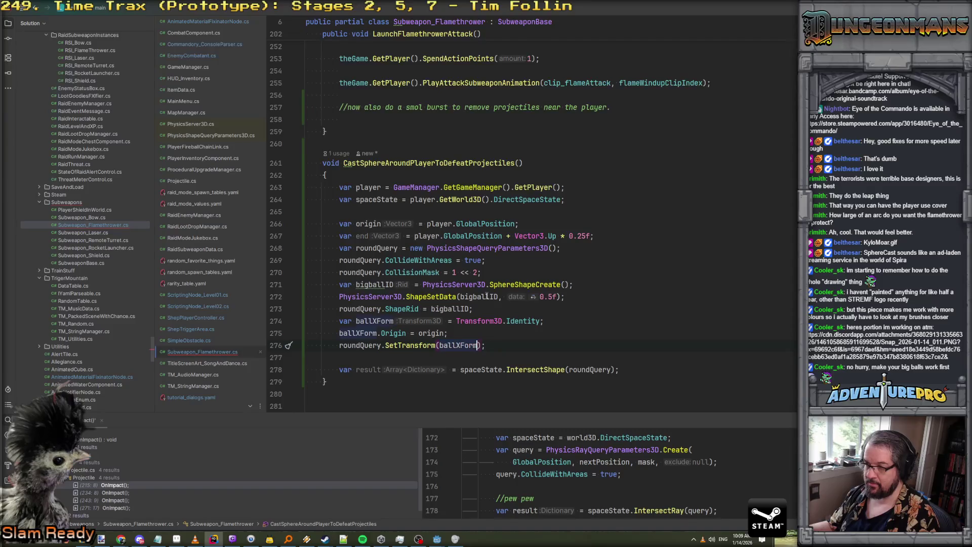
left_click_drag(340, 237, 656, 237)
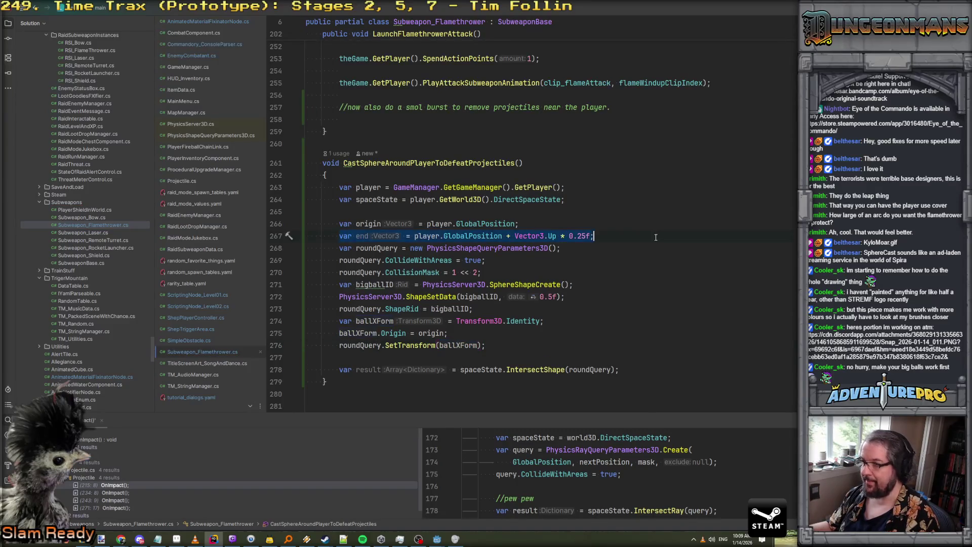
key("ctrl+y")
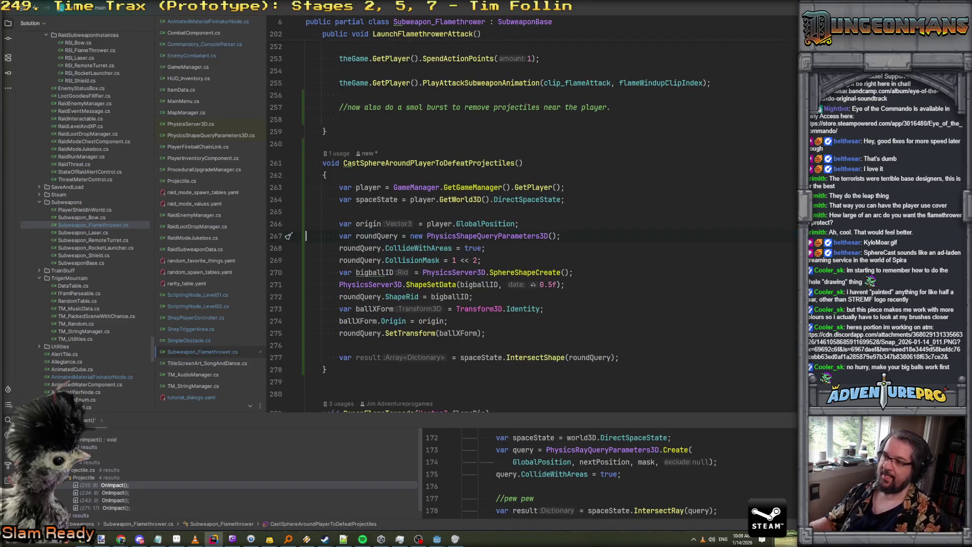
Change the ShapeSetData sphere radius from 0.5f to 1.0f
left_click(548, 284)
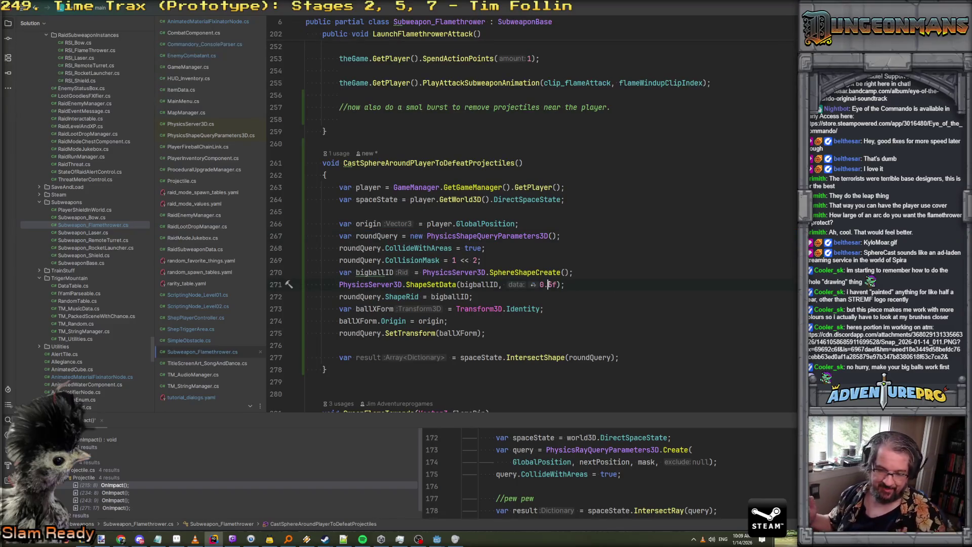
key("Left")
key("BackSpace")
type("1")
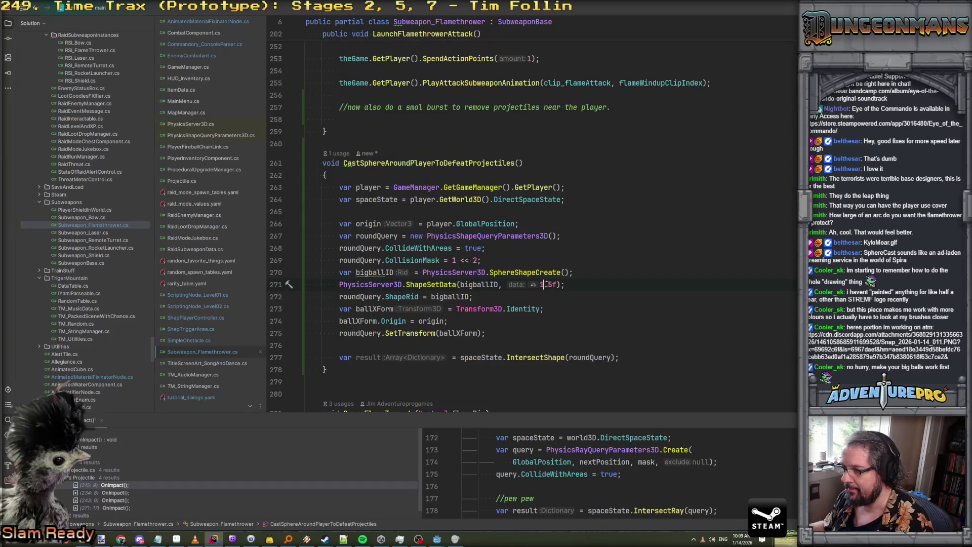
left_click(550, 284)
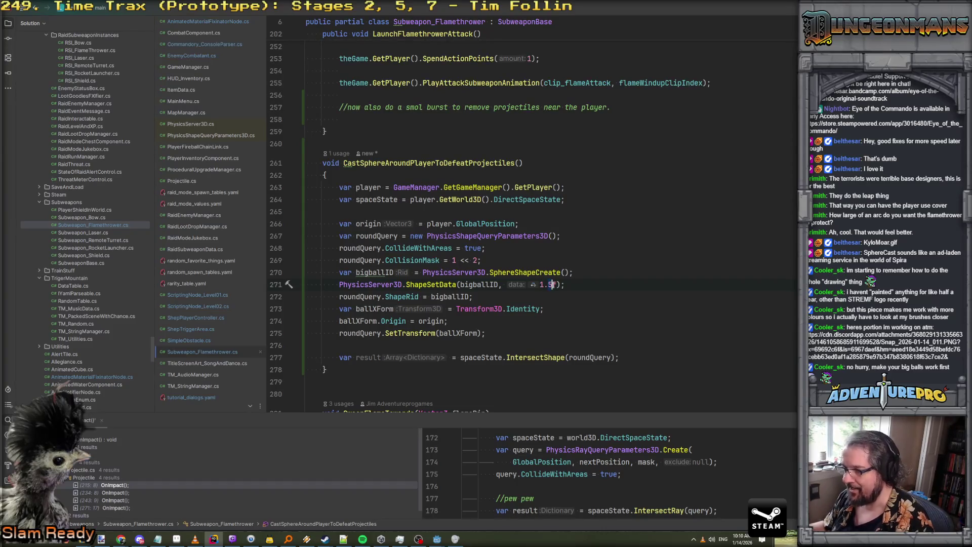
Add a blank line after the IntersectShape query
left_click(553, 337)
key("Down")
left_click(626, 357)
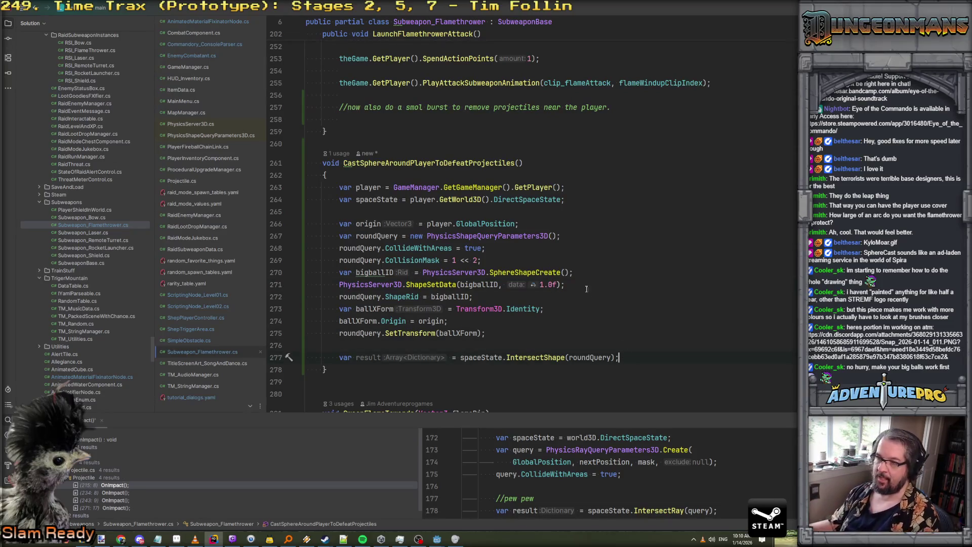
key("Up")
key("Up")
key("Up")
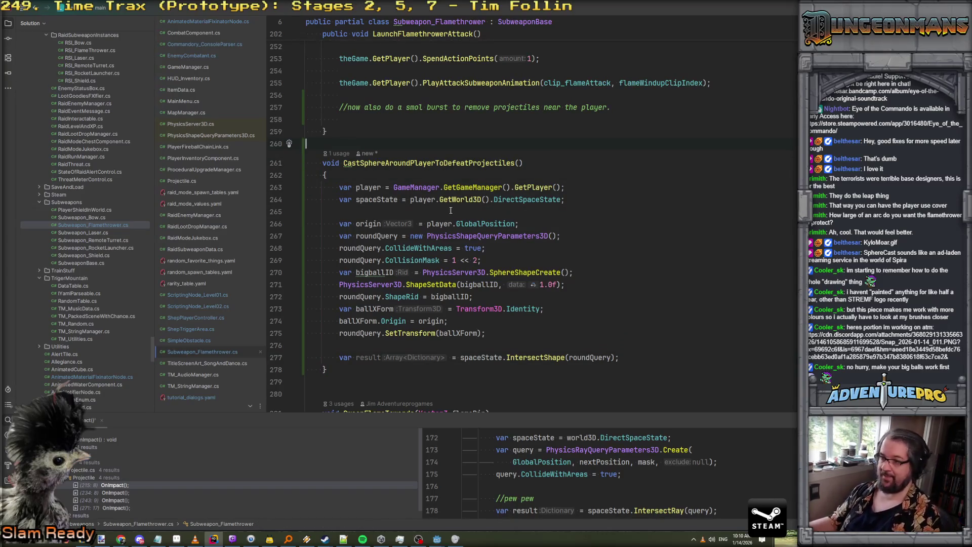
left_click(449, 213)
left_click(535, 259)
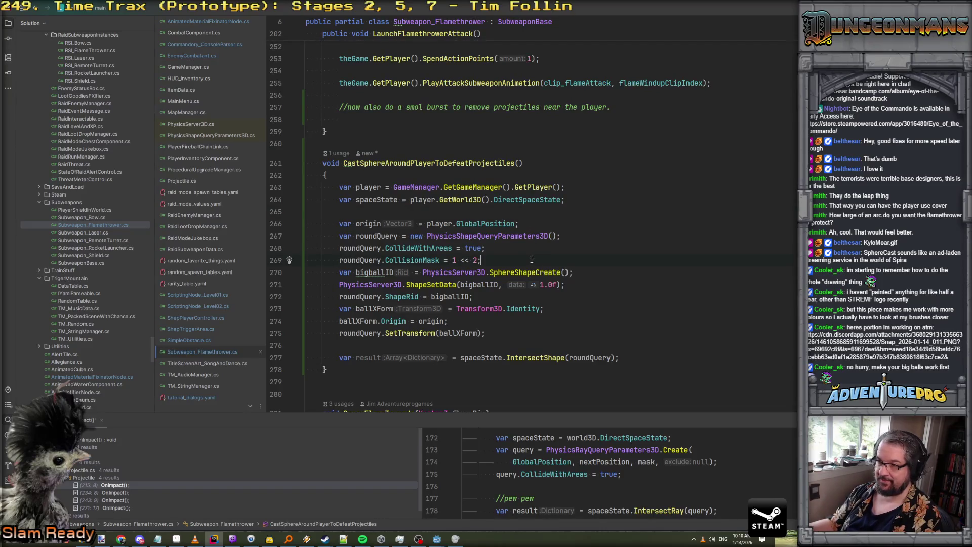
left_click(658, 361)
key("Return")
key("Return")
key("Return")
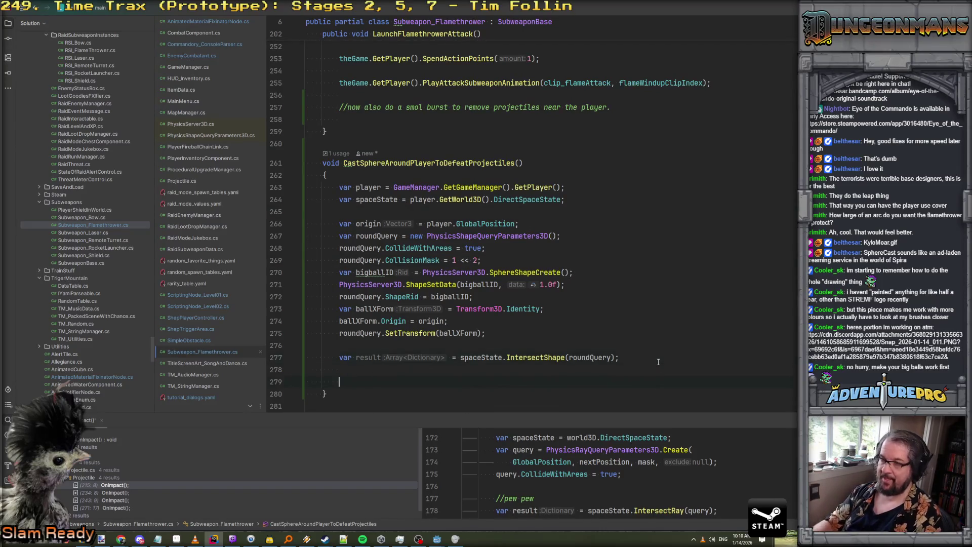
Release the sphere shape with PhysicsServer3D.FreeRid(bigballID);
type("Phy")
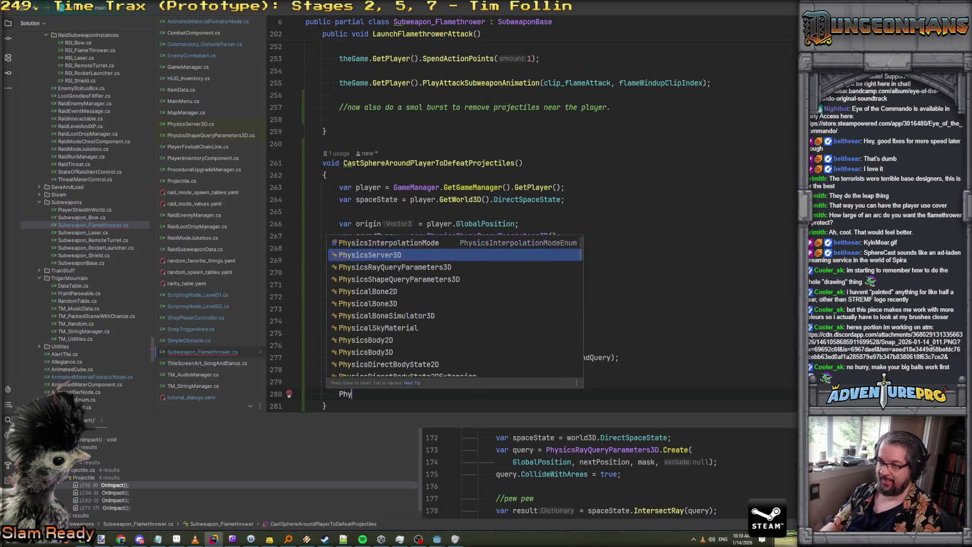
type("sicsServer3D.Free")
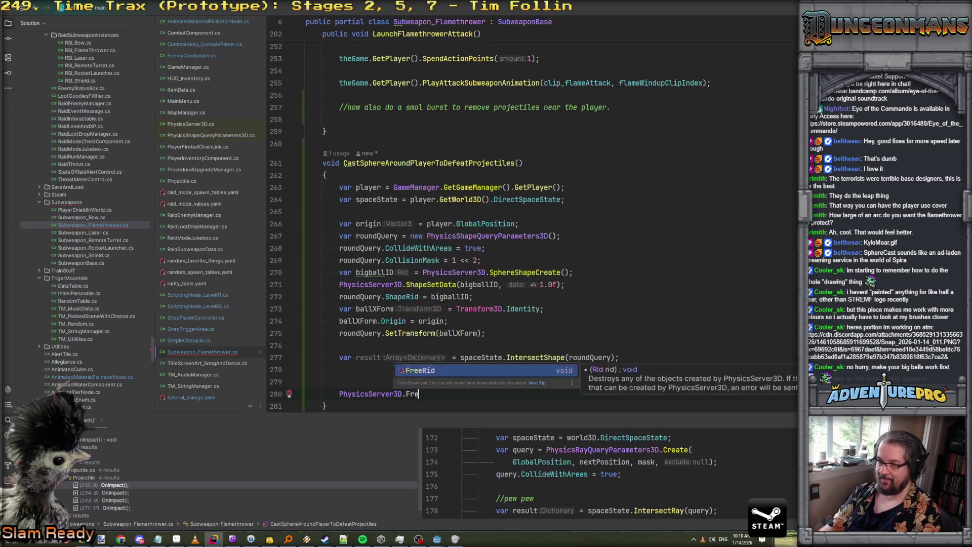
key("Return")
type("bigballID)")
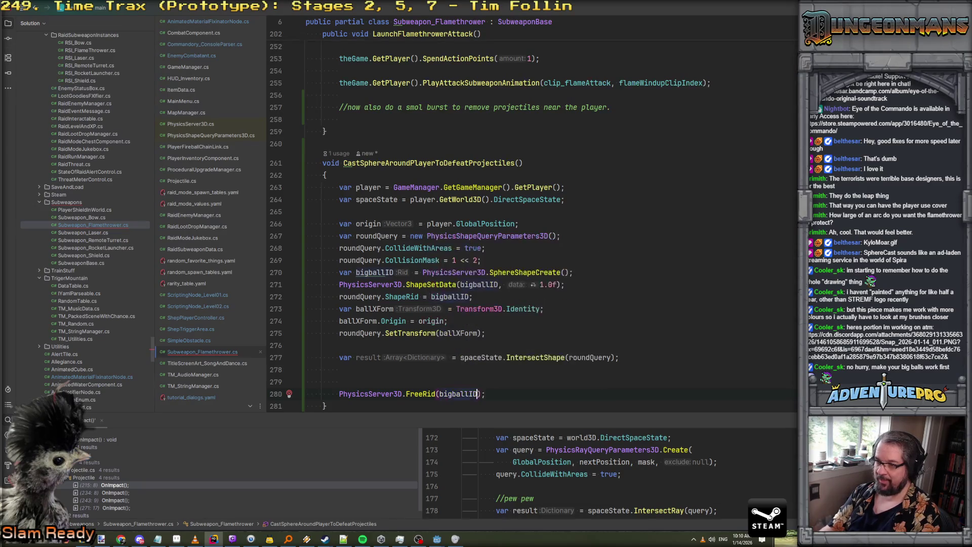
type(";")
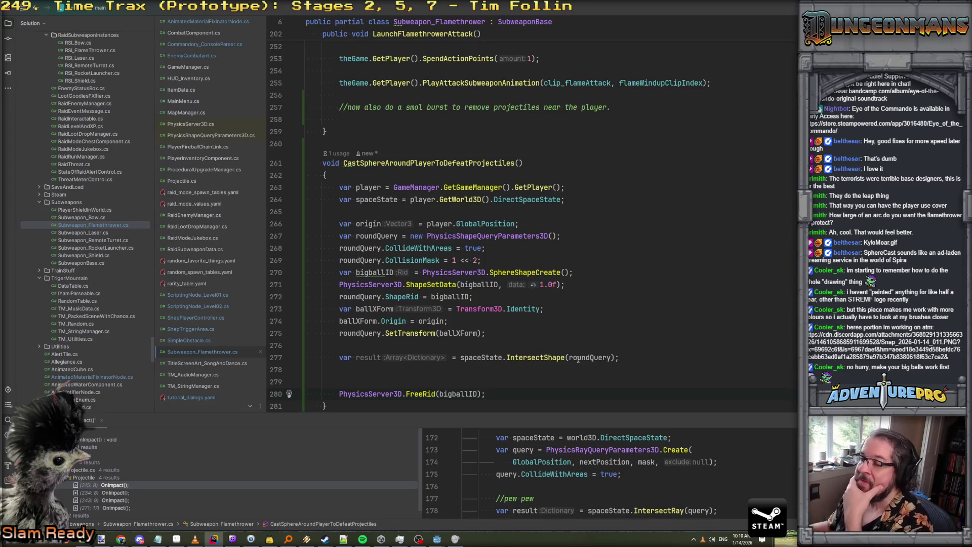
Add a foreach loop over result below the intersection query
left_click(639, 358)
key("Return")
type("foreach")
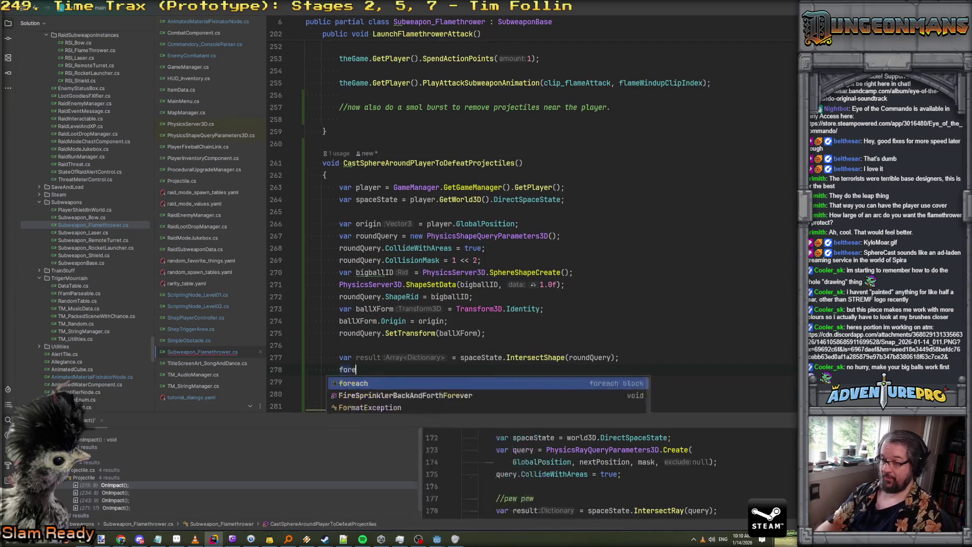
key("Return")
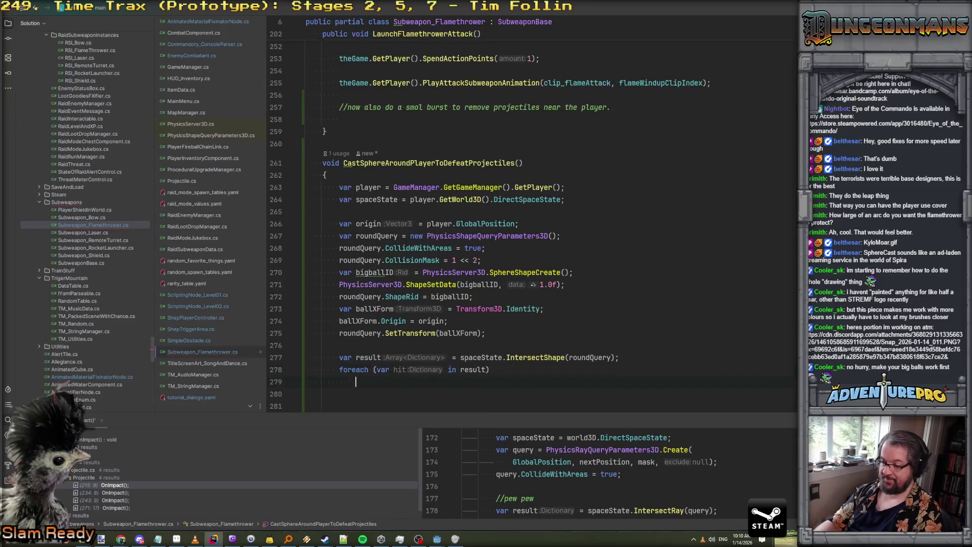
Above the loop, print "Found {result.Count} things near the flamethrower origin" with GD.Print
key("Up")
key("Up")
key("End")
key("Return")
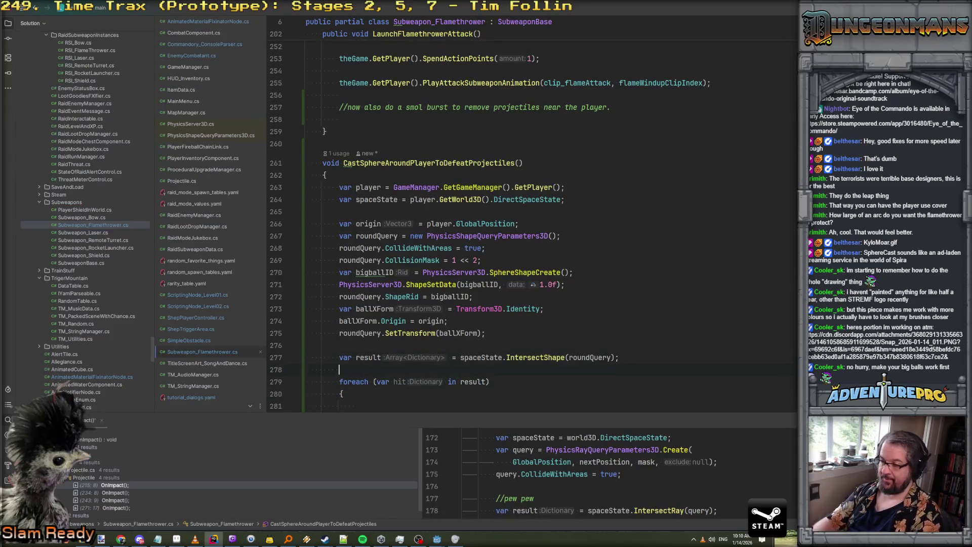
type("GD.Print(")
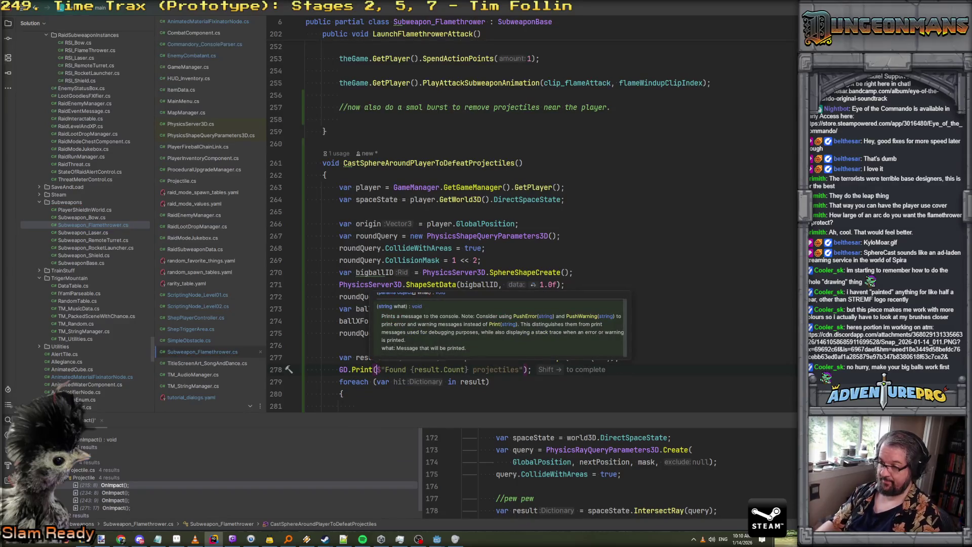
key("shift+Right")
double_click(516, 370)
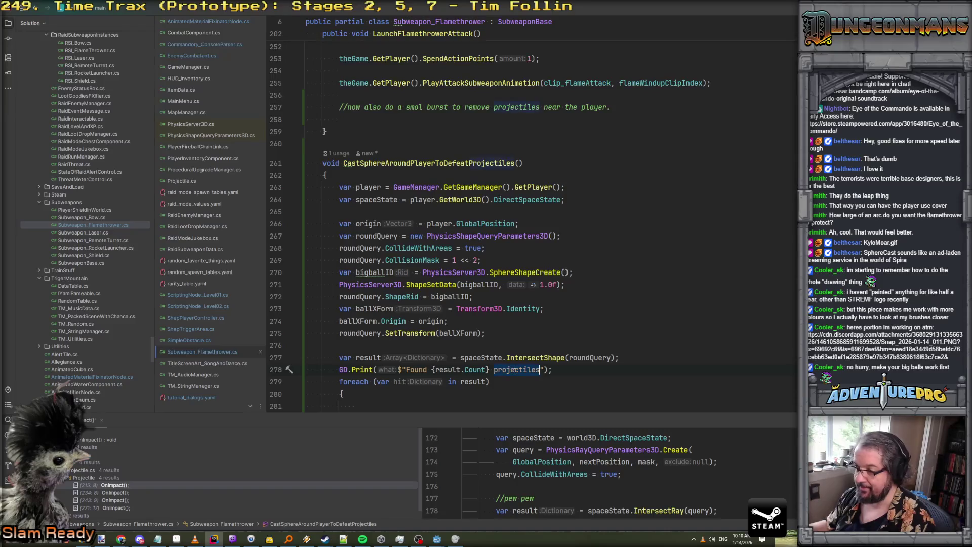
type("things near the ")
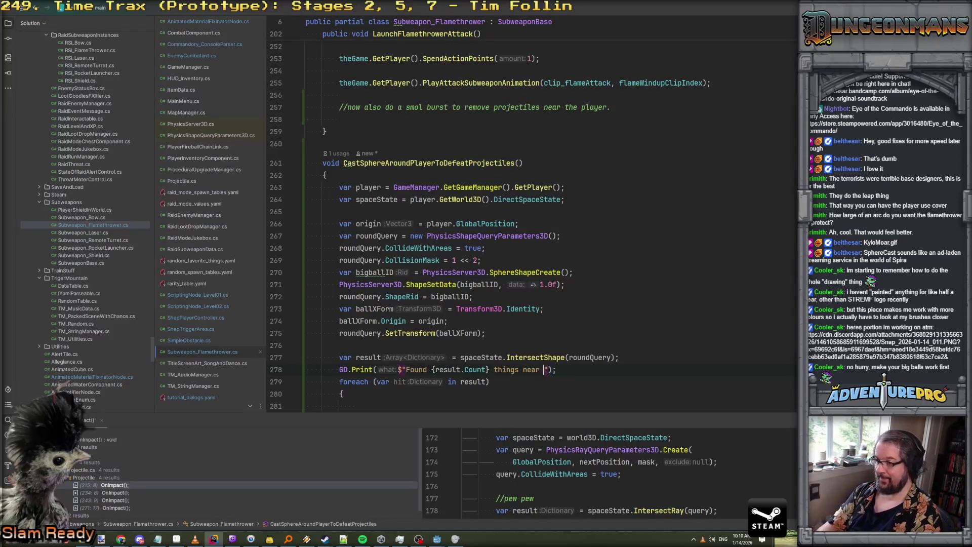
type("flametr")
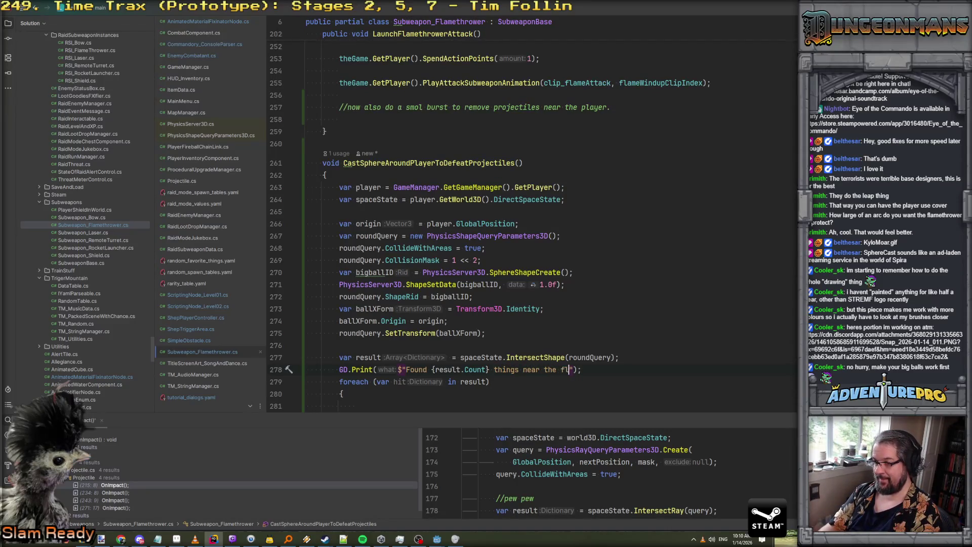
type("roer")
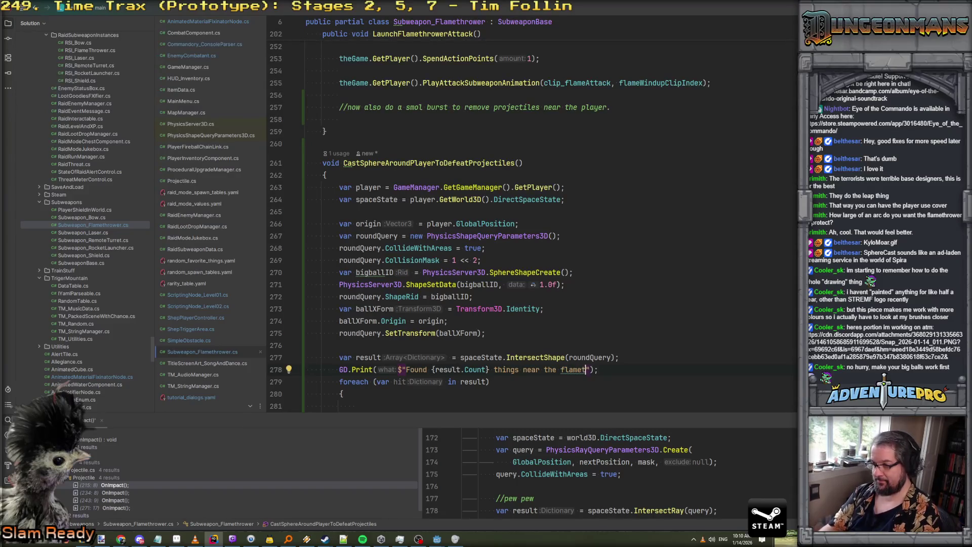
key("BackSpace")
key("BackSpace")
key("BackSpace")
type("wer origin")
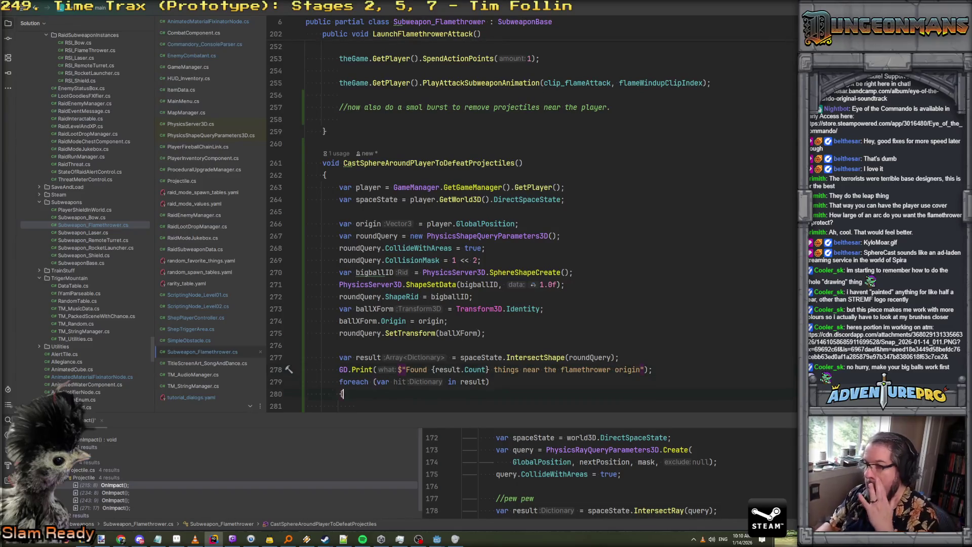
scroll(399, 331, "down", 3)
Write if (hit["collider"] is Projectile p) inside the loop with an empty braced body
key("Return")
type("if( hit.col")
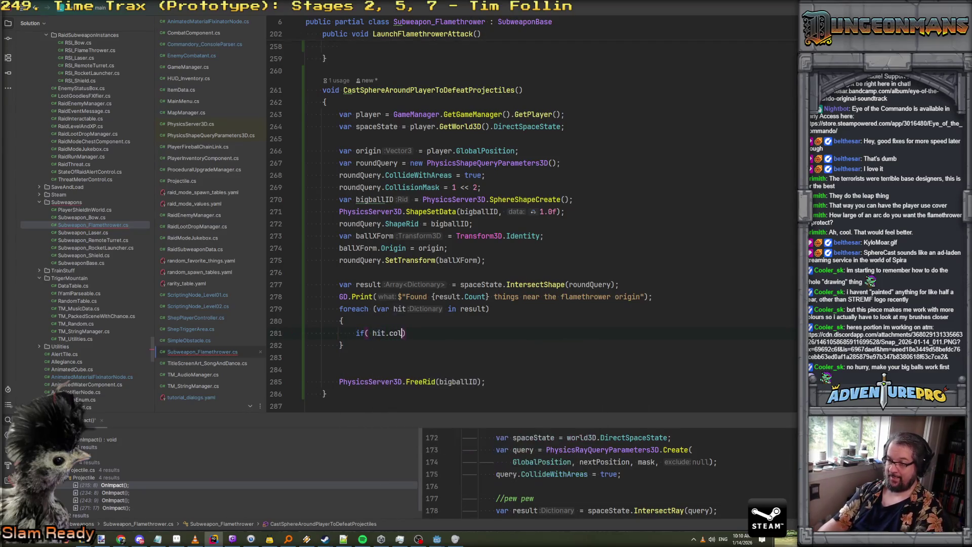
key("BackSpace")
type("[")
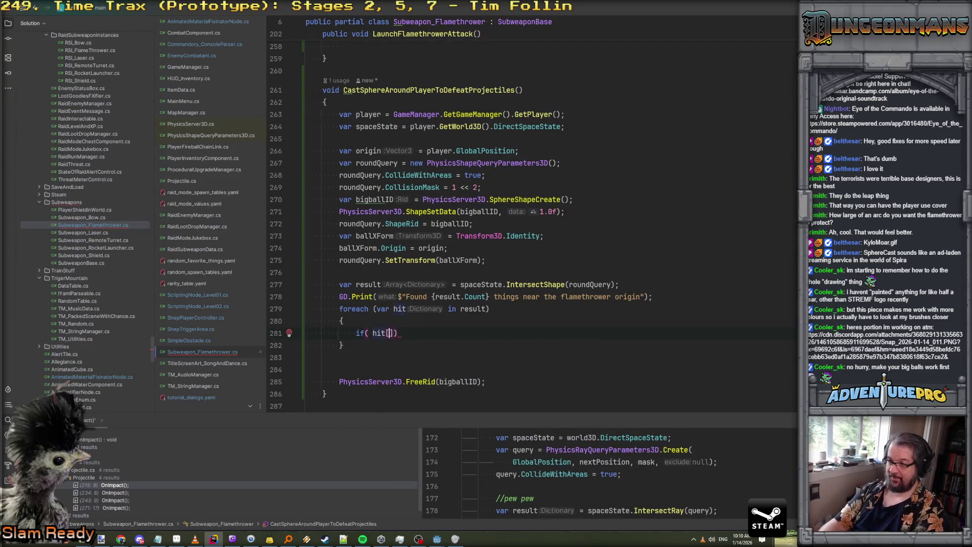
type("\"collider")
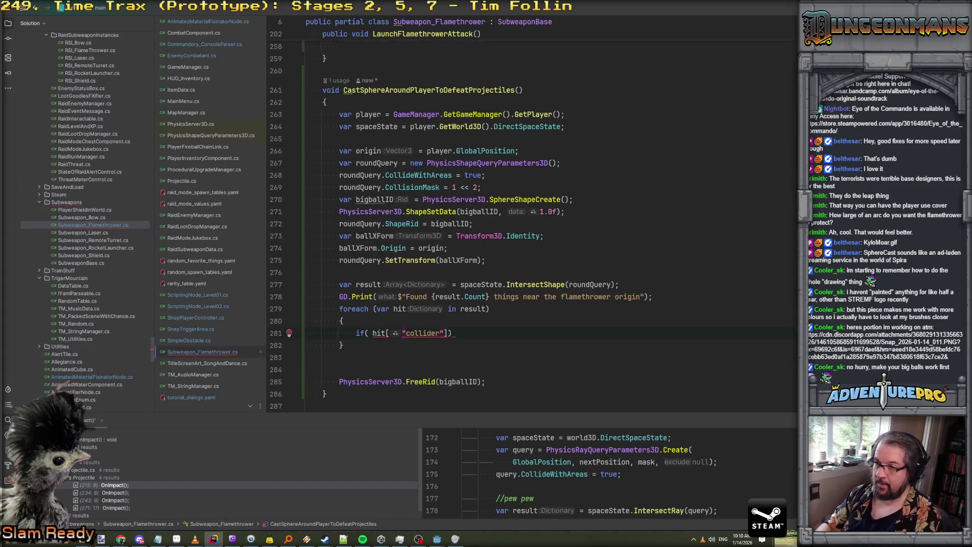
type("\"] oi")
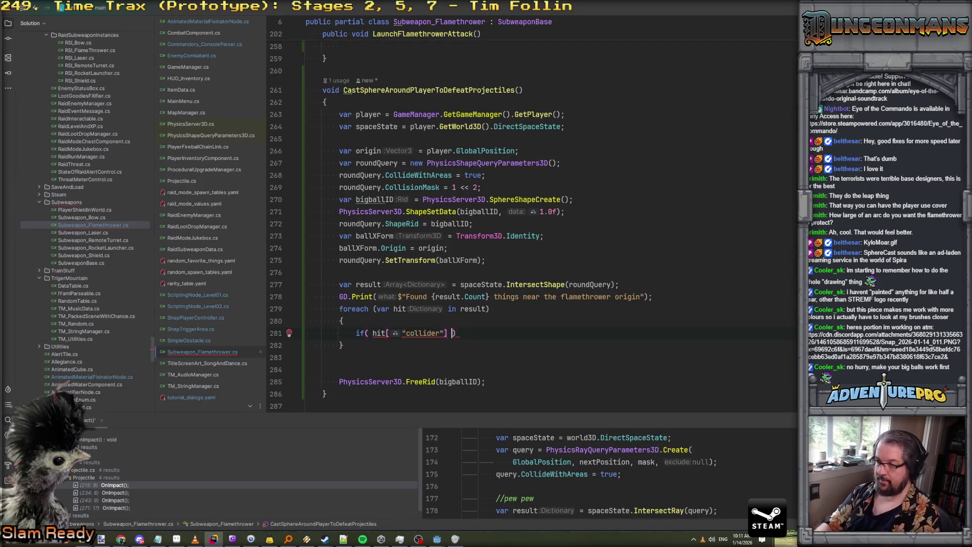
key("BackSpace")
key("BackSpace")
type("is Project")
key("Return")
type("p")
key("End")
key("Return")
type("{")
key("Return")
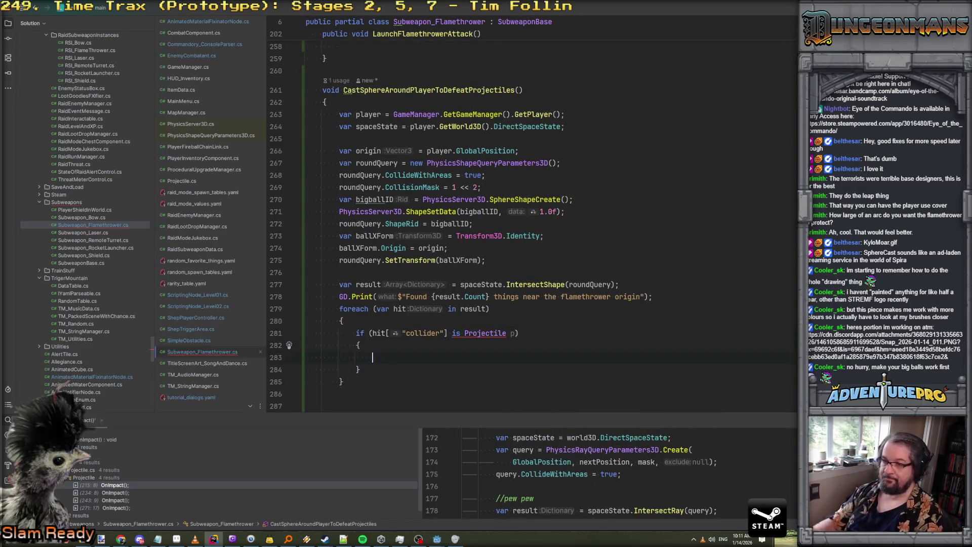
Search all scripts for the "collider" string with Find in Files
mouse_move(479, 334)
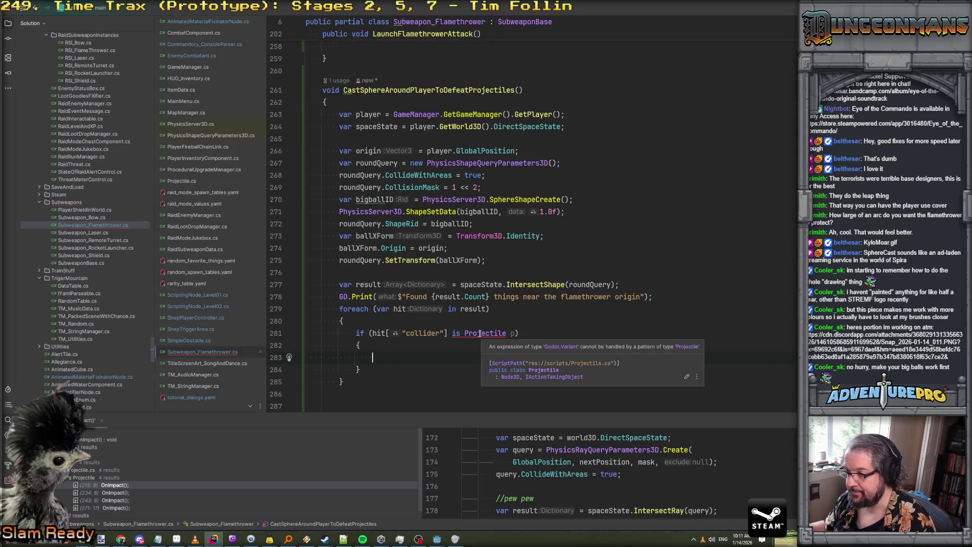
left_click(479, 333)
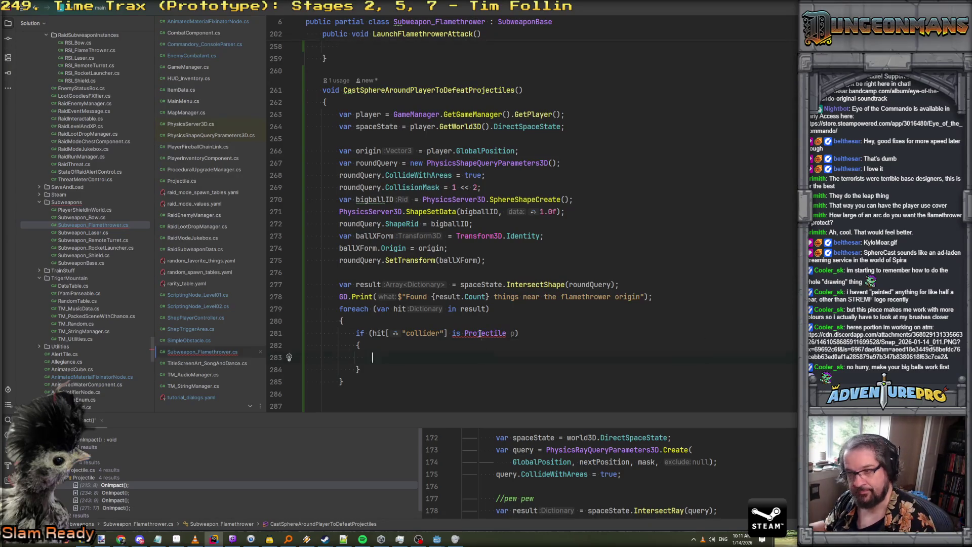
left_click_drag(402, 334, 444, 333)
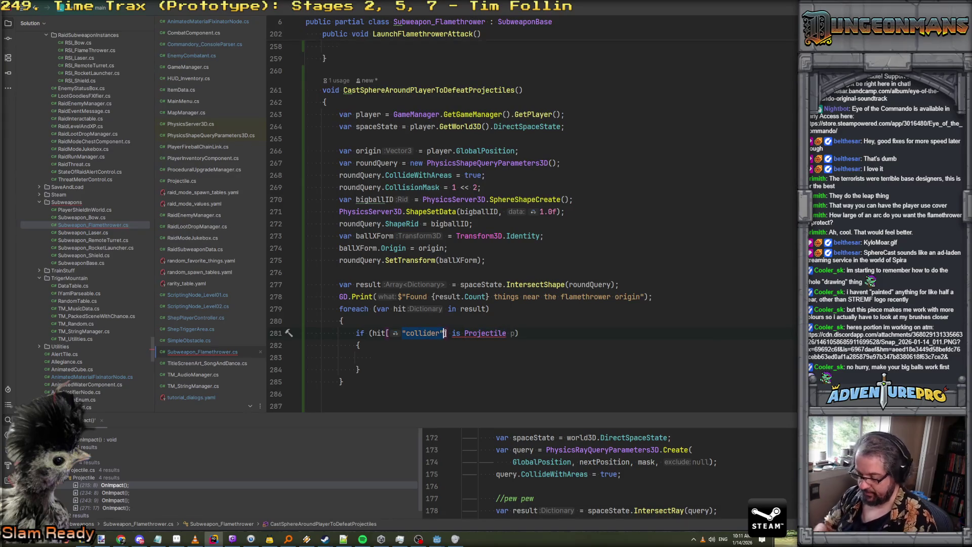
key("ctrl+shift+f")
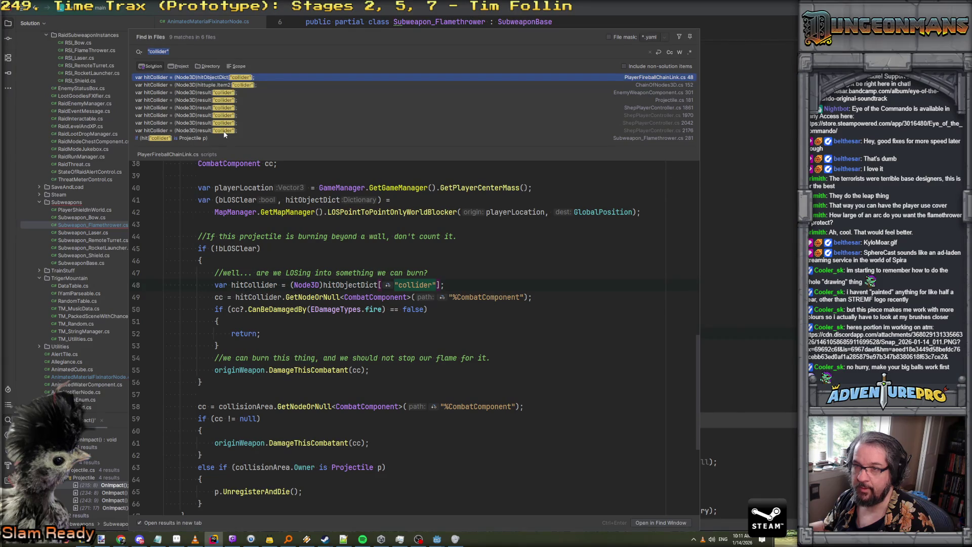
Review the "collider" matches, studying how PlayerFireballChainLink.cs casts hitCollider to Node3D
left_click(225, 132)
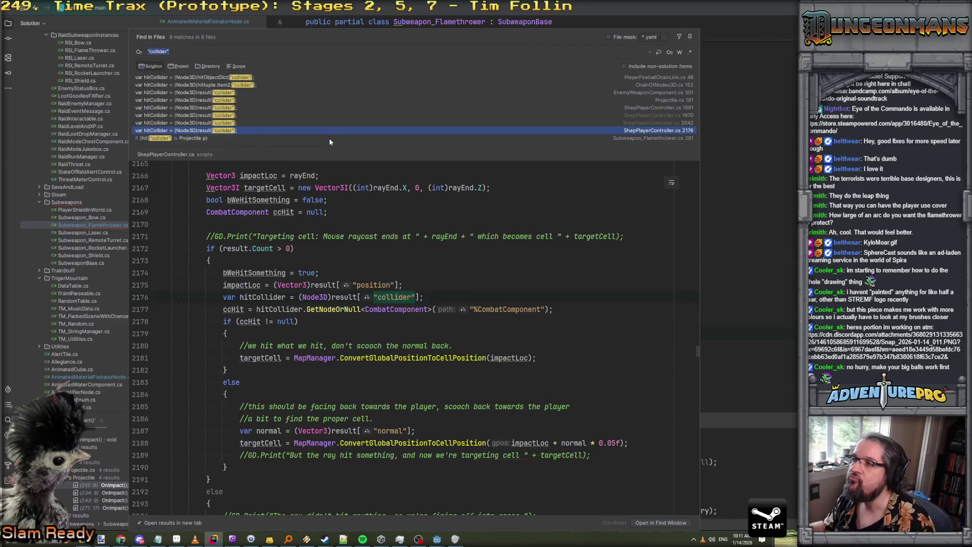
key("Up")
key("Up")
key("Up")
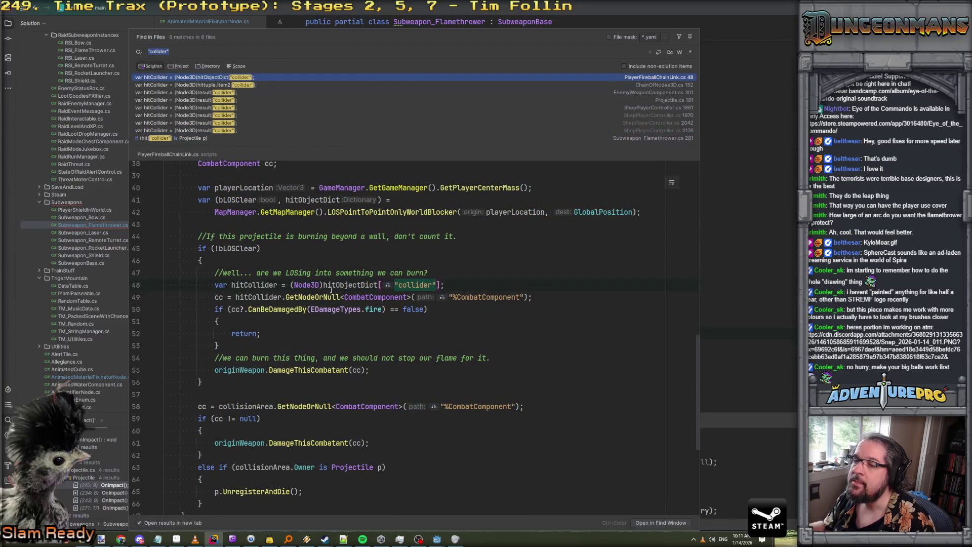
left_click(260, 285)
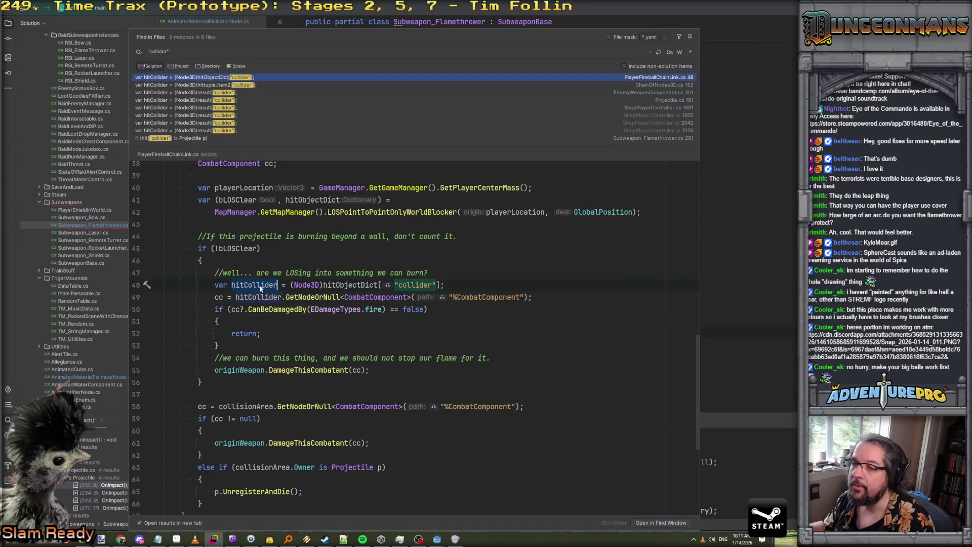
scroll(260, 287, "down", 4)
scroll(260, 286, "up", 4)
scroll(260, 288, "up", 3)
scroll(260, 287, "down", 2)
scroll(260, 286, "up", 5)
scroll(379, 289, "down", 4)
scroll(379, 289, "down", 3)
scroll(379, 289, "up", 3)
scroll(379, 288, "down", 3)
scroll(379, 290, "up", 7)
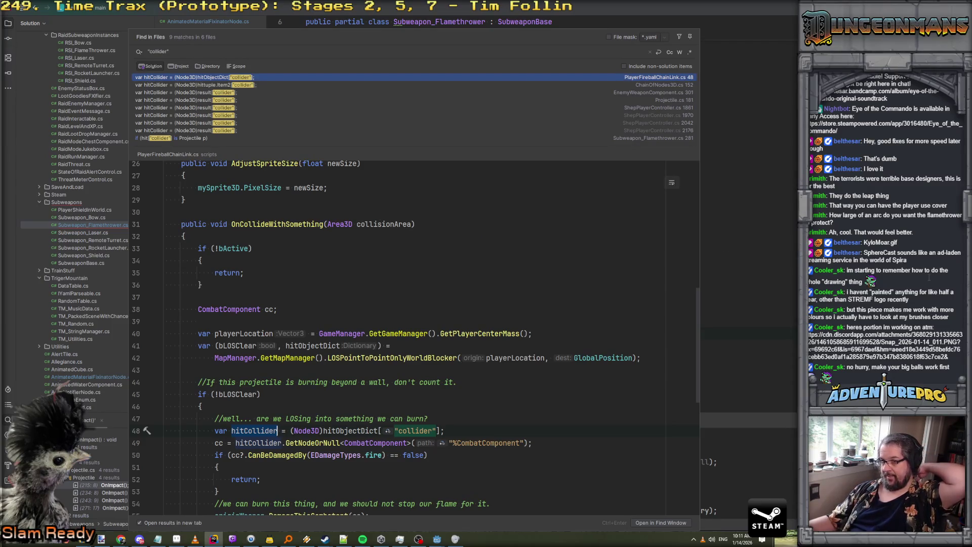
key("Escape")
Replace Projectile with Area3D in the pattern and check the reported error
left_click(507, 334)
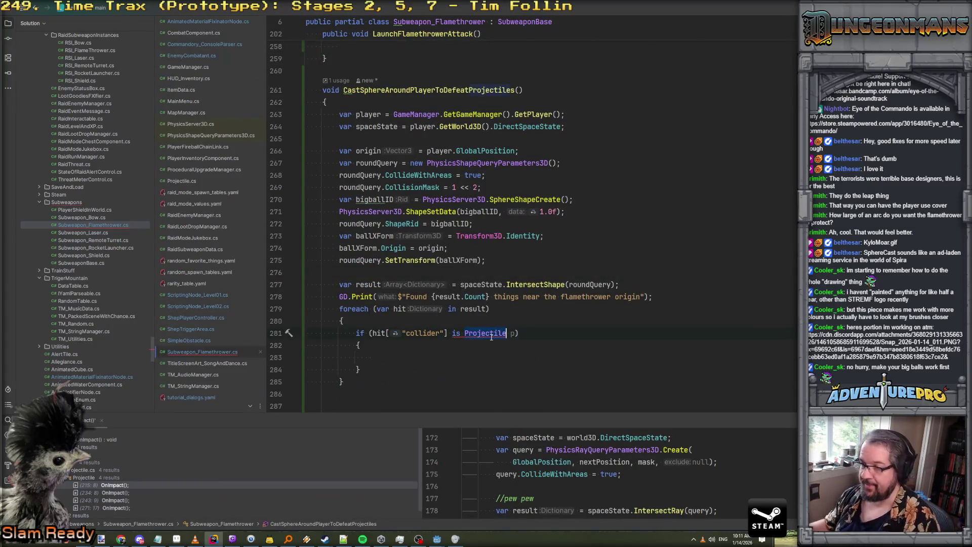
key("ctrl+BackSpace")
type("Area")
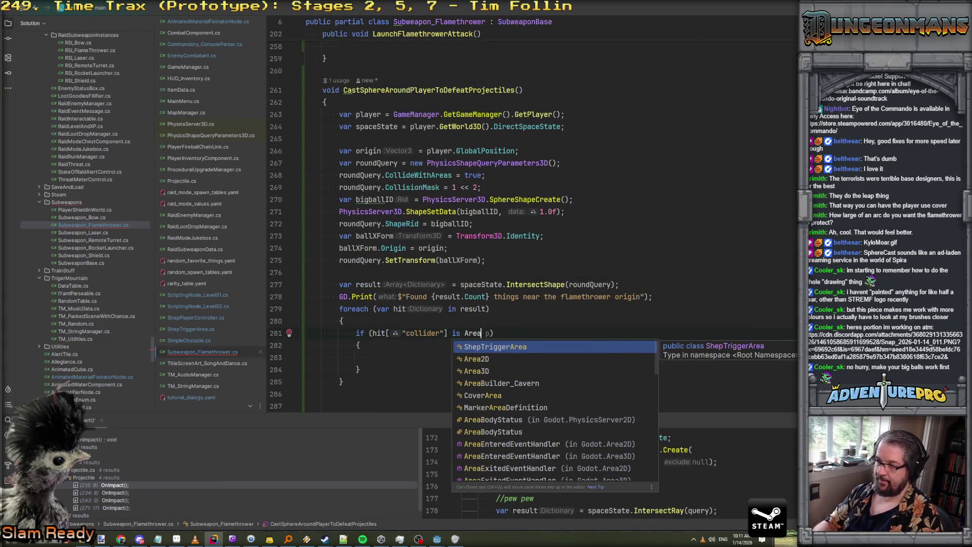
type("3")
key("Return")
type("area")
key("Up")
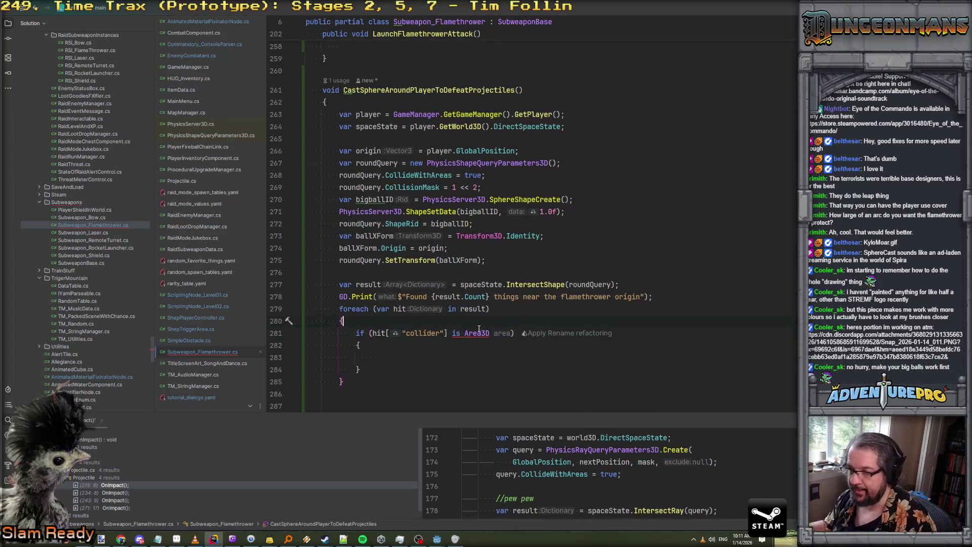
mouse_move(477, 336)
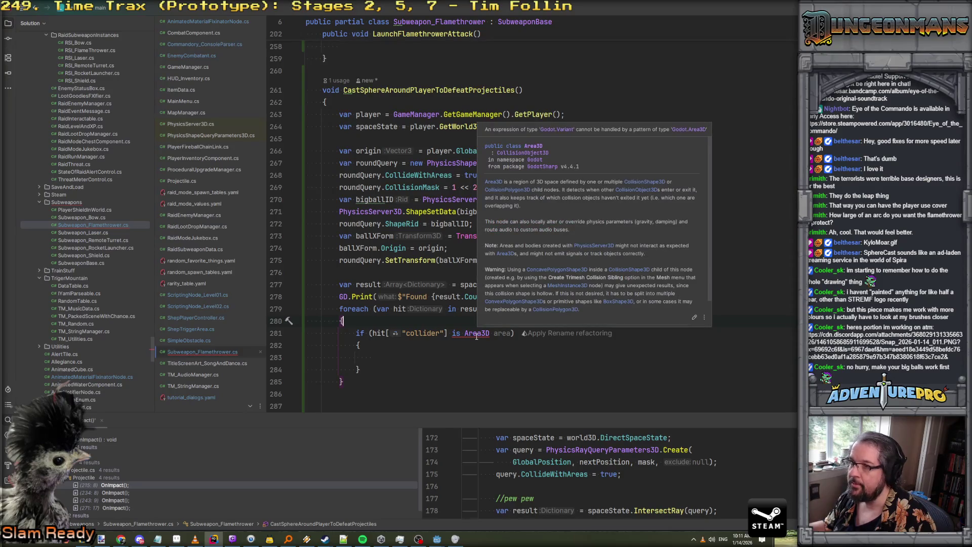
left_click(476, 336)
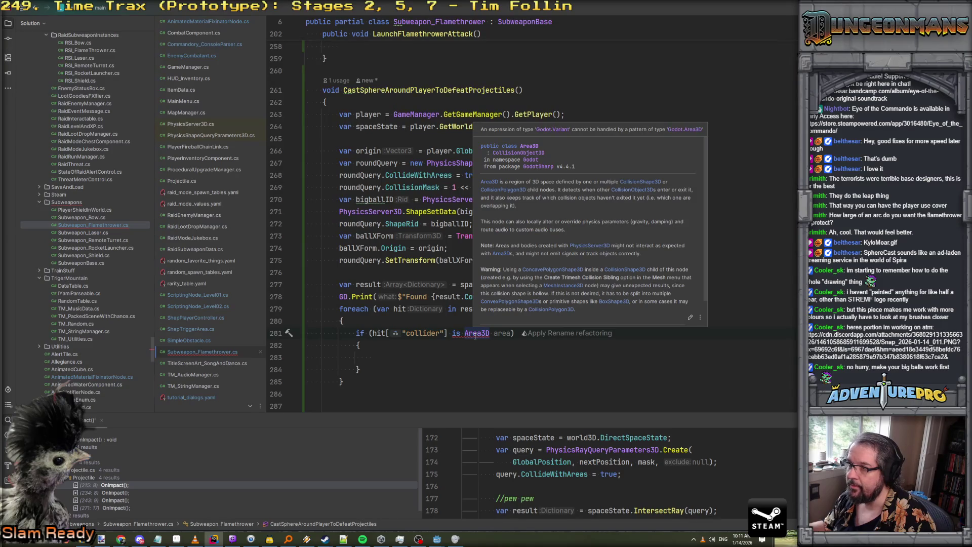
left_click(474, 336)
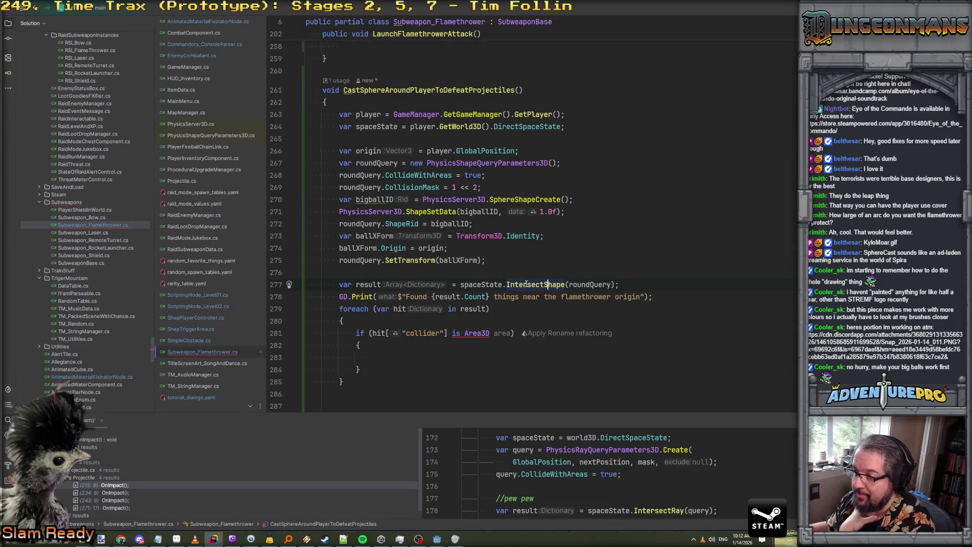
mouse_move(526, 284)
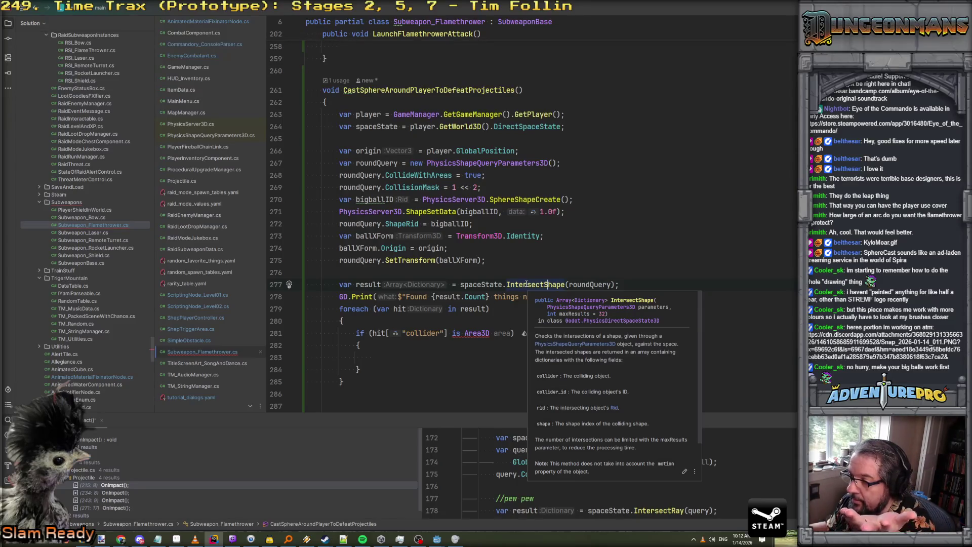
Try Node3D instead, then backspace the type pattern out of the if condition
double_click(474, 332)
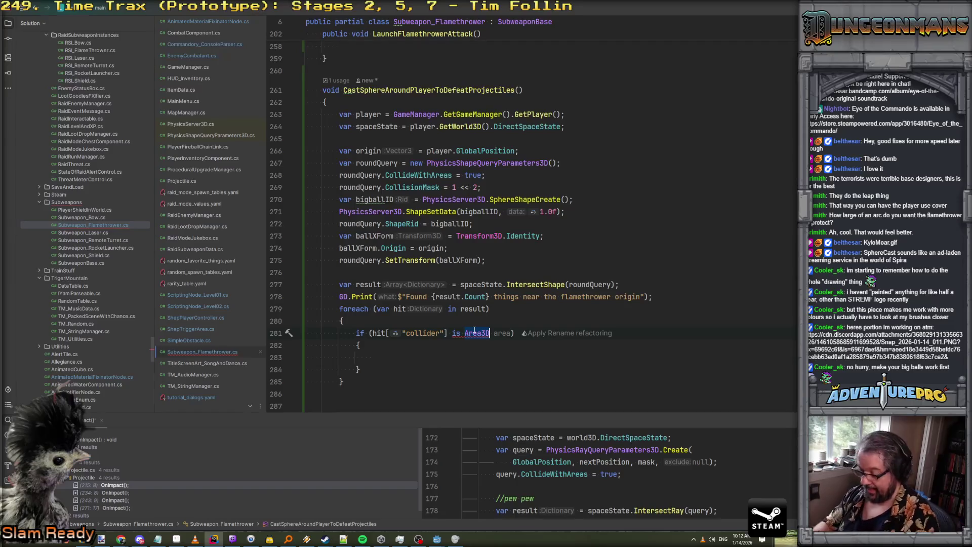
type("Node")
key("Escape")
type("3D")
key("Right")
key("BackSpace")
key("BackSpace")
key("BackSpace")
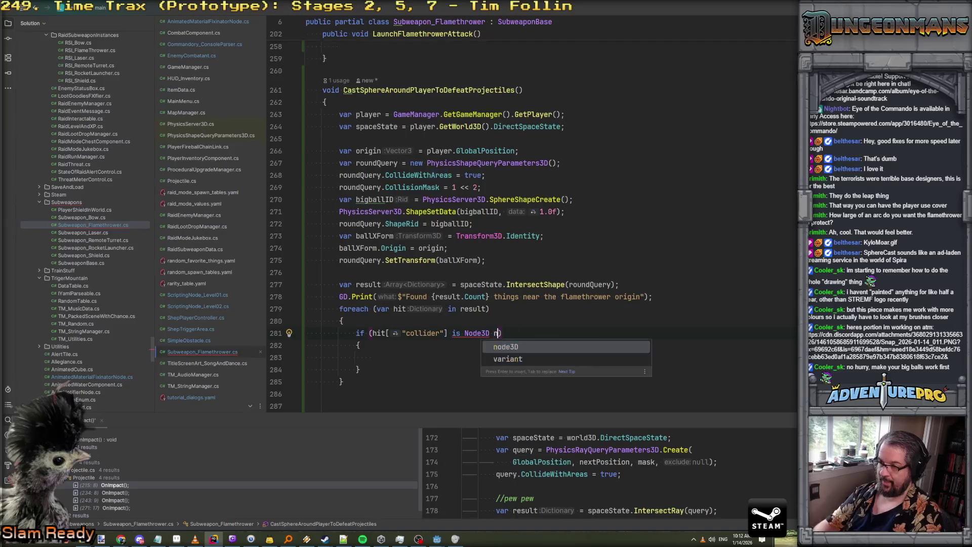
key("BackSpace")
key("BackSpace")
key("BackSpace")
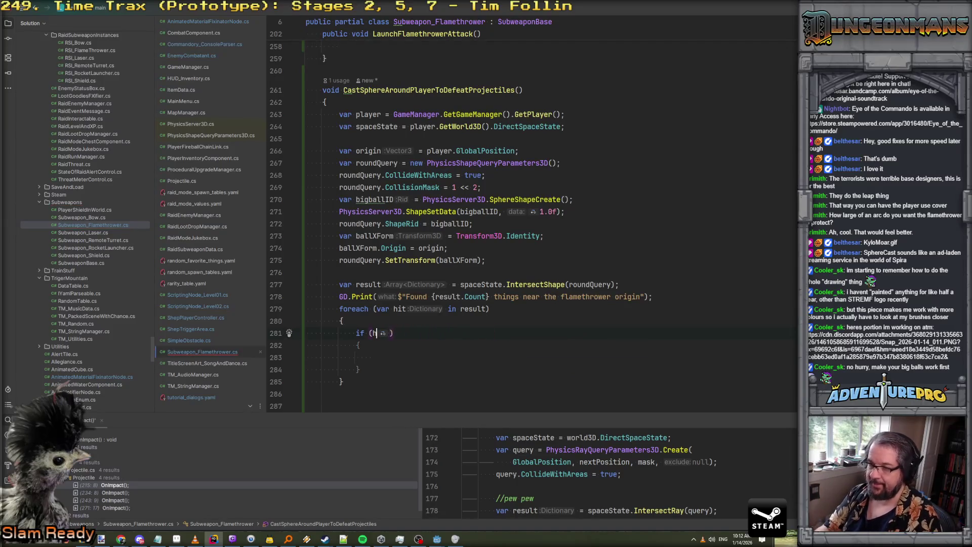
Declare var hitNode = (Node3D)(hit["collider"]); inside the loop
type("v")
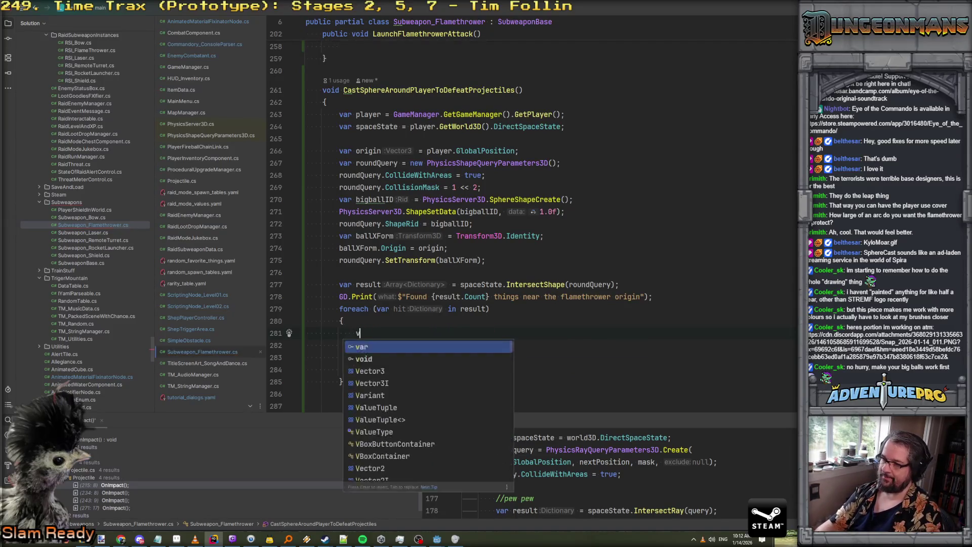
type("ar hitNode = Node3d")
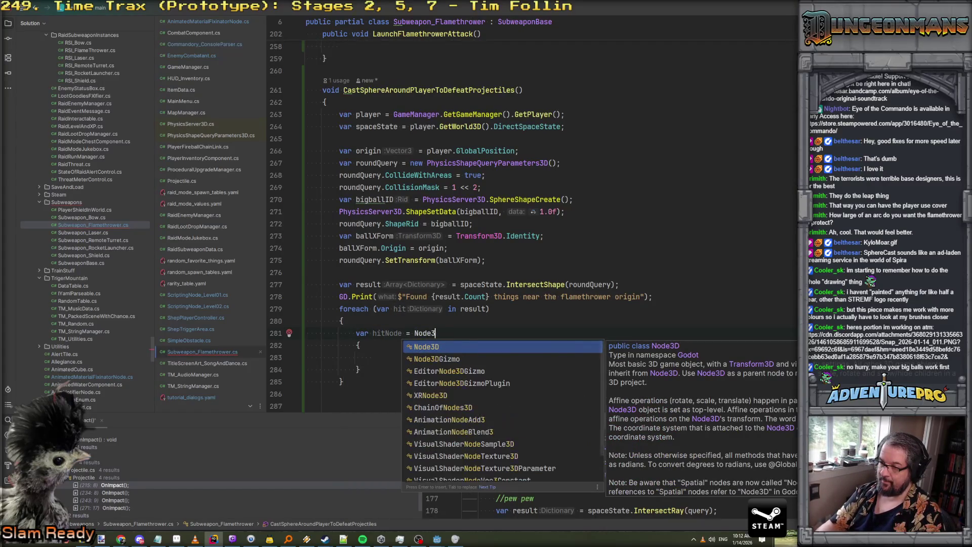
key("BackSpace")
key("BackSpace")
key("BackSpace")
type("(Nod")
type("e3D")
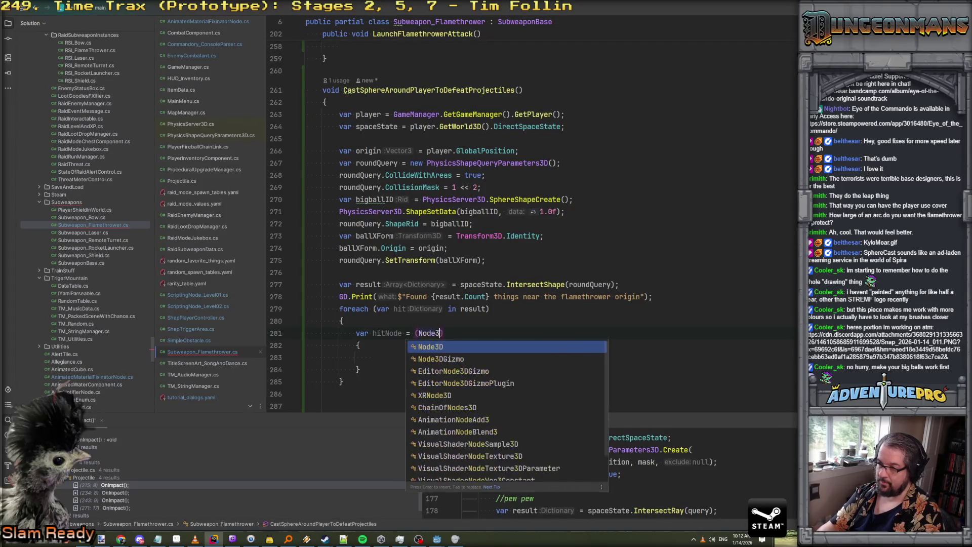
key("Return")
type("(hit")
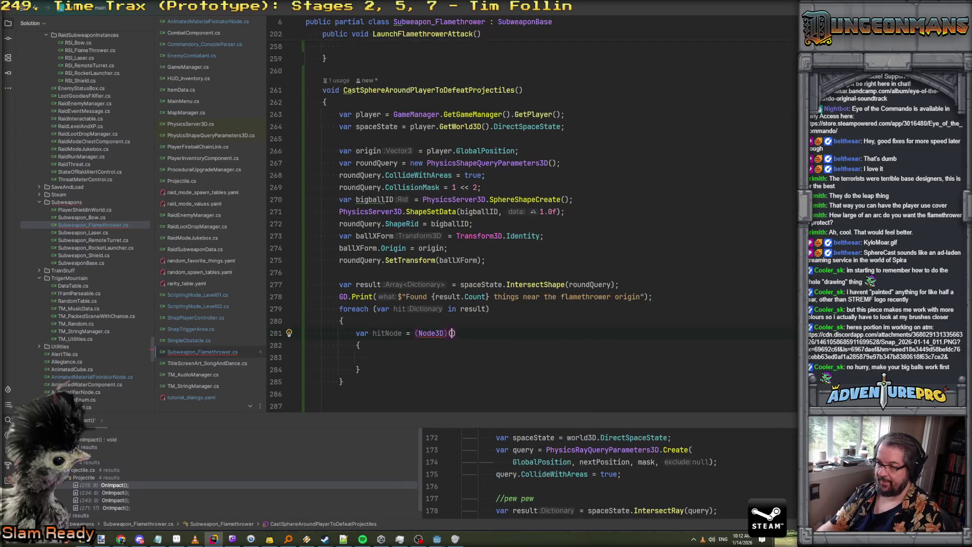
key("Escape")
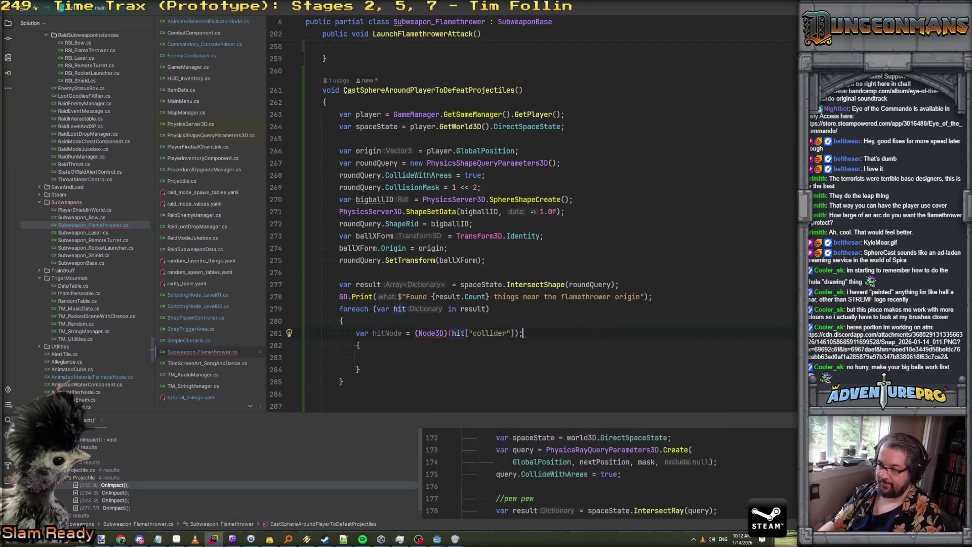
key("Tab")
key("Return")
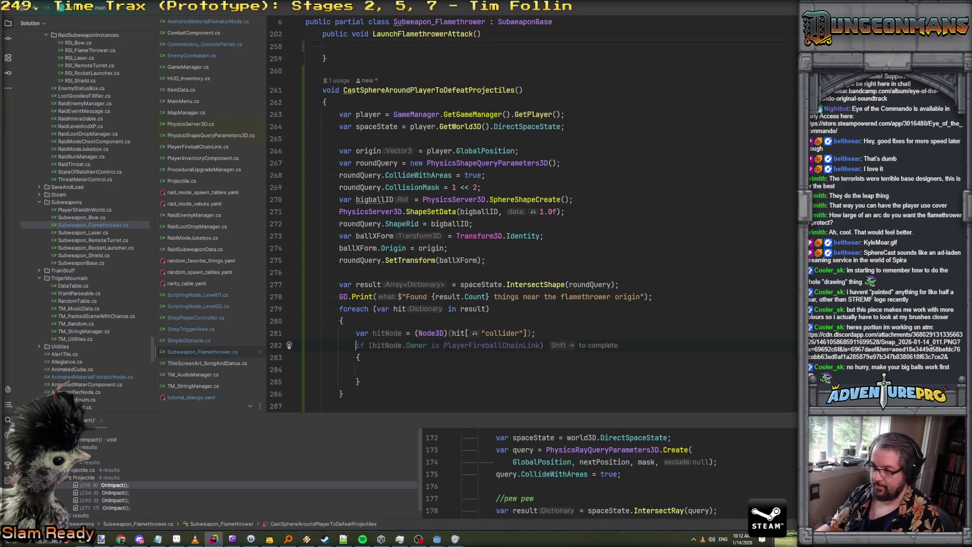
Test whether hitNode.Owner is Projectile and paste the found-count print into its body
key("shift+Right")
double_click(499, 345)
type("Pro")
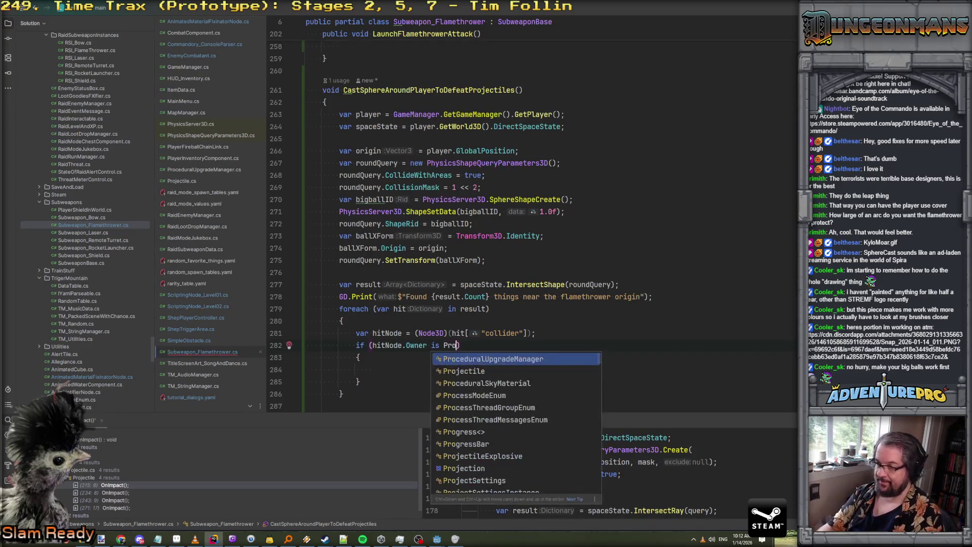
key("Down")
key("Return")
key("Down")
key("Down")
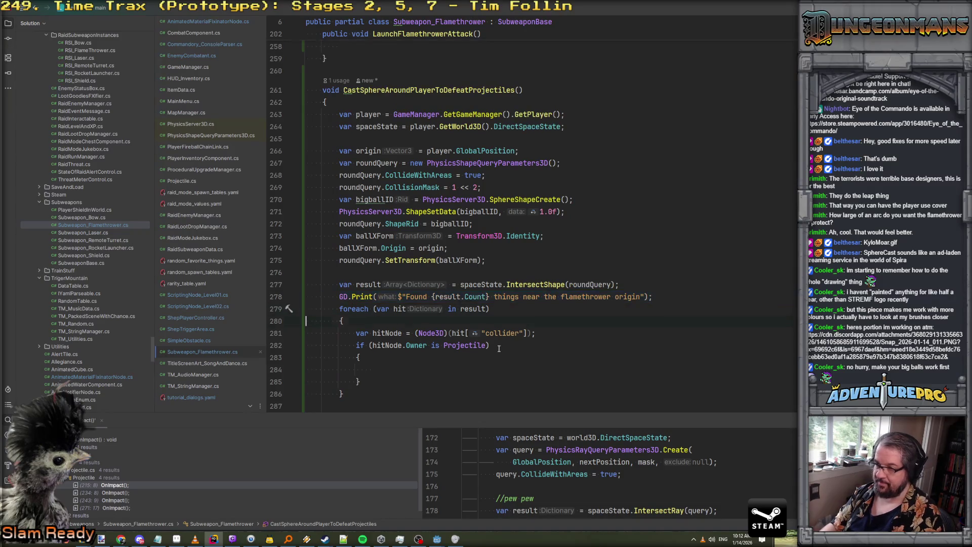
type("GD.Print($\"Found {result.Count} things near the flamethrower origin\");")
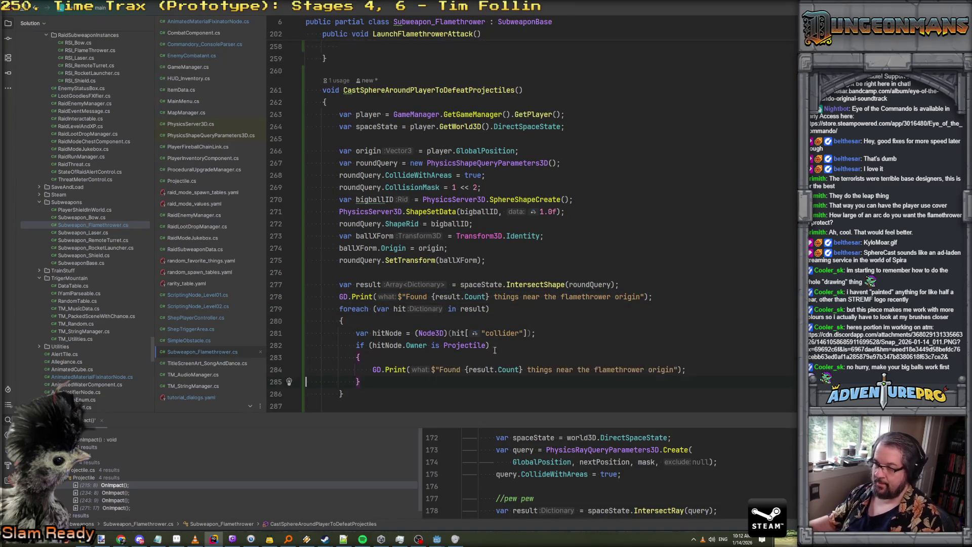
Change the copied print message to "Probably found a projectile"
left_click_drag(438, 369, 676, 369)
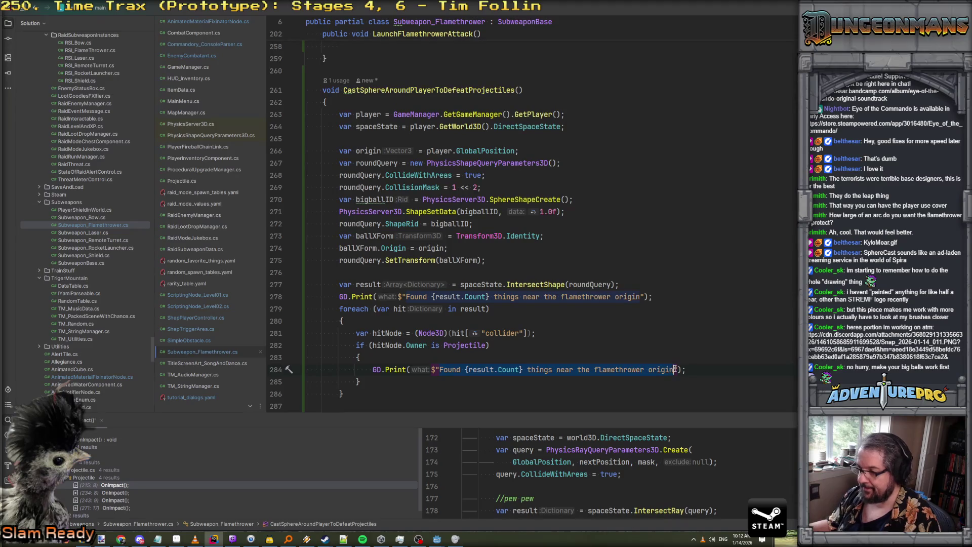
type("Probably fo")
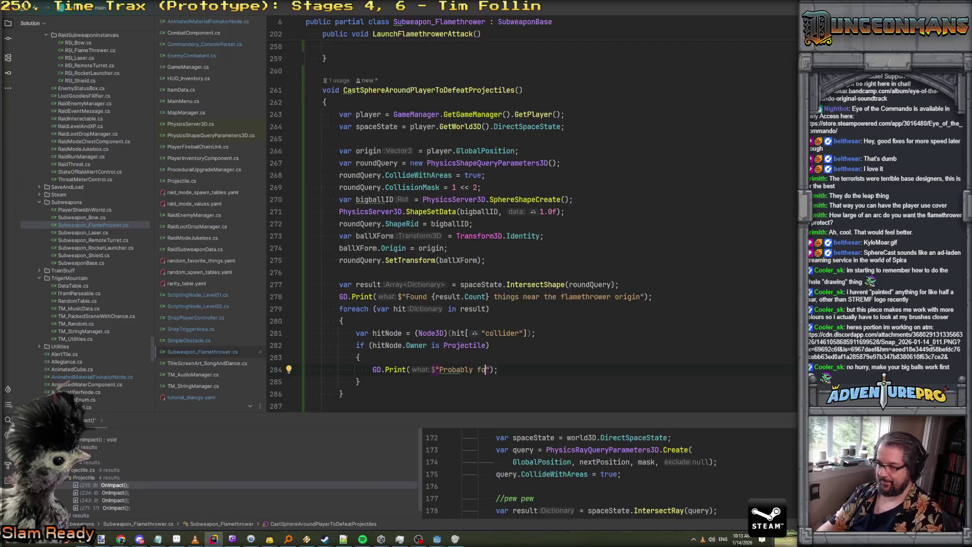
key("BackSpace")
key("BackSpace")
type("ectile")
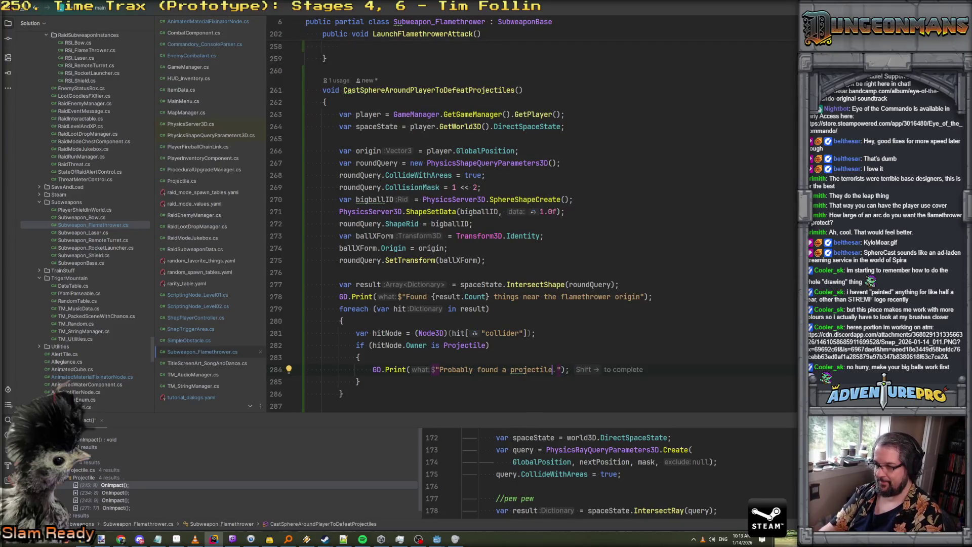
Name the pattern variable p and call p.UnregisterAndDie() in the branch
left_click(359, 357)
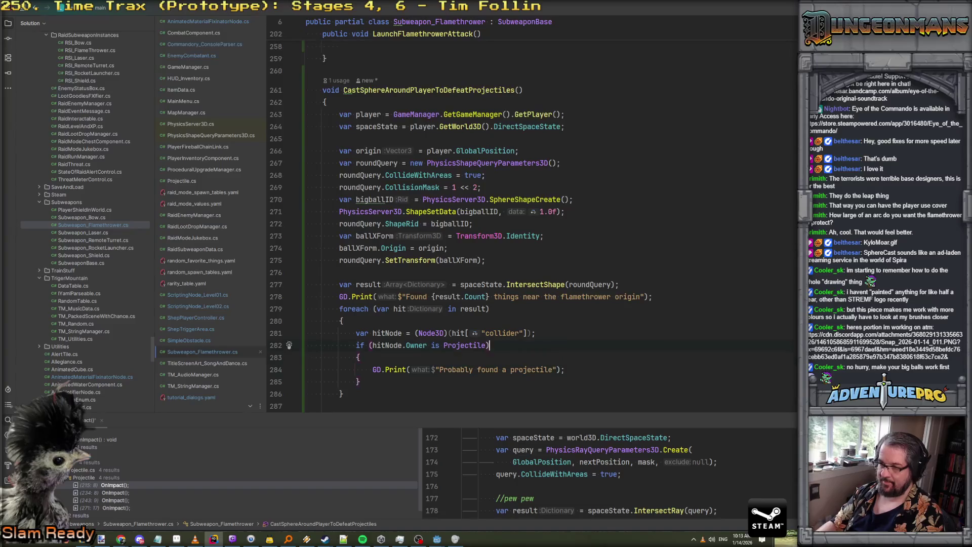
type("p")
left_click(360, 357)
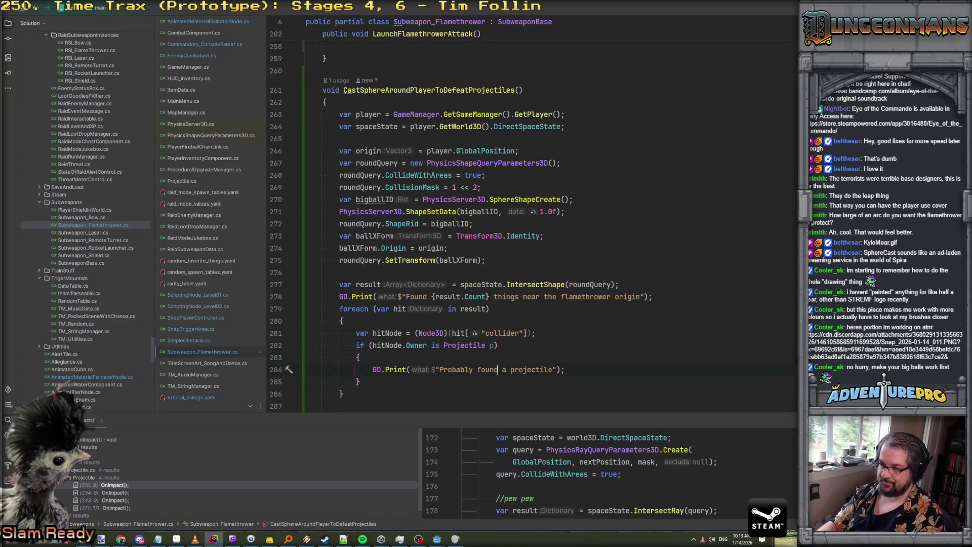
type("p.Un")
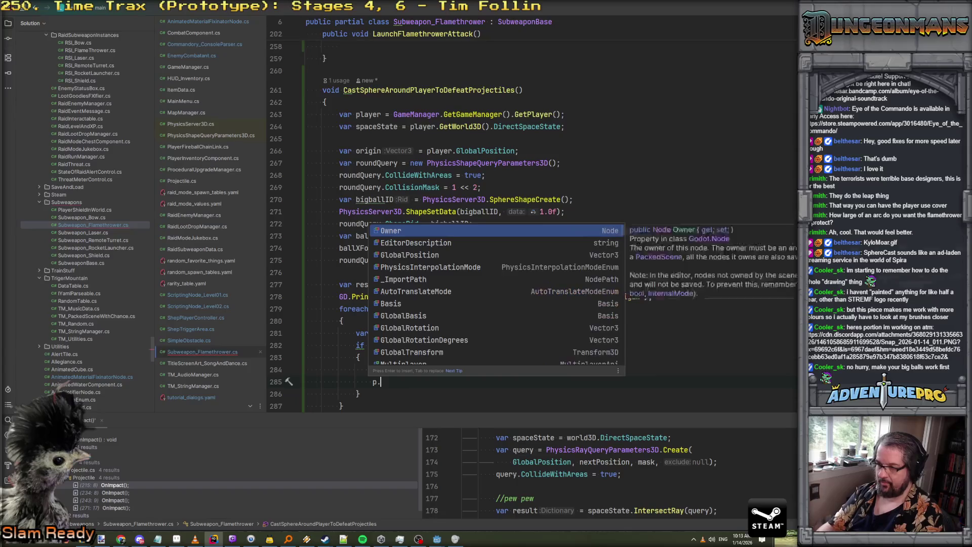
key("Down")
key("Return")
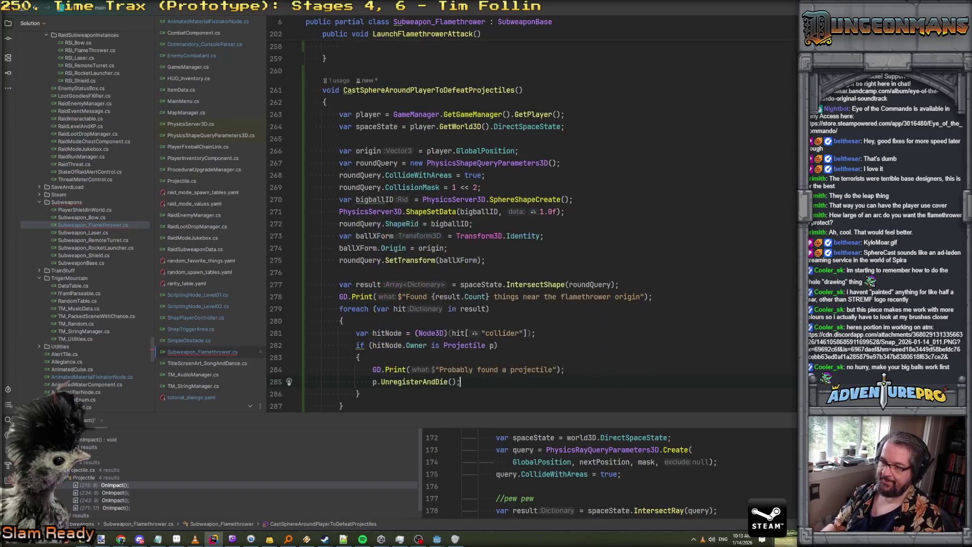
Add PhysicsServer3D.FreeRid(bigballID); after the foreach loop, preceded by a blank line
key("Down")
key("Down")
key("Down")
type("PhysicsServer3D.FreeRid(bigballID);")
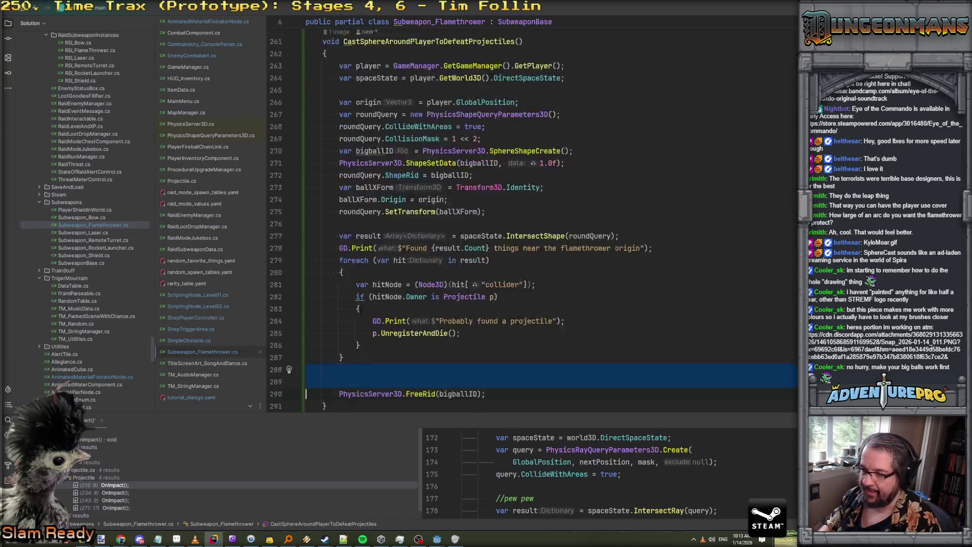
scroll(422, 364, "up", 4)
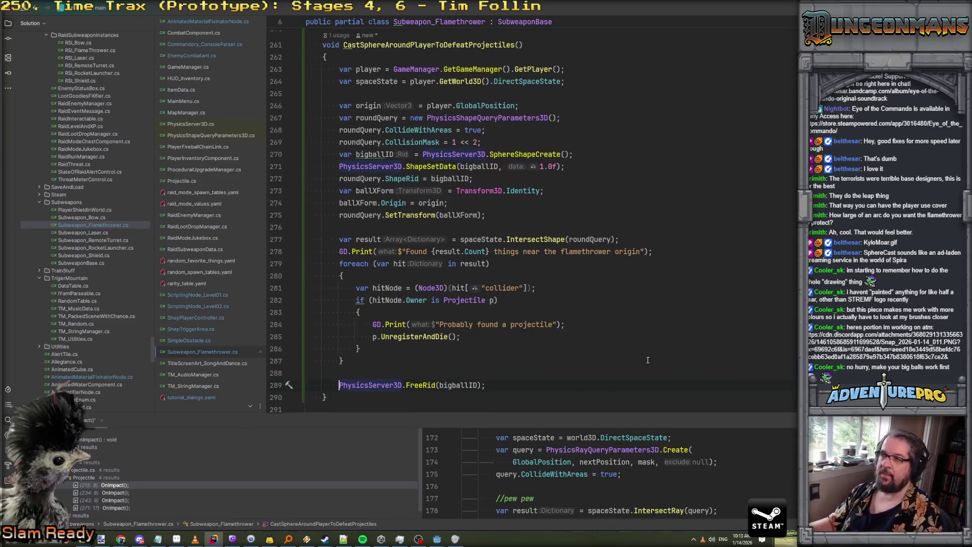
scroll(422, 363, "down", 4)
key("Return")
type("//free.... freeballin")
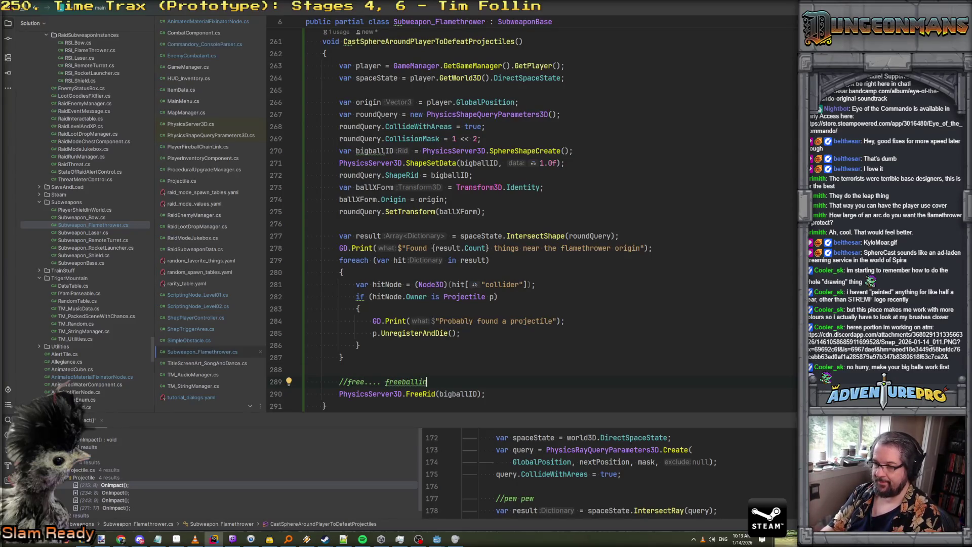
scroll(389, 365, "up", 7)
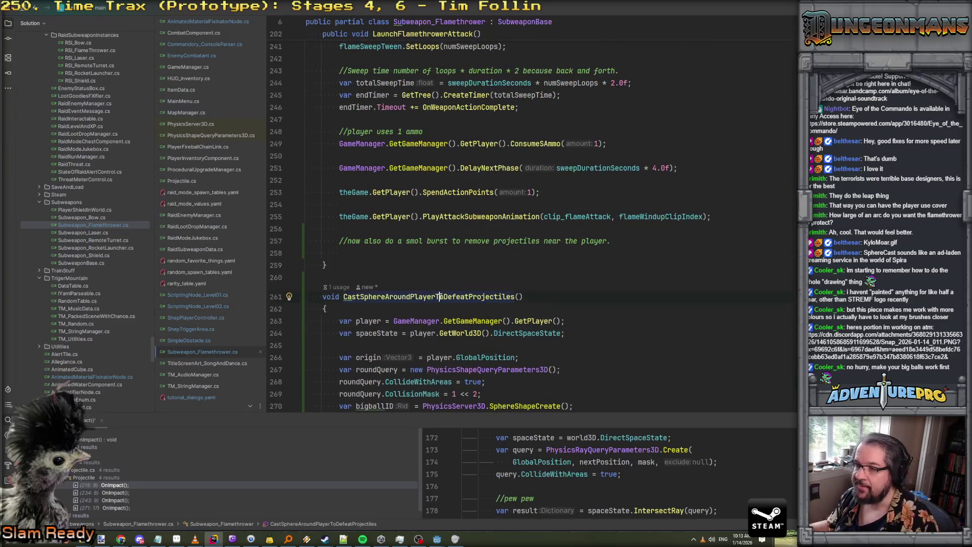
Call CastSphereAroundPlayerToDefeatProjectiles(); at the end of LaunchFlamethrowerAttack, then switch to Godot
left_click(646, 247)
type("CastSphereAroundPlayerToDefeatProjectiles")
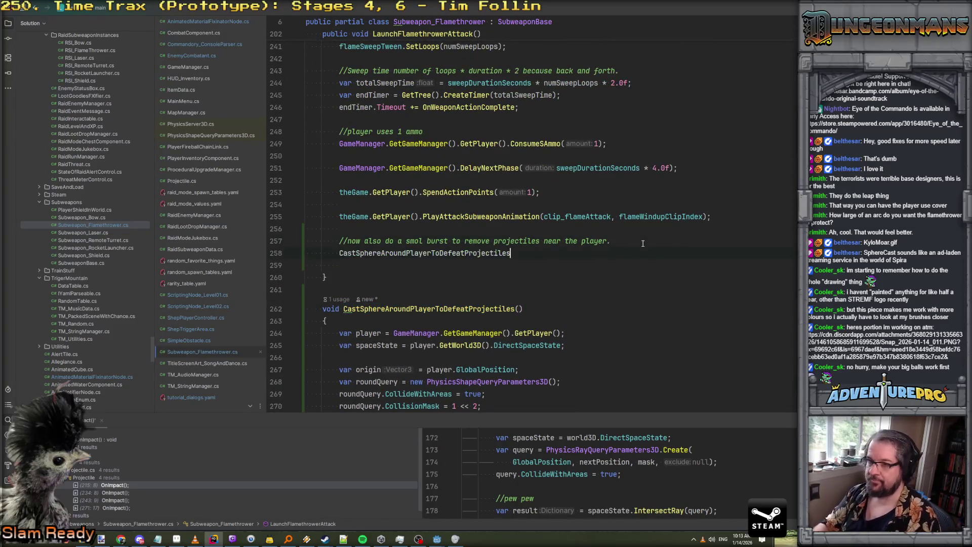
type("();")
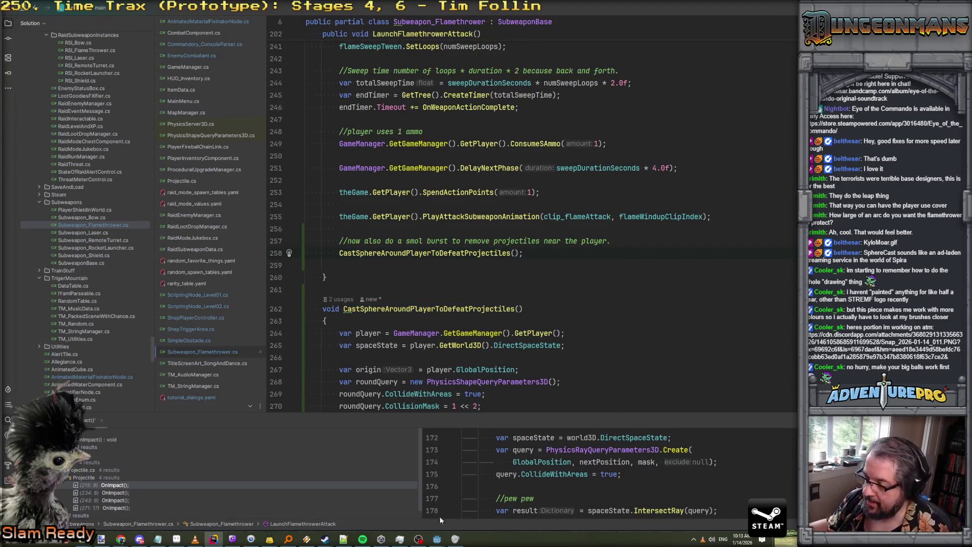
left_click(437, 539)
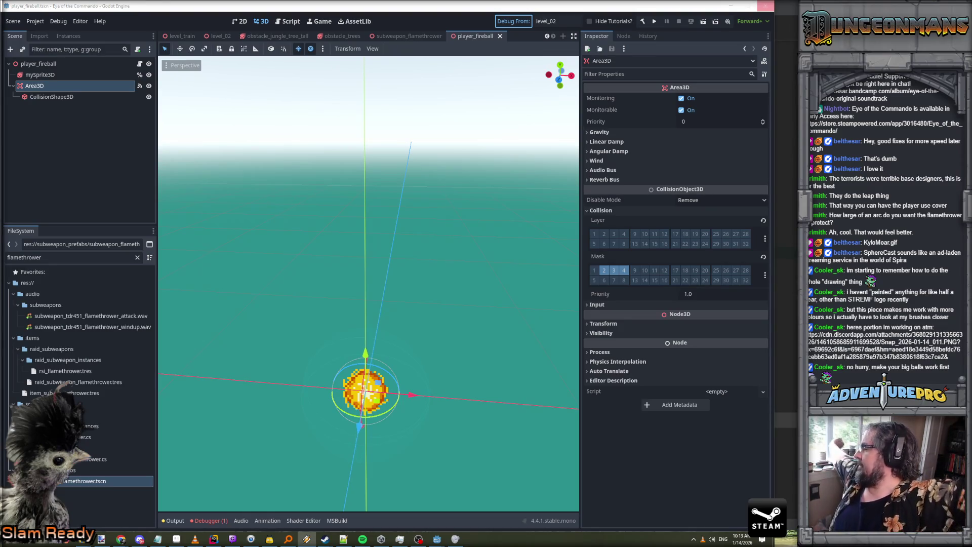
Run the project from the Godot toolbar to save and start the debug game
left_click(765, 6)
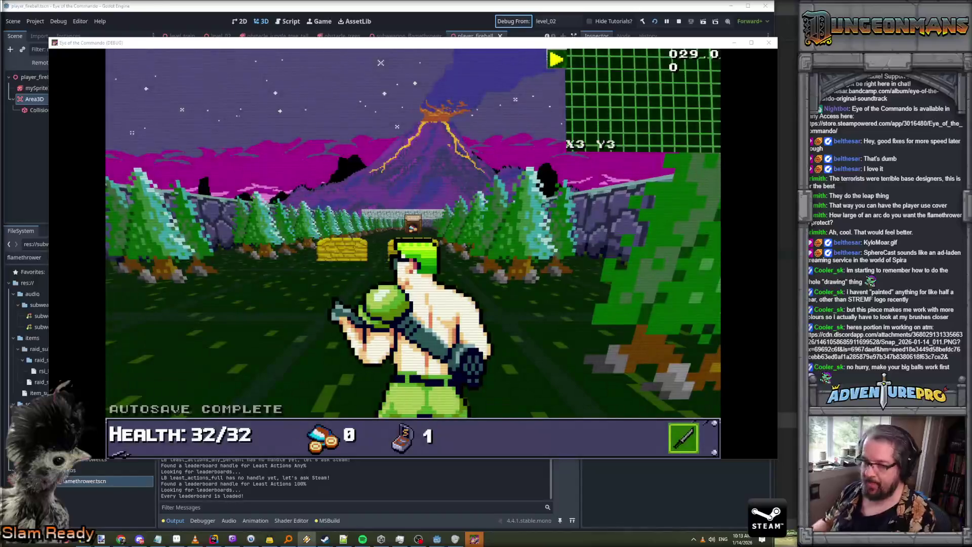
Enable the WARGOD cheat from the console and dismiss the TDR-451 item popup
left_click(336, 162)
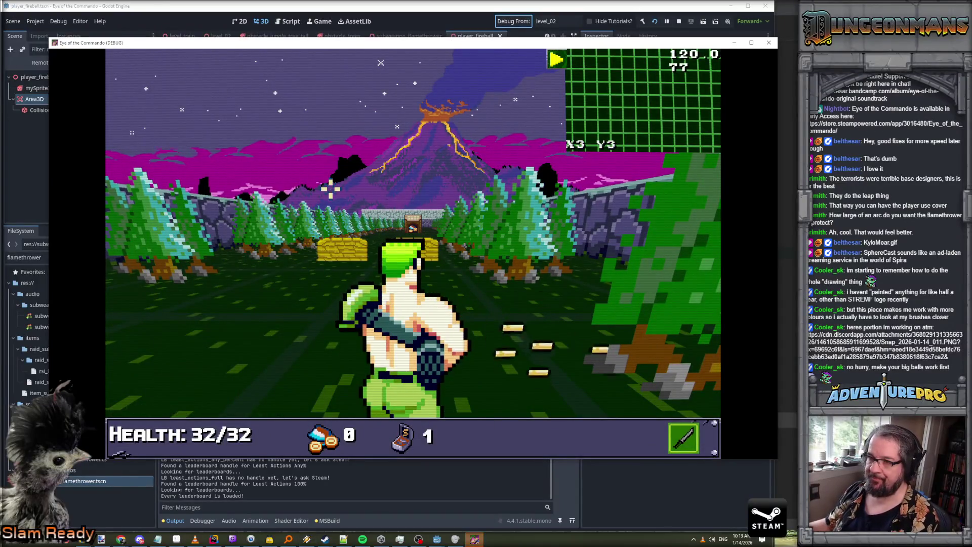
key("grave")
type("wd")
key("Return")
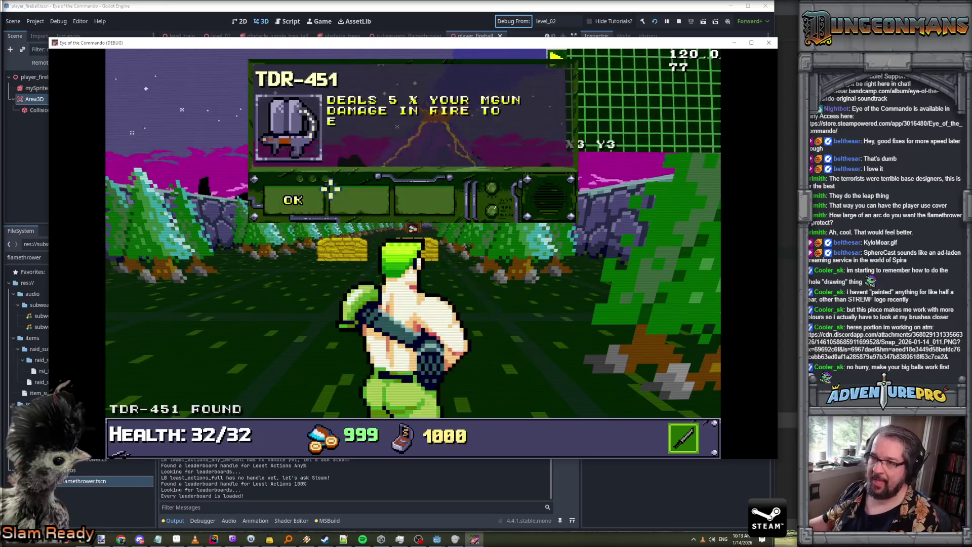
left_click(277, 200)
key("i")
key("i")
Walk past the cover to face the enemy squad and switch to the flamethrower
key("w")
key("w")
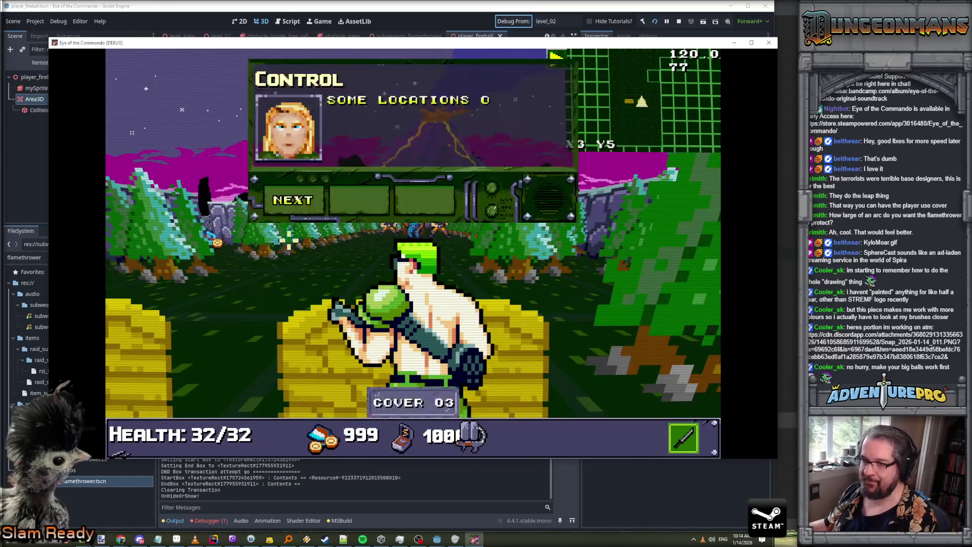
left_click(289, 198)
left_click(291, 200)
key("w")
key("w")
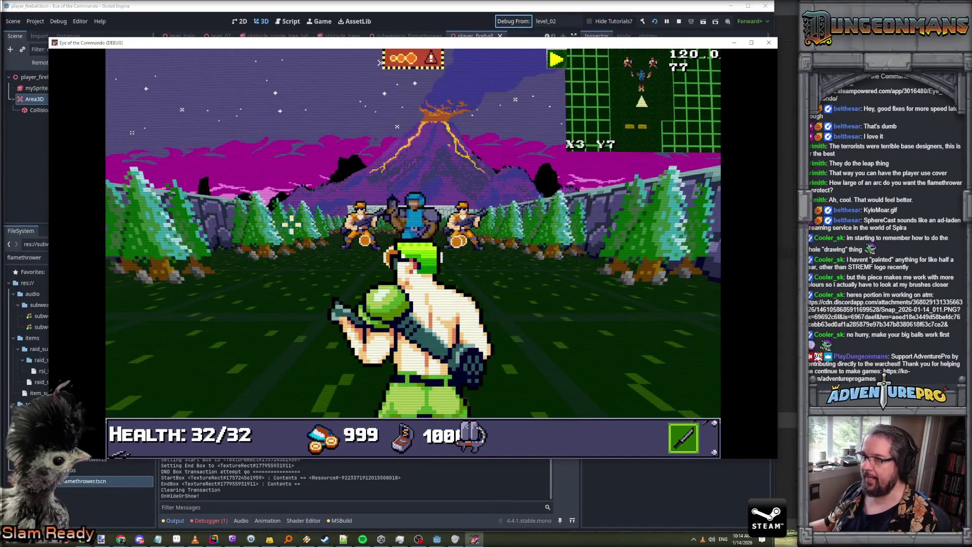
key("d")
key("a")
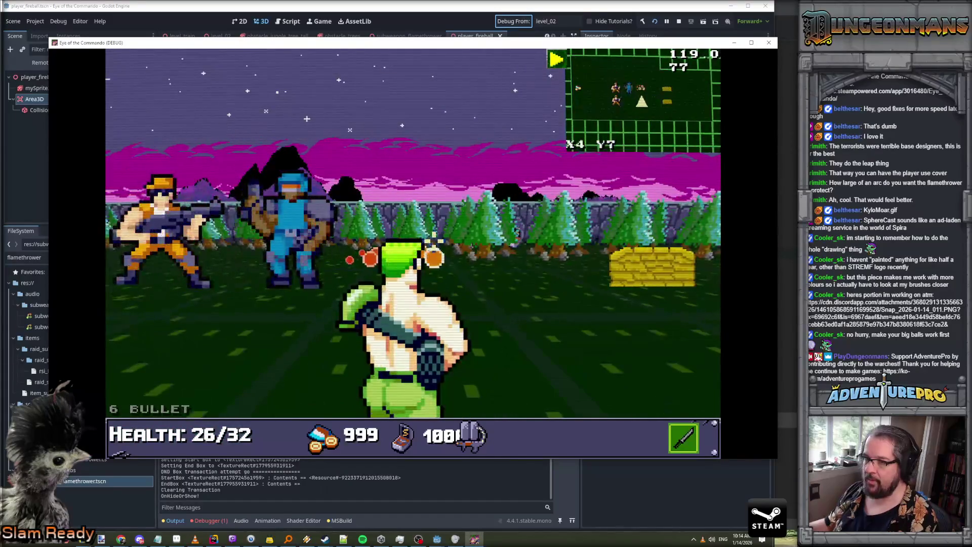
key("w")
key("a")
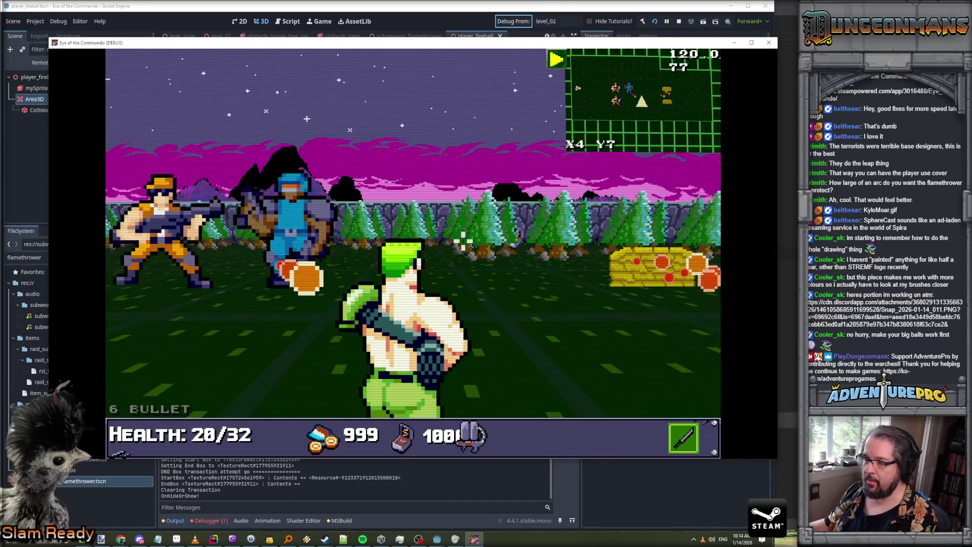
key("w")
key("a")
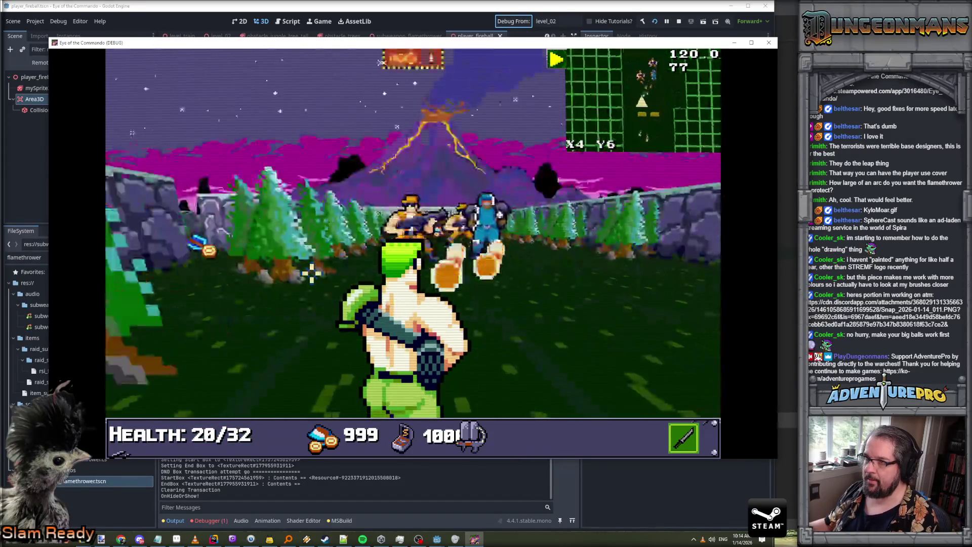
key("space")
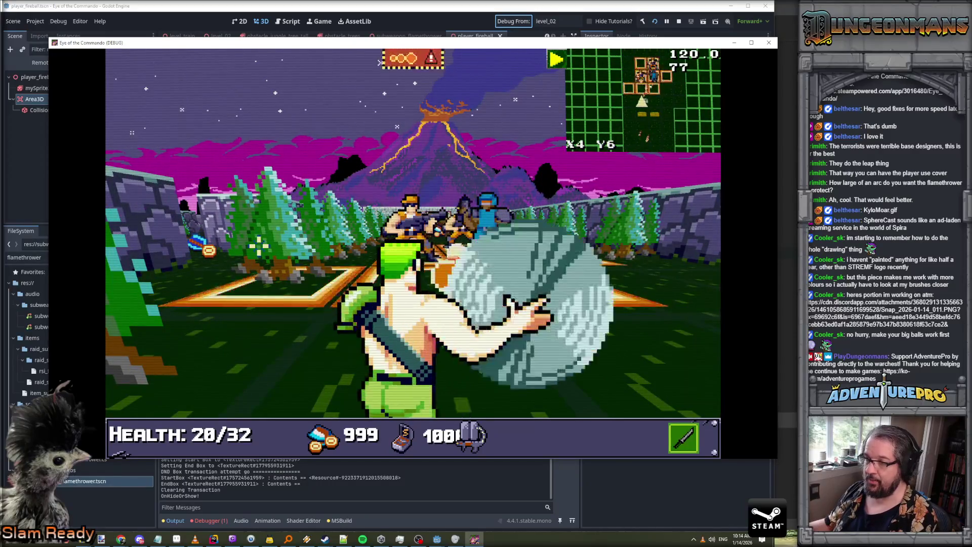
Fire at the enemies, then walk toward the SHOP, picking up the Freedom Medals and dismissing their popups
left_click(379, 63)
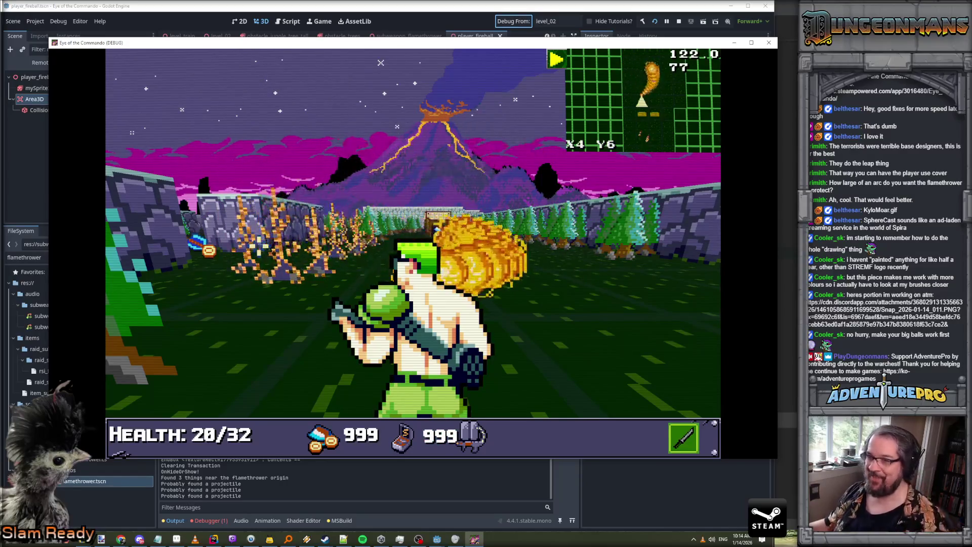
key("Up")
key("Up")
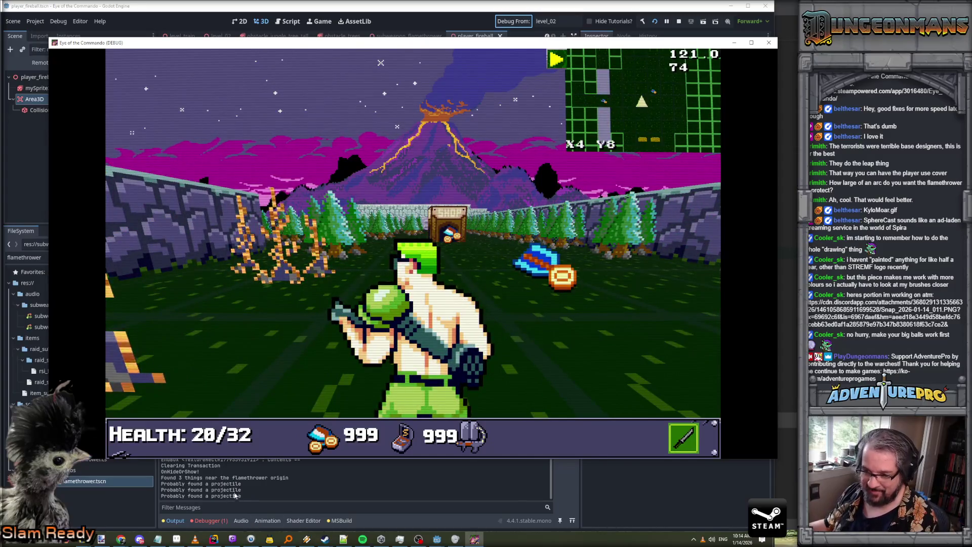
key("Up")
key("Right")
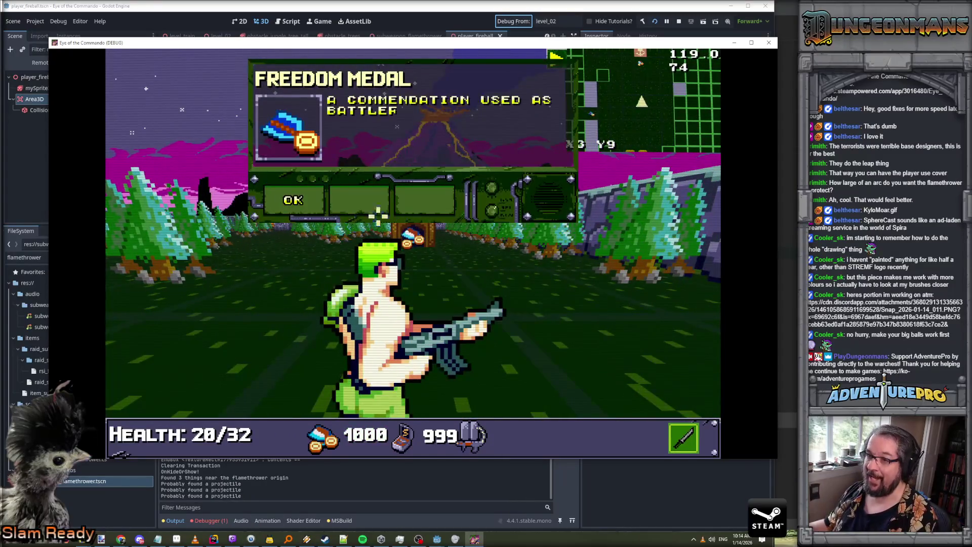
key("Return")
key("Up")
key("Up")
key("Return")
key("Left")
key("Left")
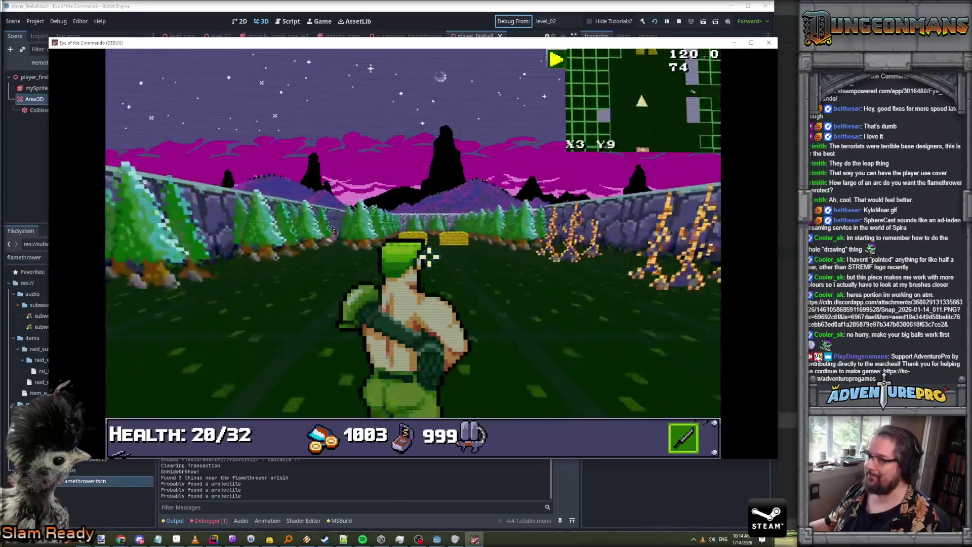
key("Left")
key("Left")
key("Up")
key("Up")
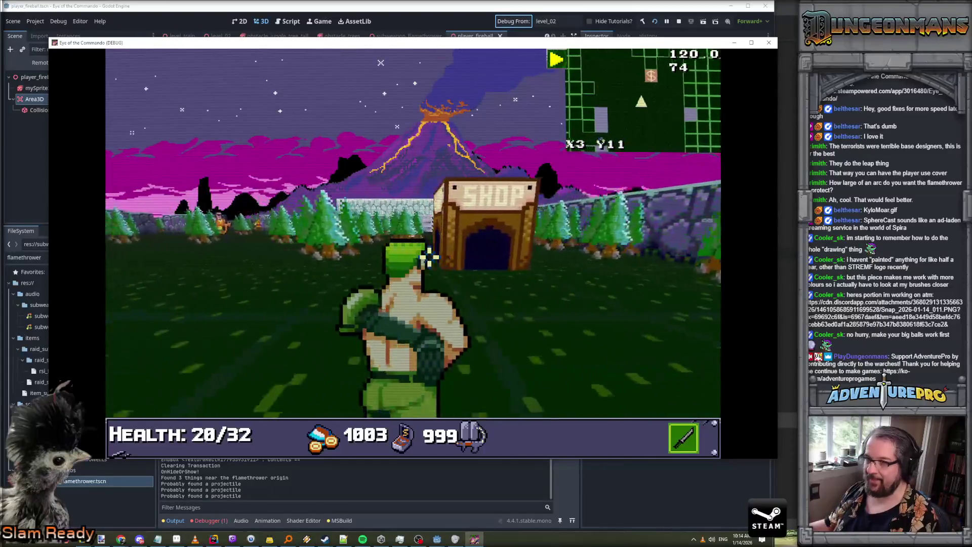
key("Left")
key("Up")
key("Up")
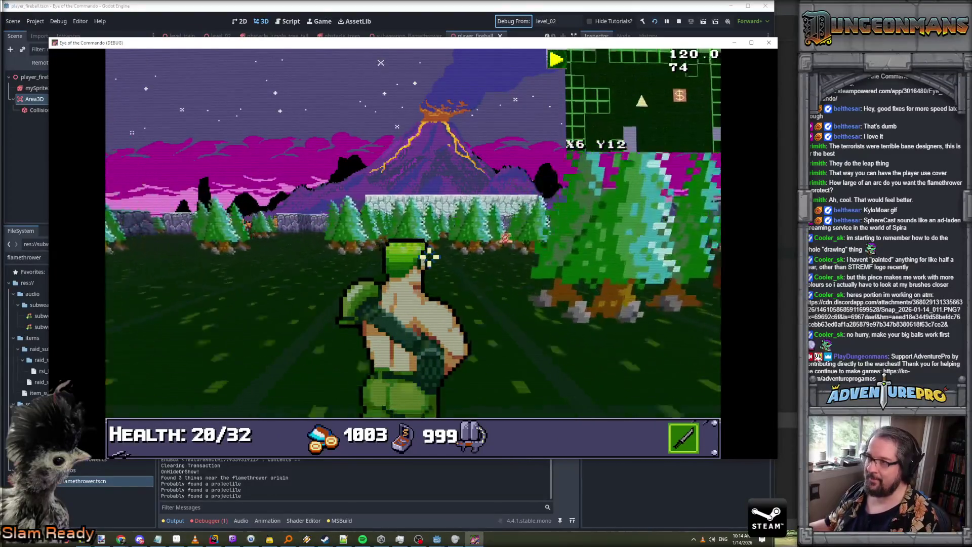
key("Up")
key("Up")
key("Left")
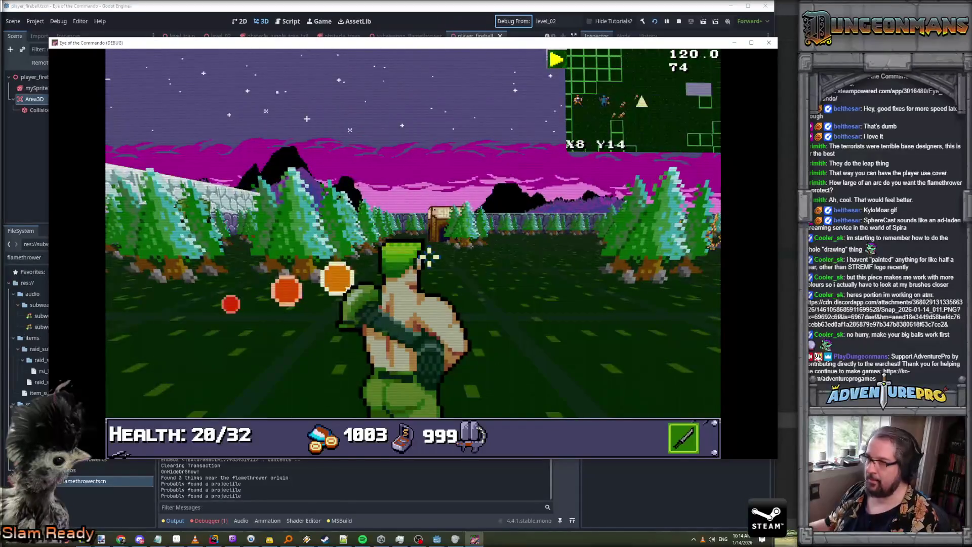
key("Left")
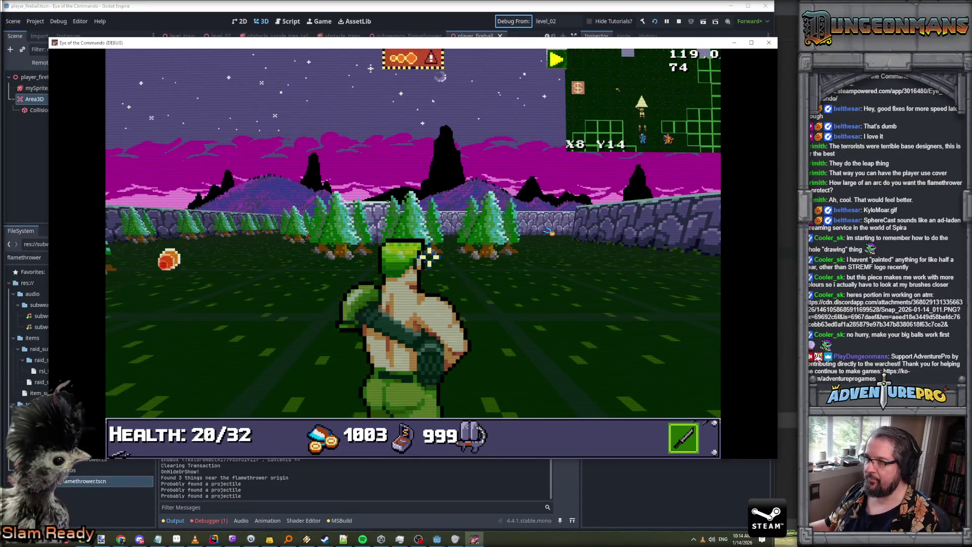
Set the tree line ablaze with the flamethrower and shoot the enemies ahead
key("space")
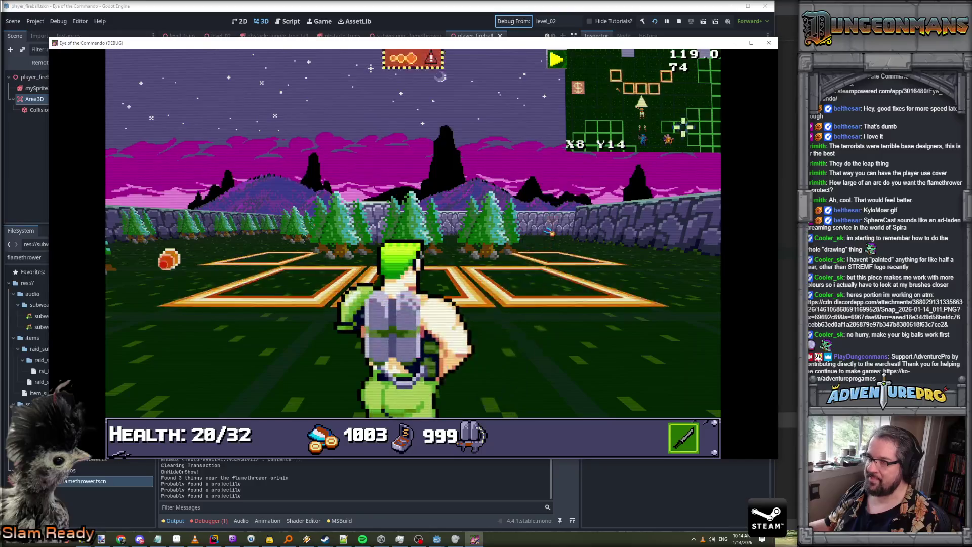
key("space")
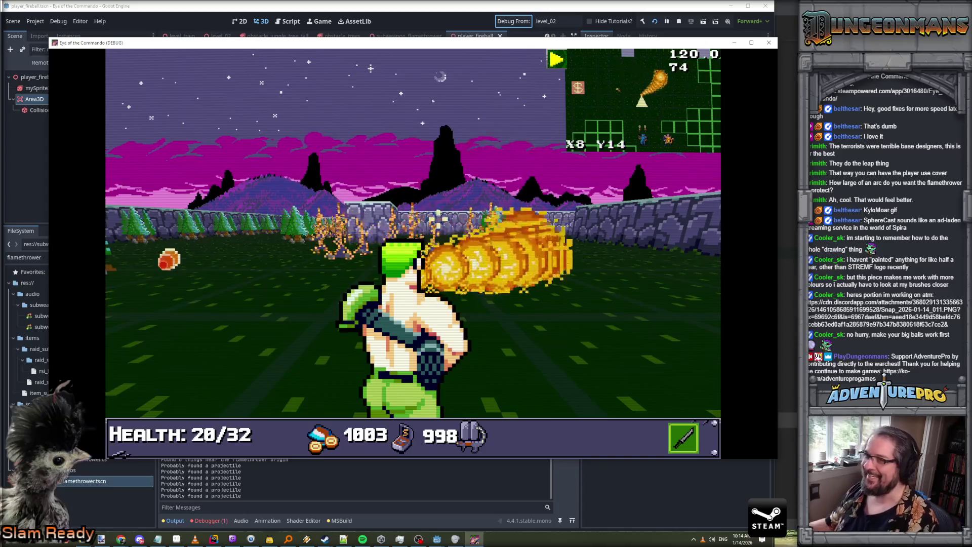
key("Left")
key("Up")
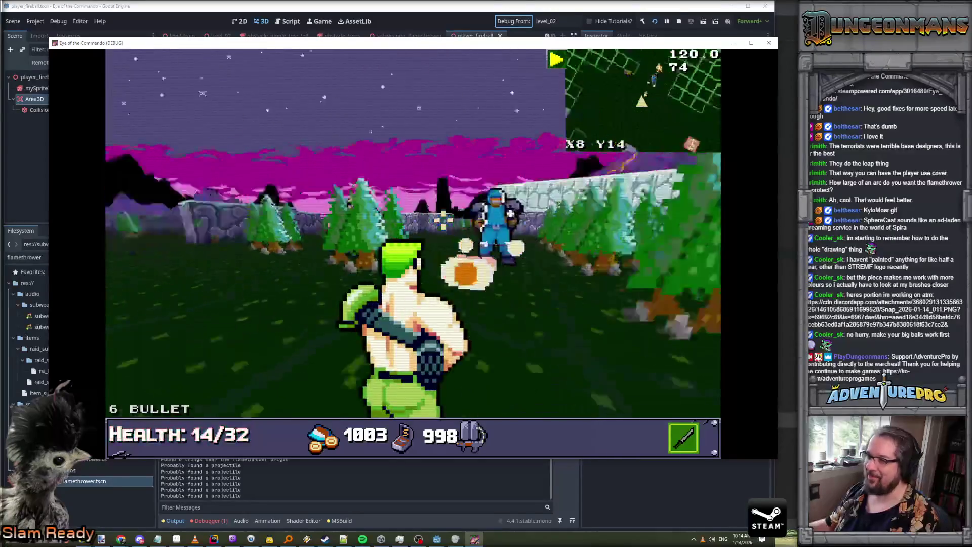
key("Left")
key("space")
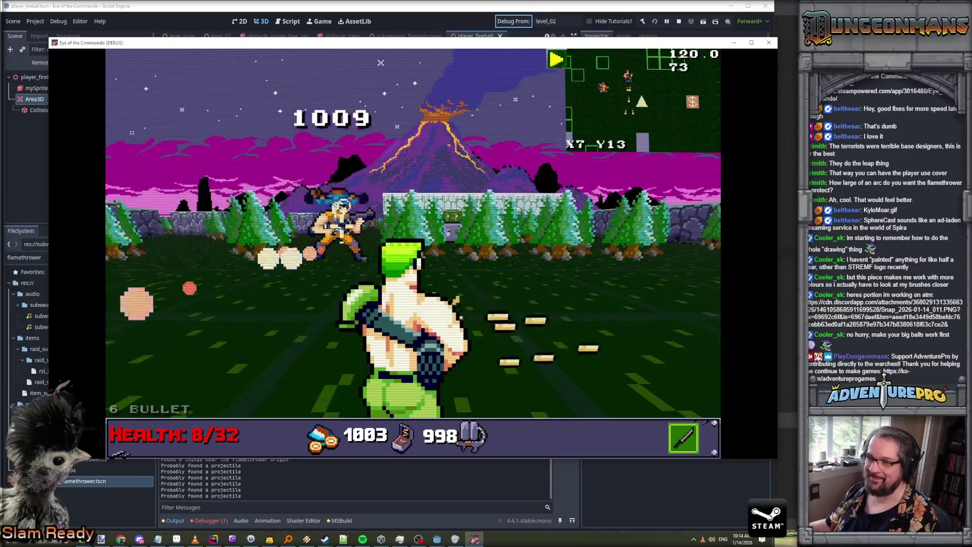
Maneuver across the field, shoot the enemy soldier, then close the running game
key("Up")
key("Up")
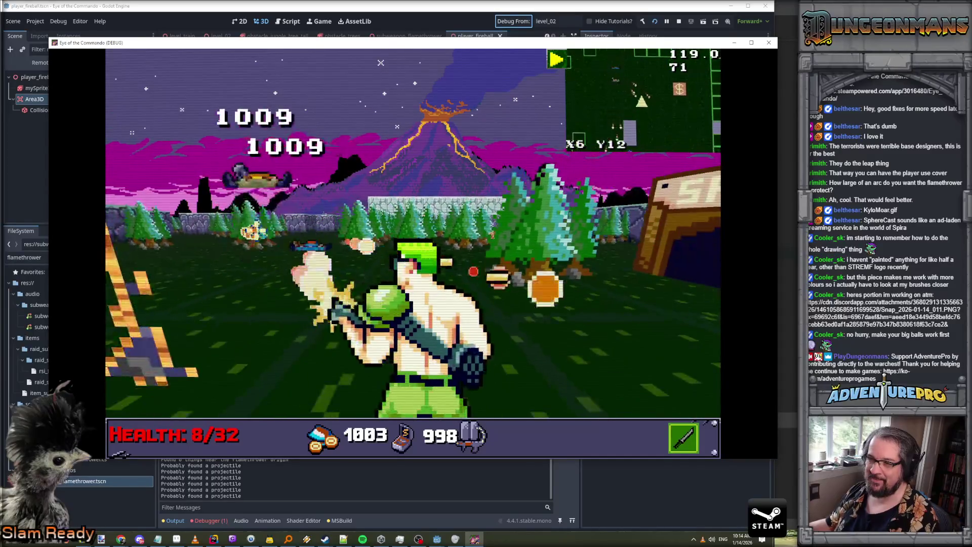
key("Down")
key("Down")
key("Down")
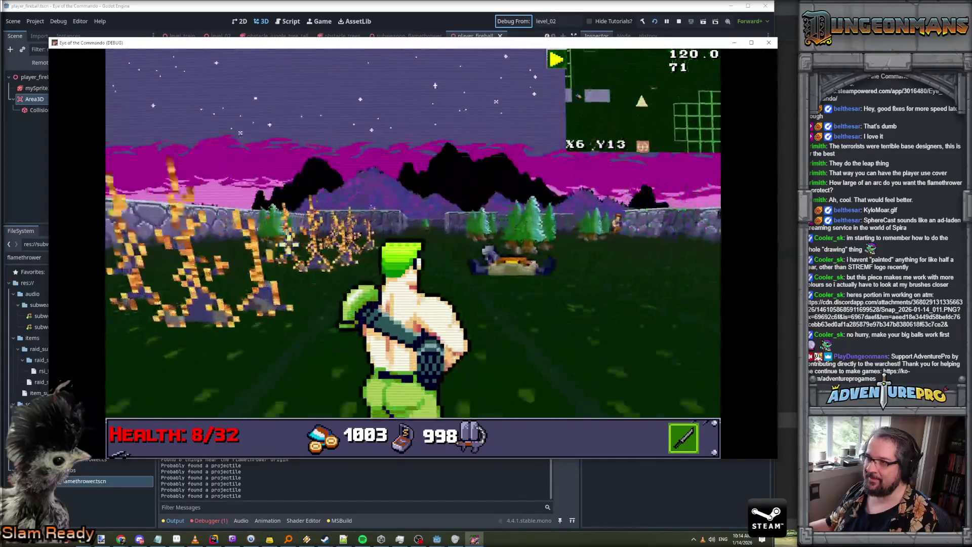
key("Down")
key("Down")
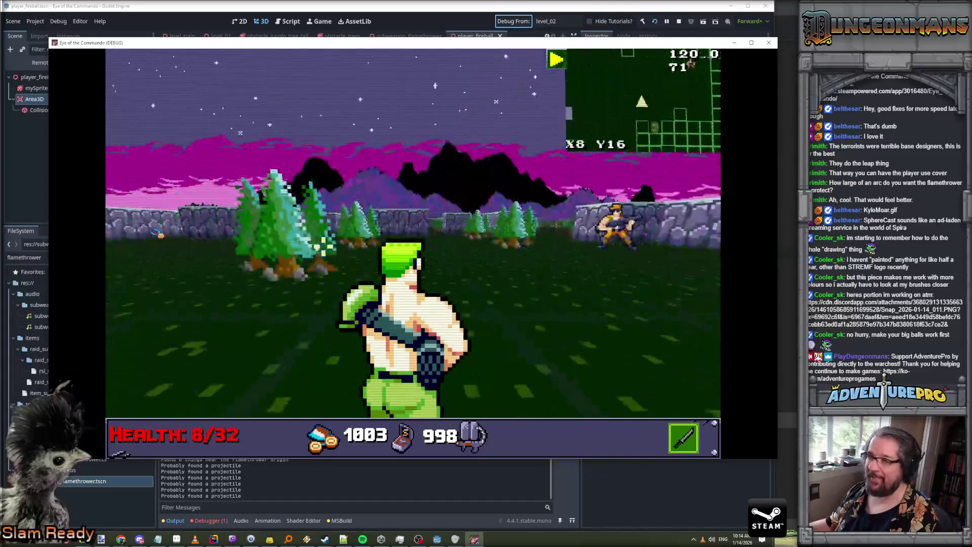
key("space")
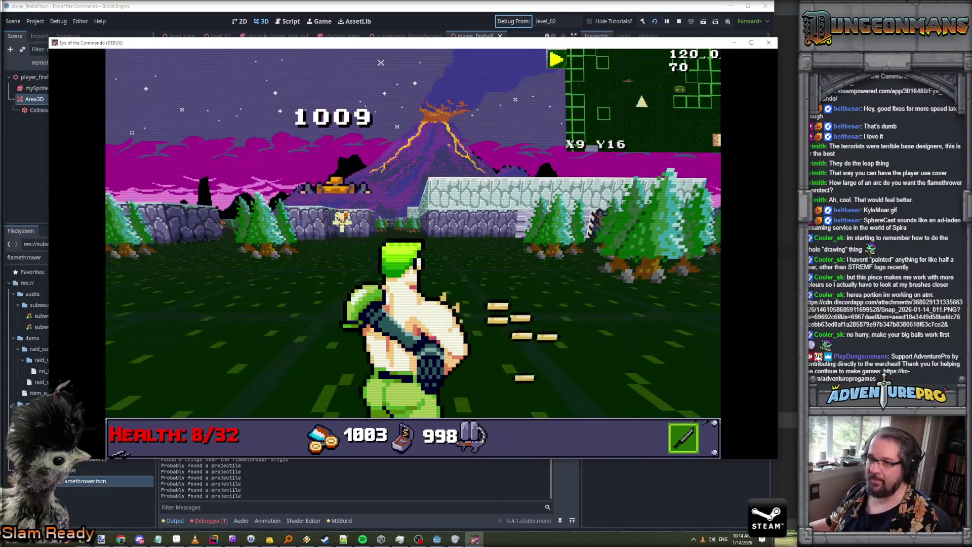
key("Up")
key("Up")
key("Up")
key("space")
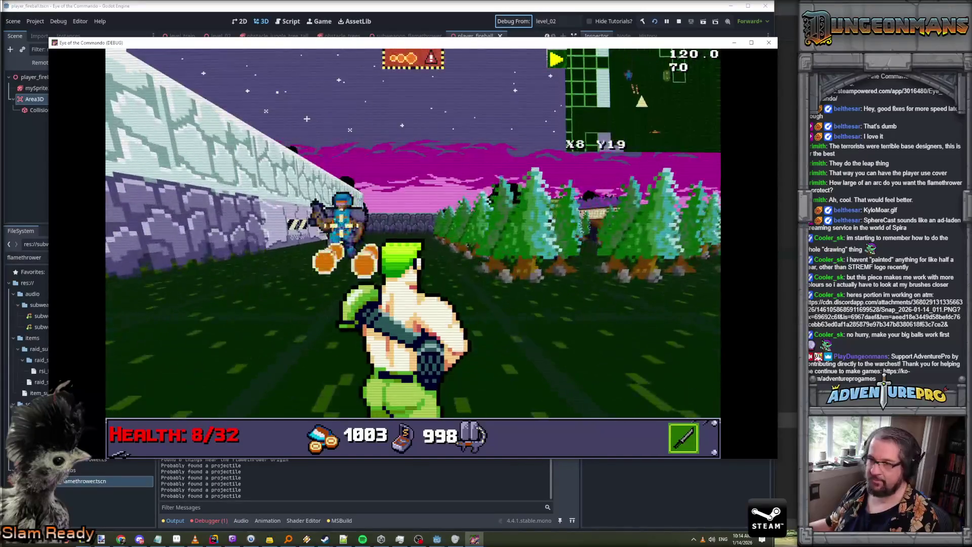
key("Right")
key("Up")
key("Up")
key("Up")
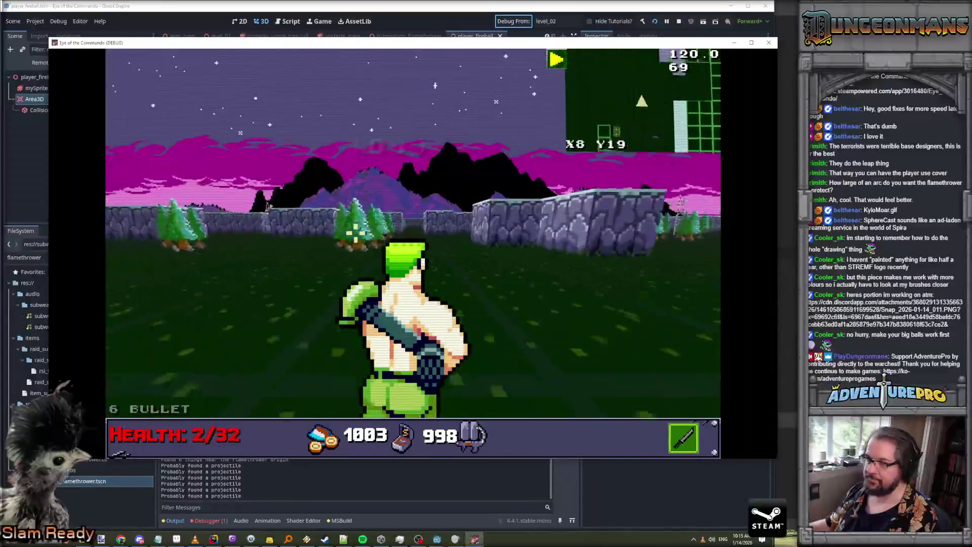
key("Up")
key("Up")
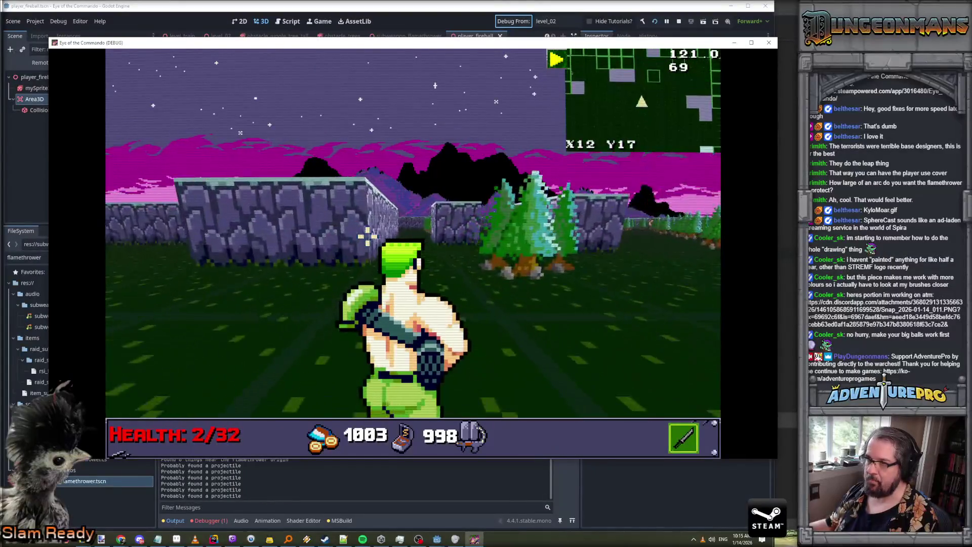
key("Right")
key("Left")
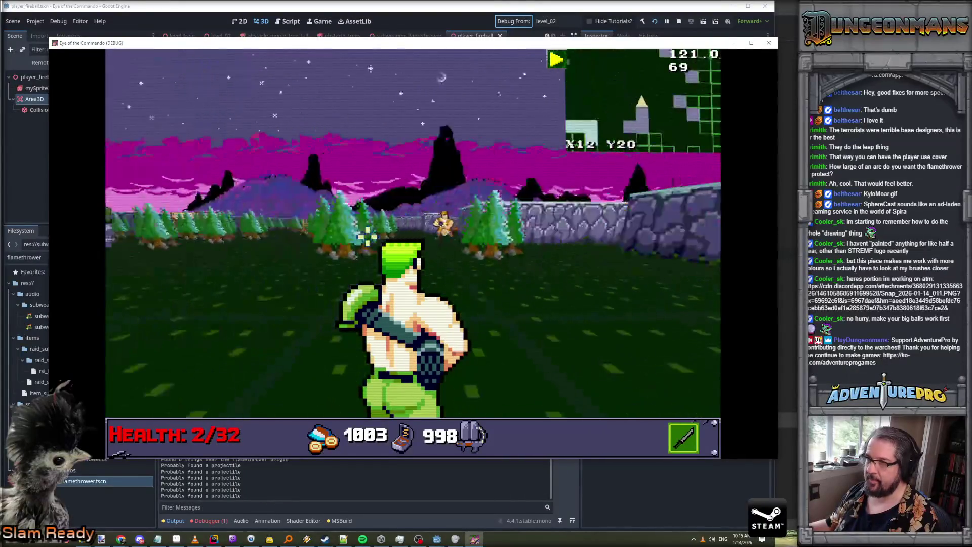
key("Up")
key("Up")
key("Left")
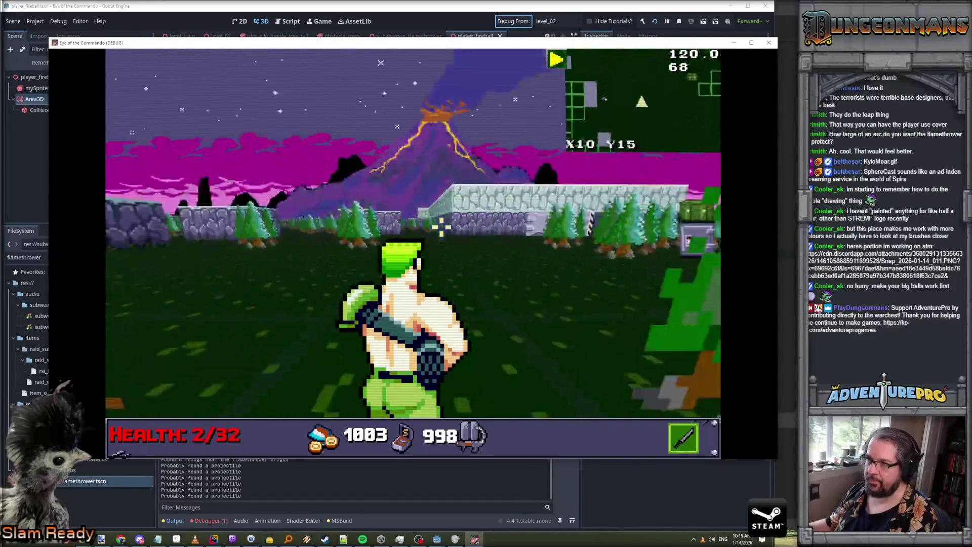
left_click(768, 45)
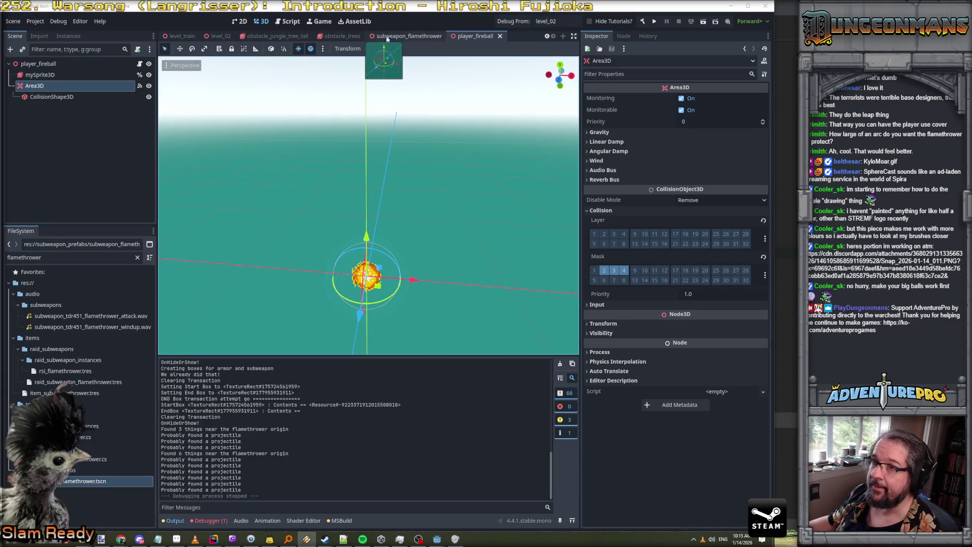
Copy the Sprite3D node from obstacle_jungle_tree_tall and paste it under the obstacle_trees root
left_click(358, 38)
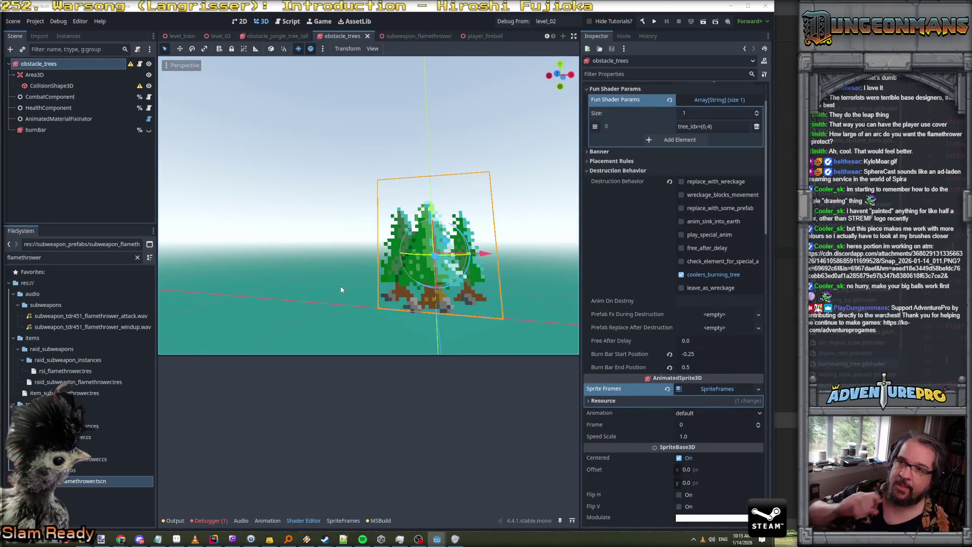
left_click(258, 37)
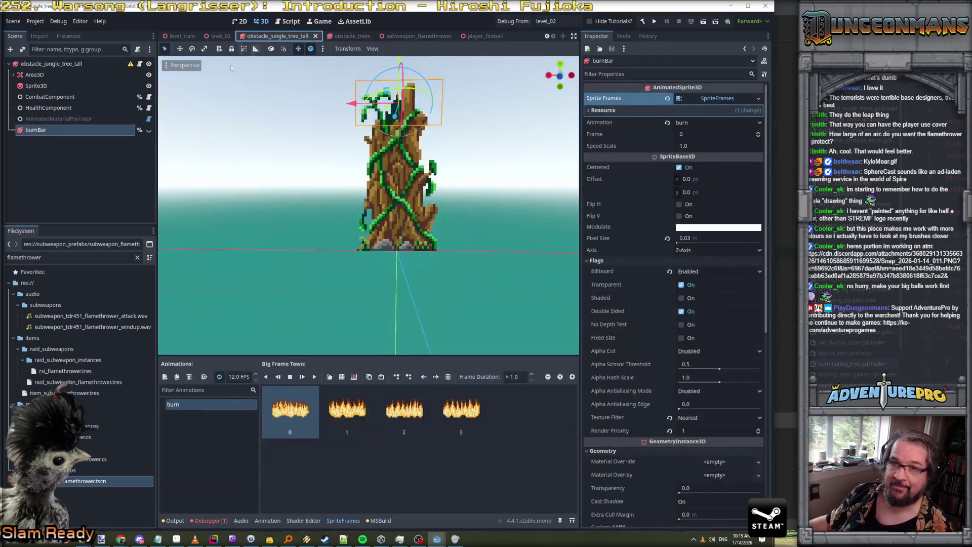
left_click(42, 89)
right_click(42, 89)
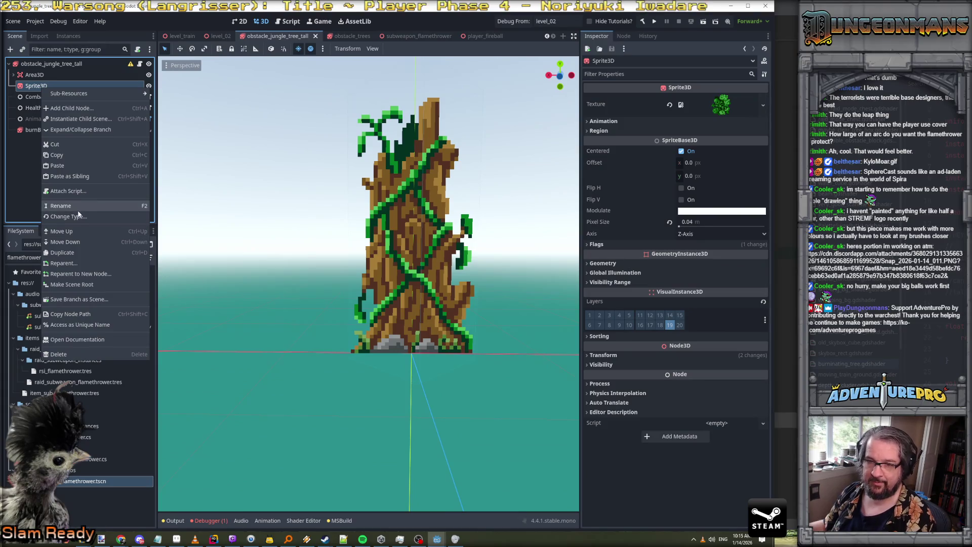
left_click(66, 156)
left_click(349, 36)
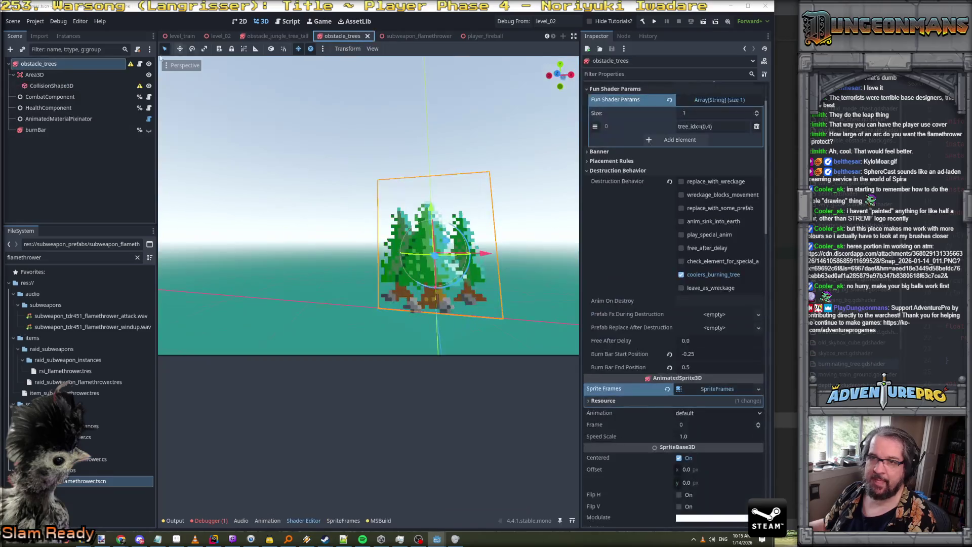
right_click(51, 66)
left_click(78, 143)
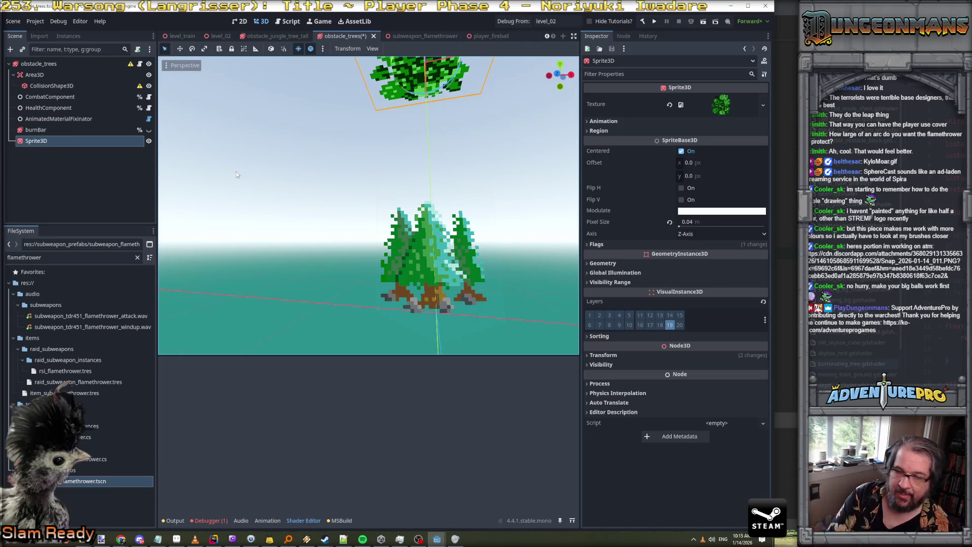
Expand the pasted Sprite3D's 32x32 leaf texture preview in the Inspector, then bring up Aseprite
left_click(719, 105)
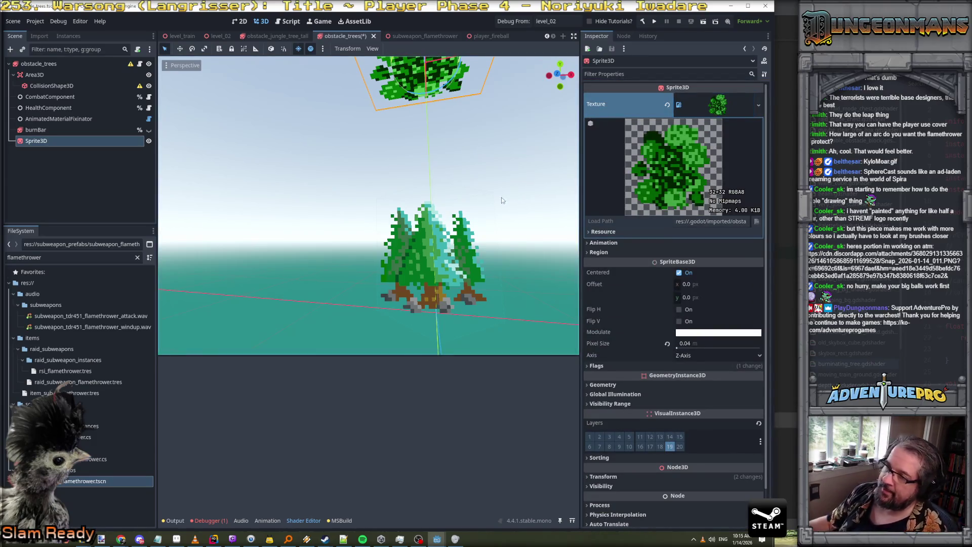
scroll(501, 201, "down", 5)
scroll(501, 201, "up", 5)
scroll(502, 201, "down", 4)
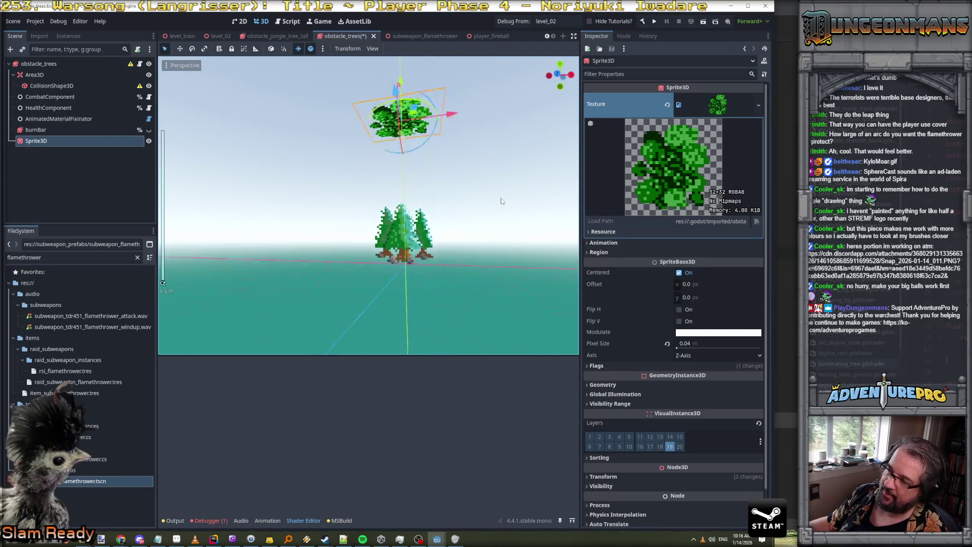
scroll(502, 201, "up", 6)
scroll(501, 201, "down", 3)
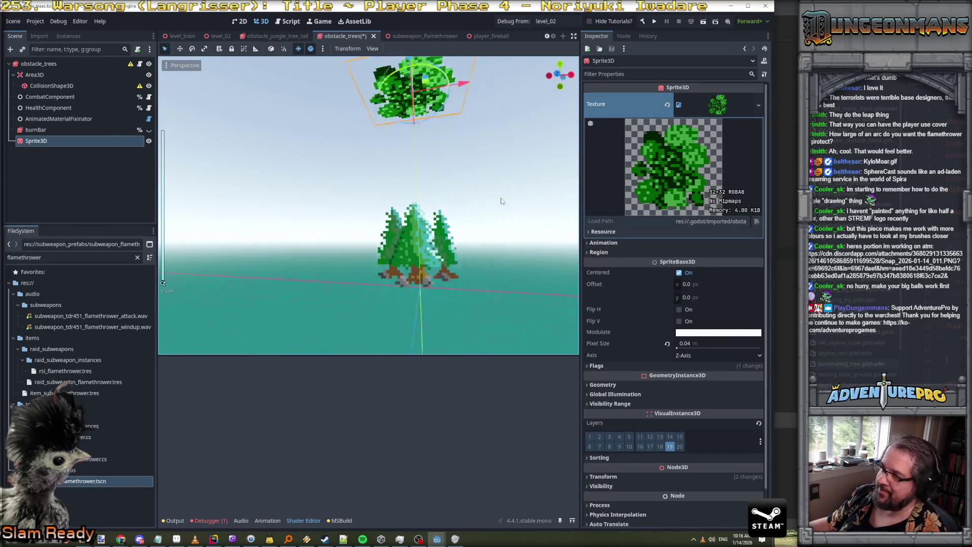
scroll(502, 201, "up", 4)
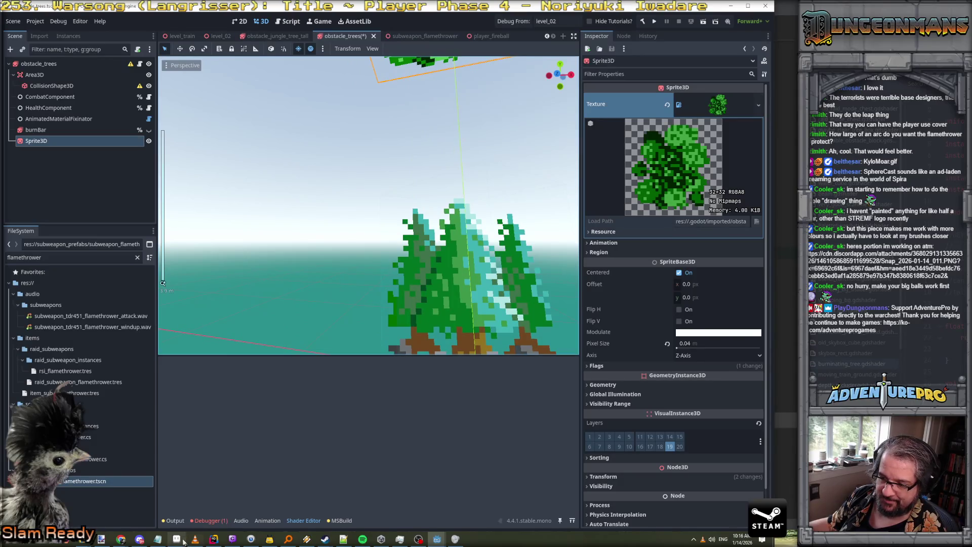
mouse_move(184, 542)
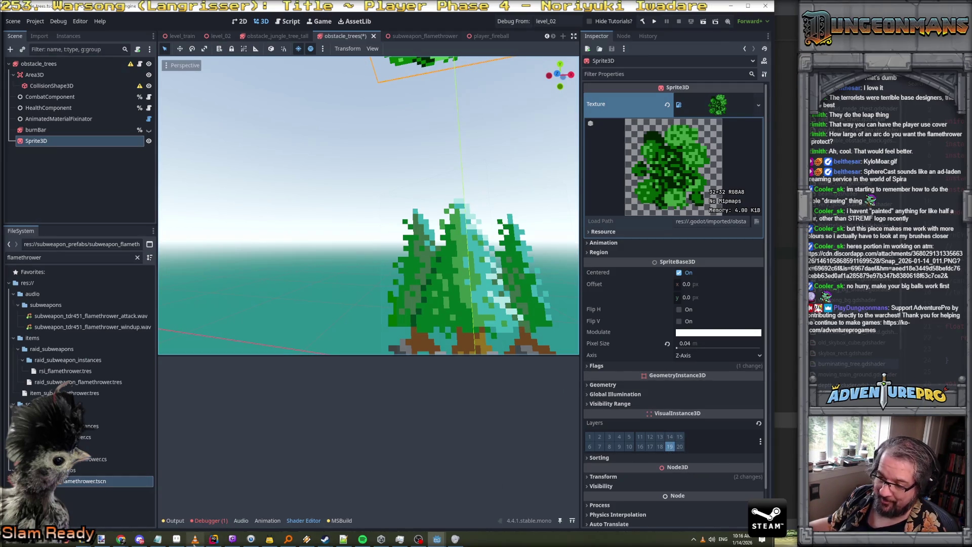
left_click(177, 540)
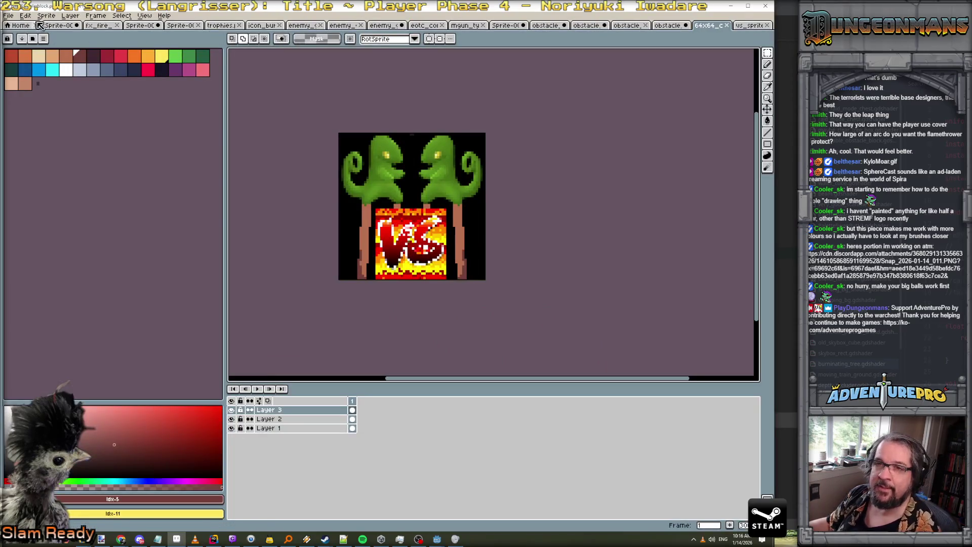
Start a new sprite, check the browser reference image, and set width and height to 16
left_click(8, 15)
left_click(16, 25)
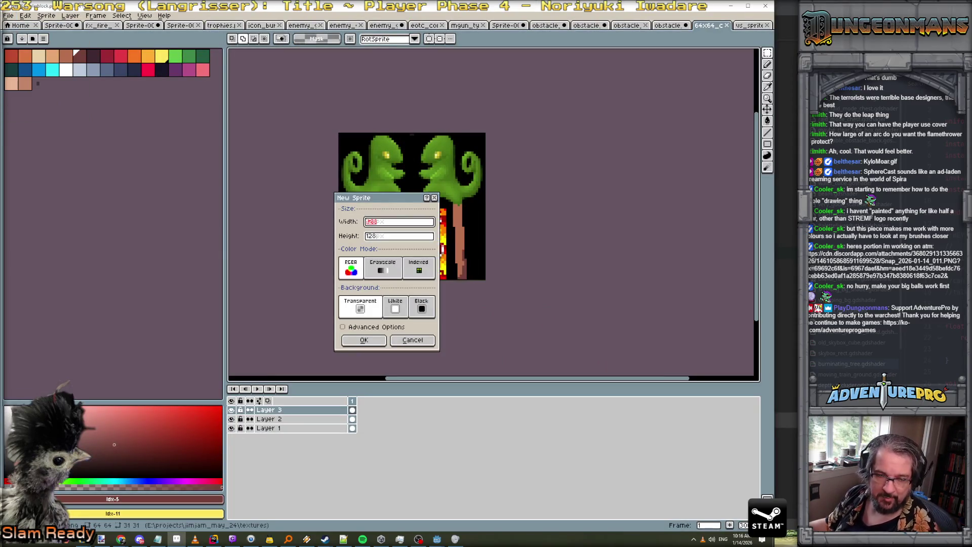
key("alt+Tab")
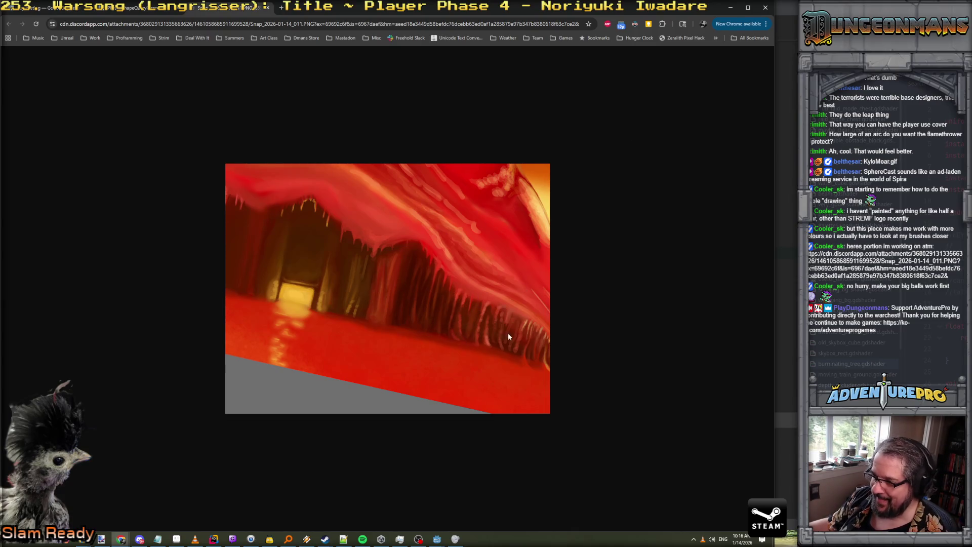
left_click(730, 7)
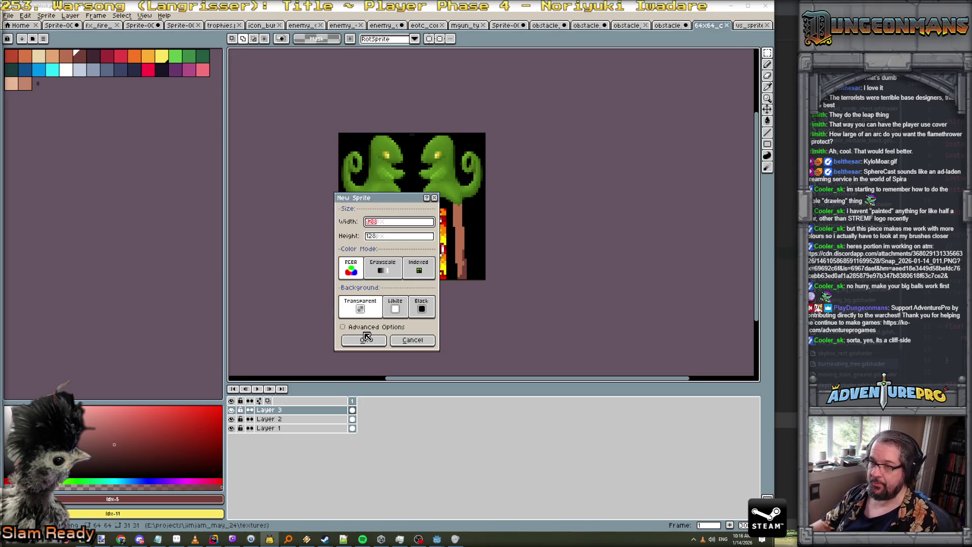
key("BackSpace")
type("16")
key("Tab")
type("16")
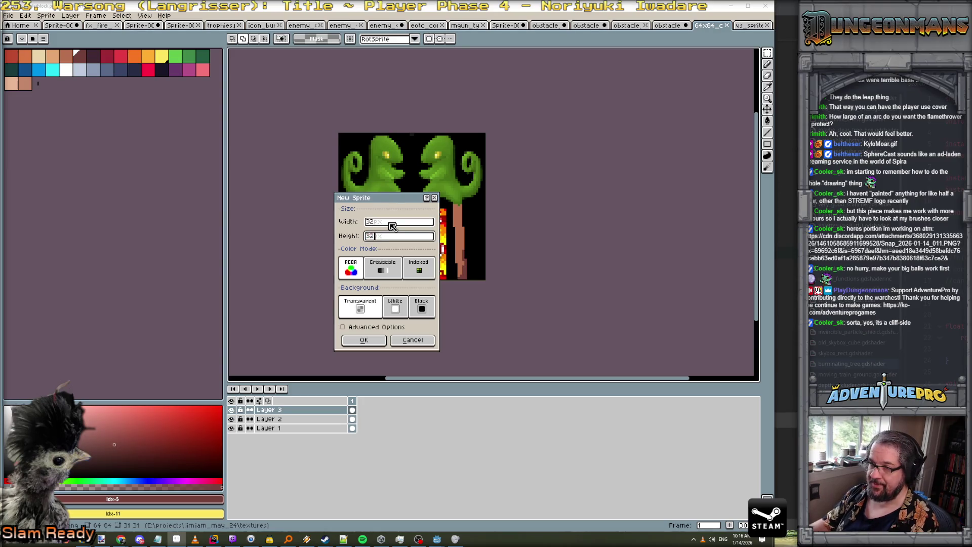
key("Return")
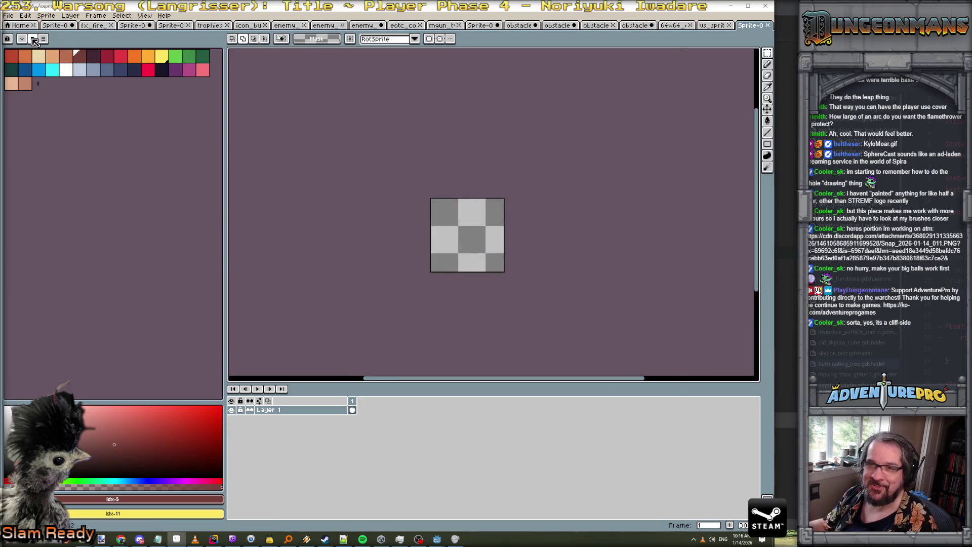
Load the gen512_eotc palette preset and pick a dark green swatch
left_click(32, 38)
scroll(101, 264, "down", 3)
scroll(81, 298, "down", 5)
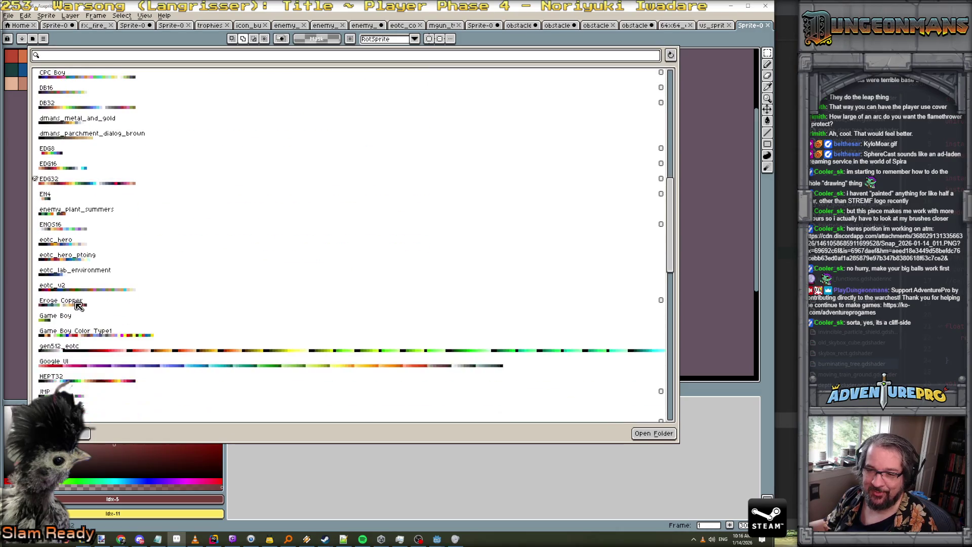
left_click(83, 349)
left_click(84, 434)
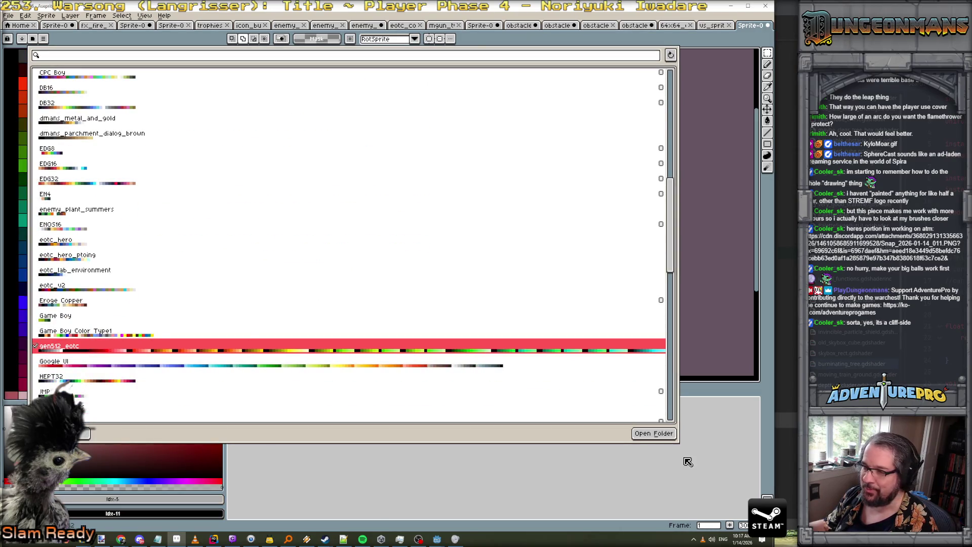
left_click(689, 462)
scroll(528, 251, "up", 1)
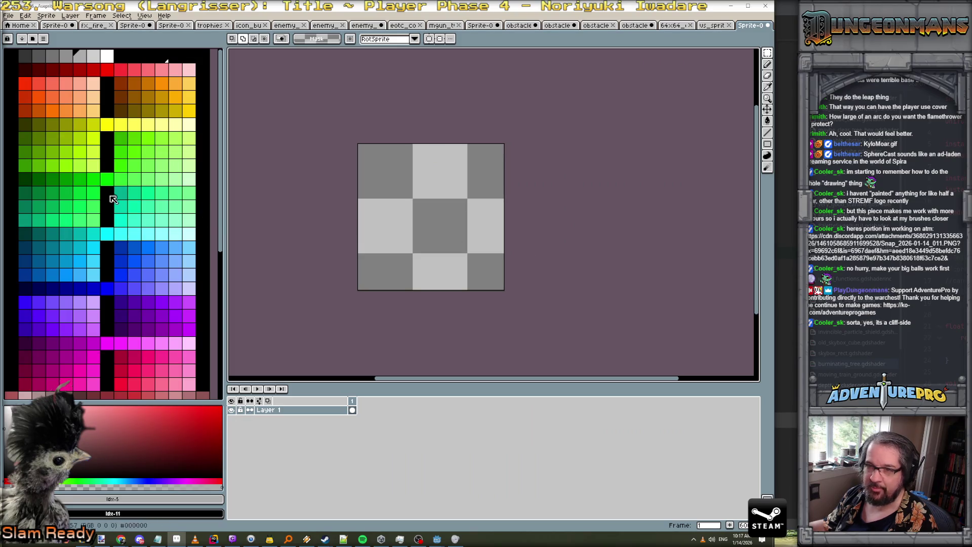
left_click(50, 179)
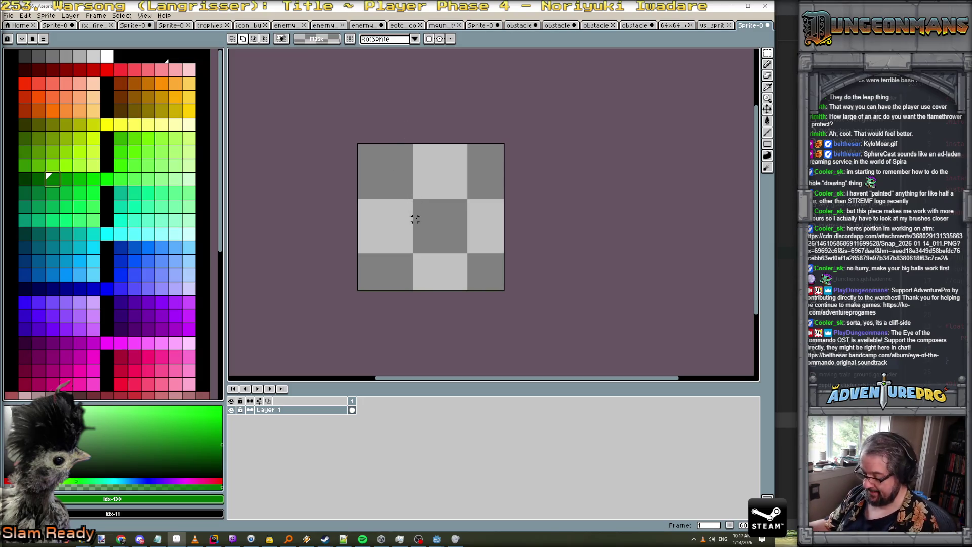
Outline a large circle with the pencil and flood-fill it with dark green
key("b")
left_click_drag(373, 164, 379, 174)
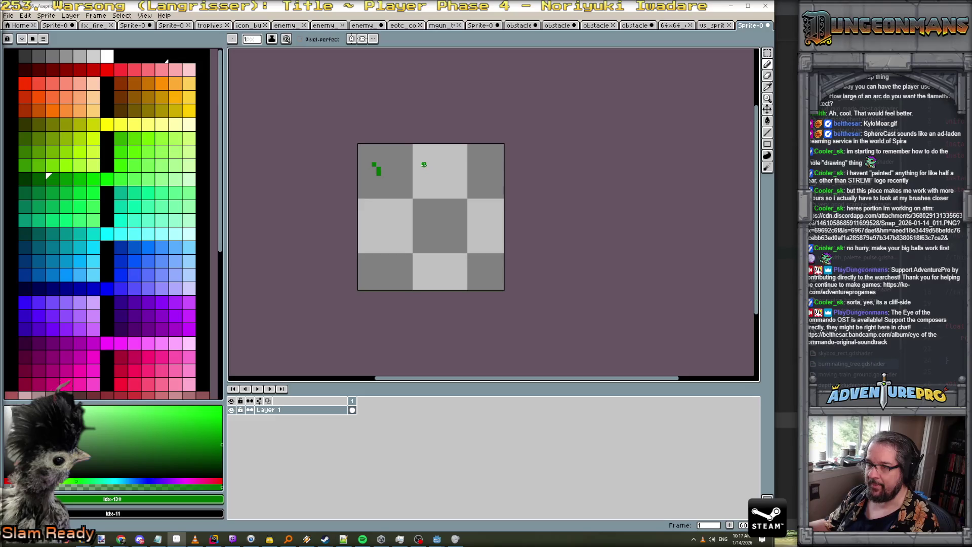
mouse_move(430, 169)
left_mouse_down()
mouse_move(374, 199)
mouse_move(400, 272)
mouse_move(476, 238)
mouse_move(460, 178)
mouse_move(428, 163)
mouse_move(488, 230)
mouse_move(464, 263)
mouse_move(481, 238)
mouse_move(479, 207)
mouse_move(488, 242)
left_mouse_up()
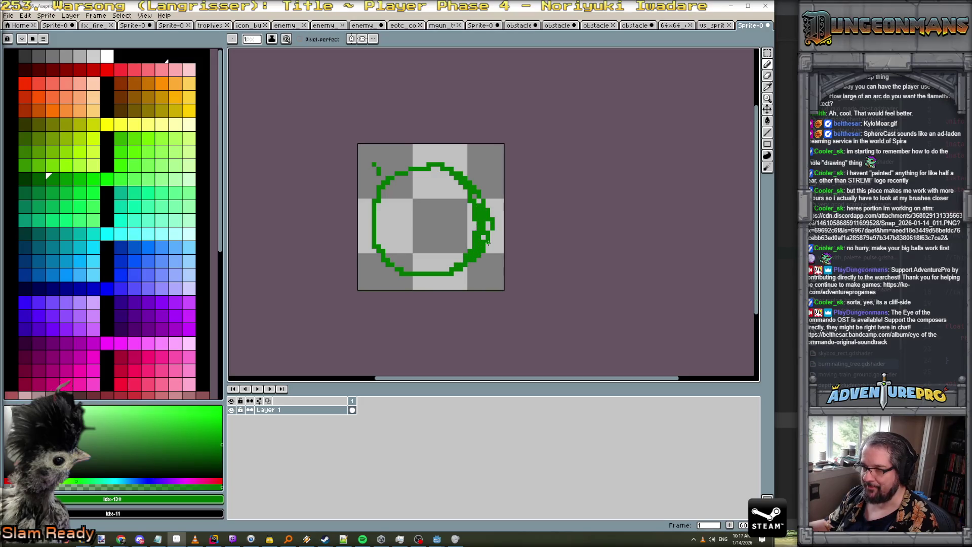
key("g")
left_click(412, 242)
key("b")
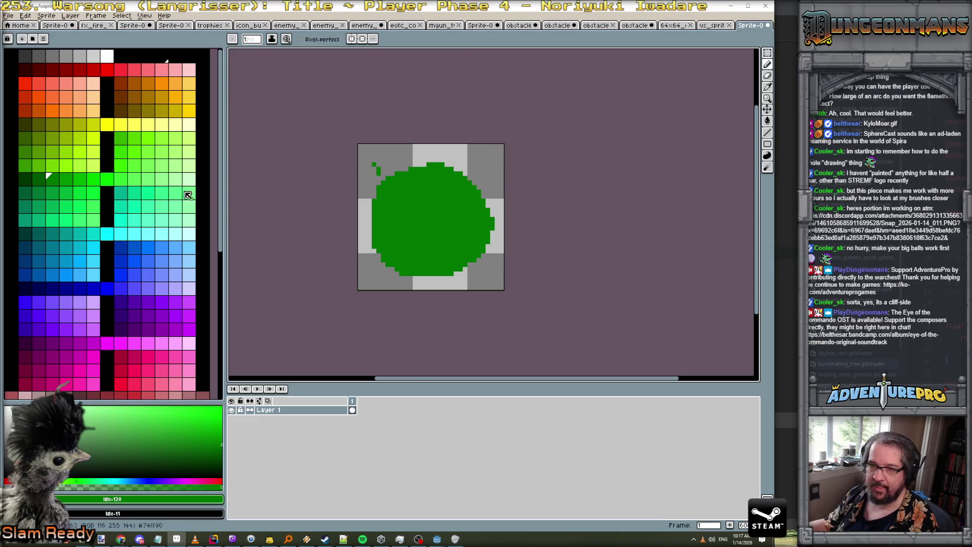
left_click(39, 181)
key("g")
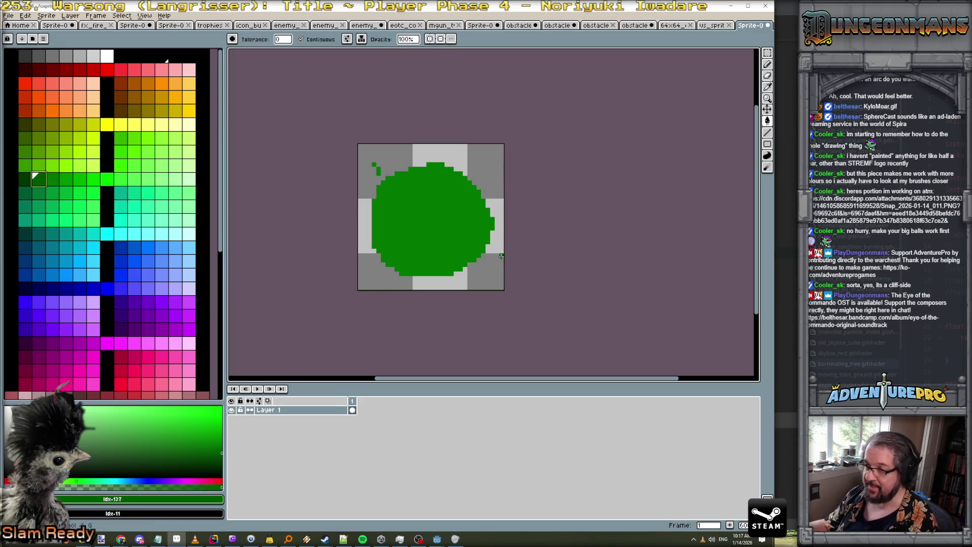
left_click(441, 230)
Draw and fill a lighter green ring inside the circle
left_click(52, 181)
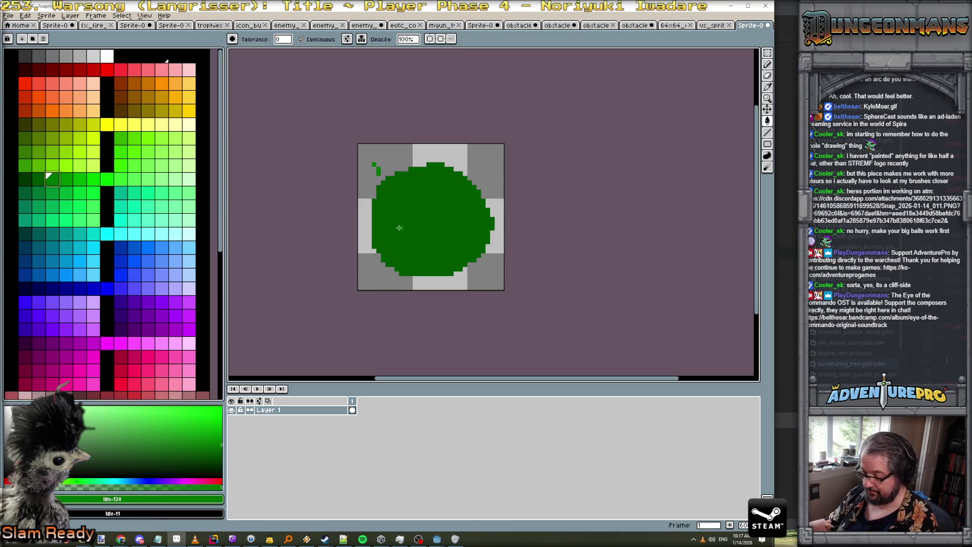
key("b")
mouse_move(429, 188)
left_mouse_down()
mouse_move(386, 206)
mouse_move(393, 233)
left_mouse_up()
key("ctrl+z")
mouse_move(433, 186)
left_mouse_down()
mouse_move(404, 203)
mouse_move(404, 247)
mouse_move(462, 239)
mouse_move(442, 188)
mouse_move(407, 193)
mouse_move(393, 231)
left_mouse_up()
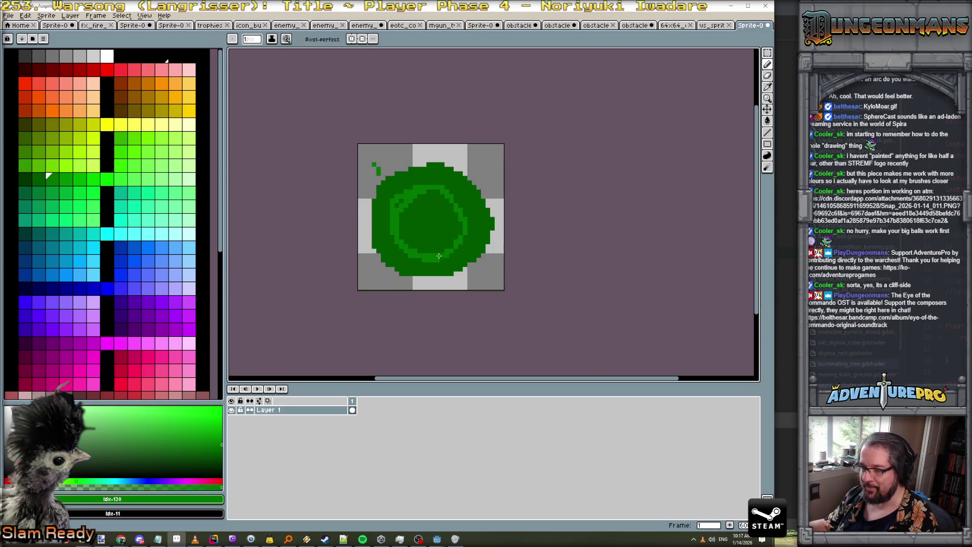
key("g")
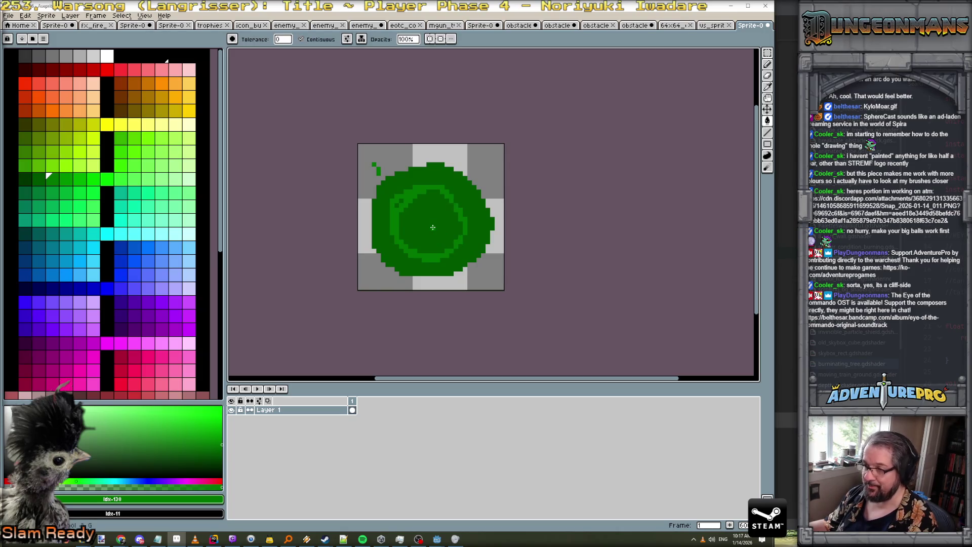
left_click(434, 227)
Add a smaller, lighter filled loop and bright green pixels at the centre
left_click(66, 178)
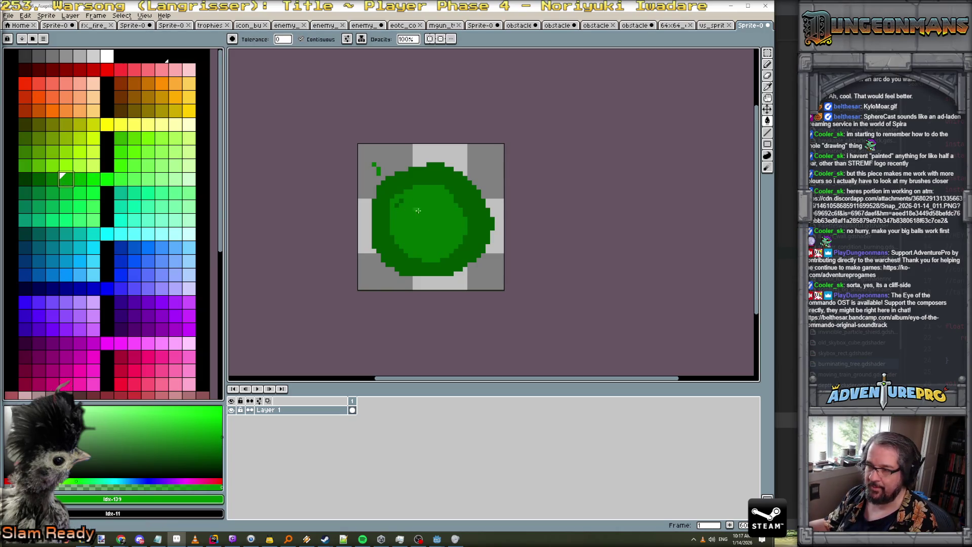
key("b")
mouse_move(440, 202)
left_mouse_down()
mouse_move(413, 212)
mouse_move(444, 234)
mouse_move(430, 205)
left_mouse_up()
key("g")
left_click(428, 228)
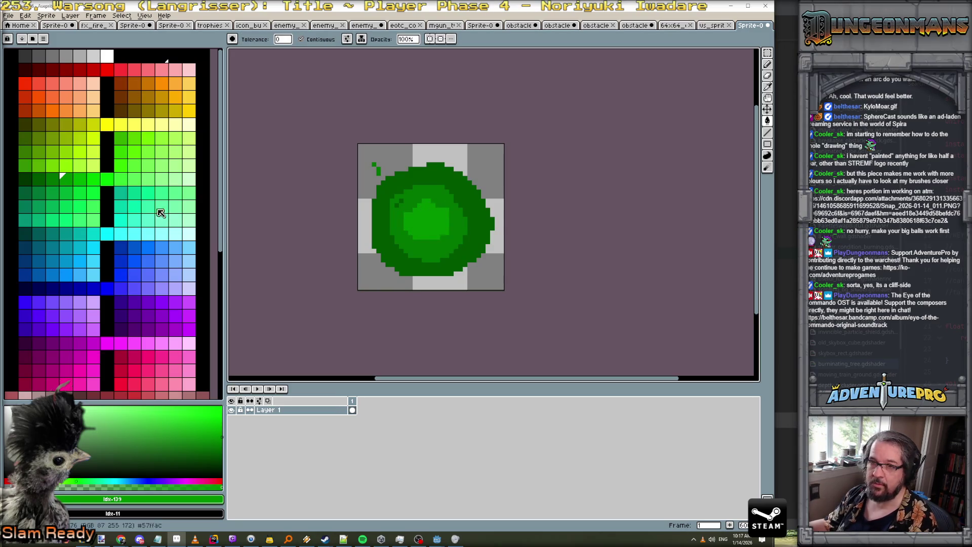
left_click(79, 178)
key("b")
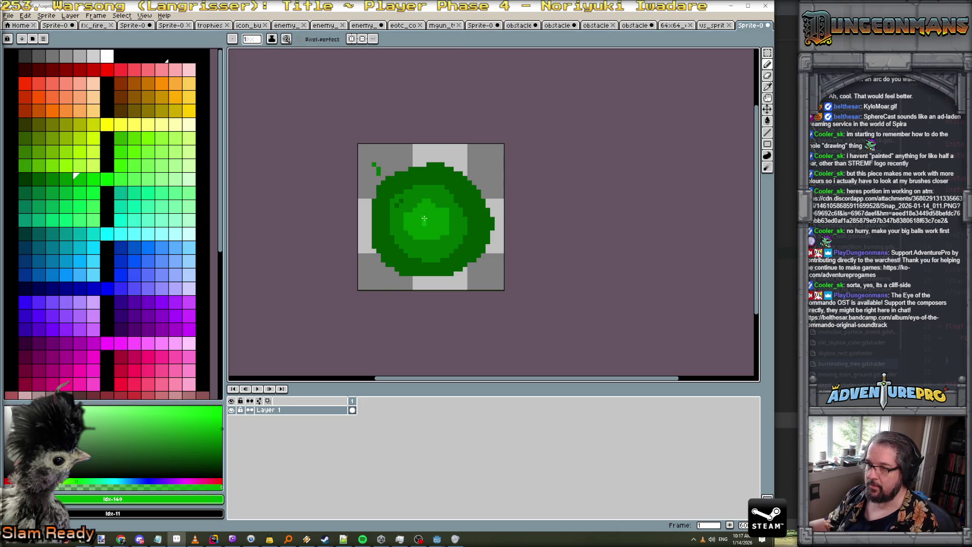
left_click_drag(425, 220, 426, 222)
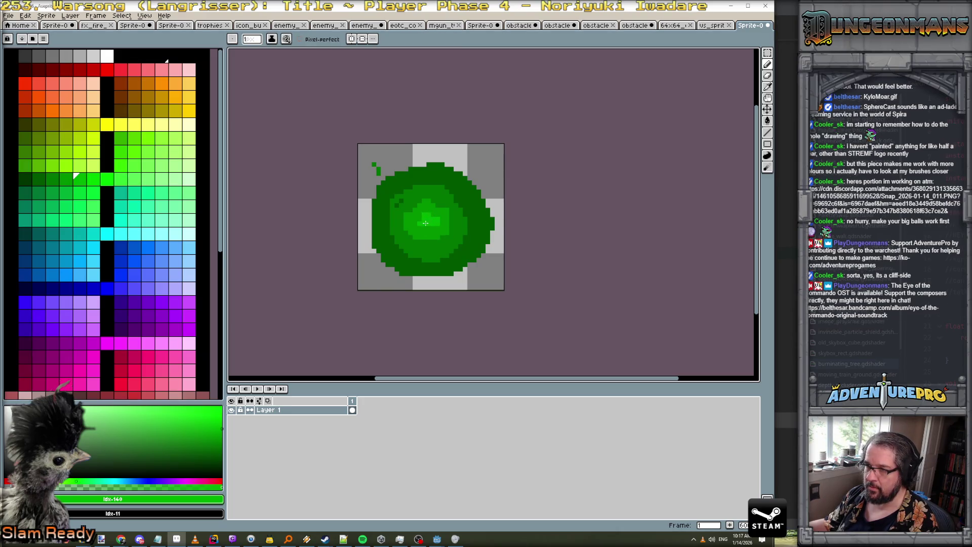
Erase the two stray top-left pixels and roughen the bush's top-left edge with #005700
left_click(388, 178, "alt")
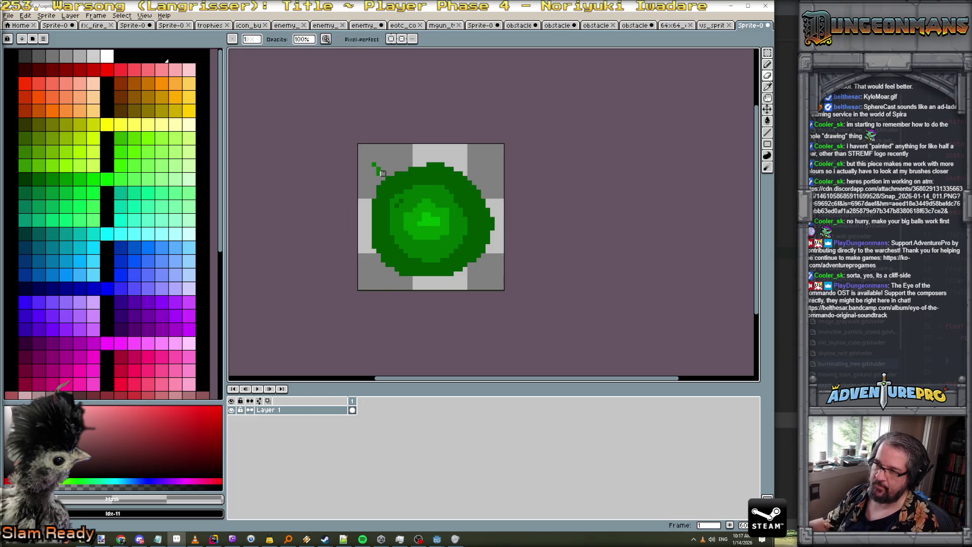
left_click(378, 174)
left_click(374, 164)
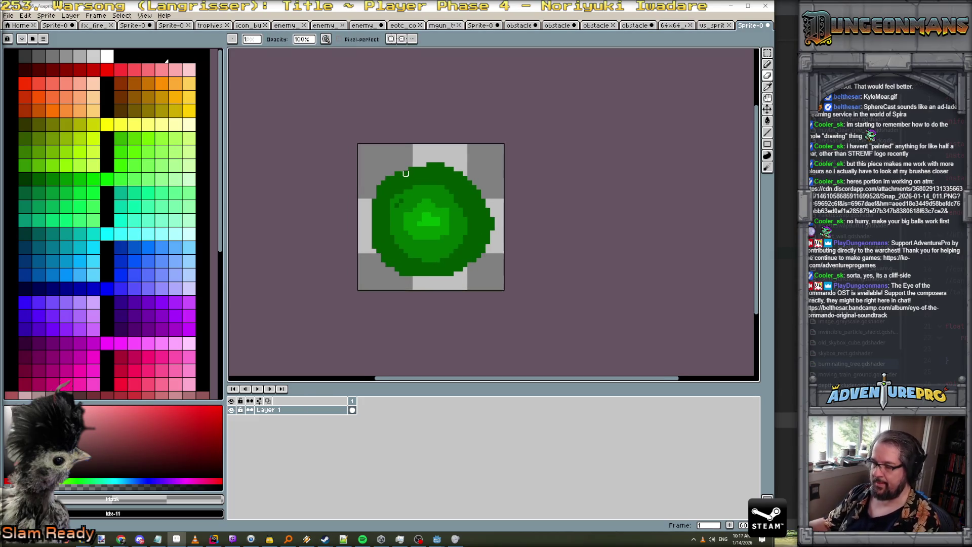
left_click(406, 175, "alt")
mouse_move(399, 169)
left_mouse_down()
mouse_move(391, 162)
mouse_move(370, 193)
mouse_move(365, 220)
mouse_move(378, 264)
mouse_move(433, 282)
mouse_move(482, 264)
mouse_move(496, 203)
mouse_move(449, 163)
mouse_move(408, 165)
left_mouse_up()
Add mid-green #007400 texture across the bush's upper left
scroll(454, 177, "down", 5)
scroll(457, 184, "up", 5)
left_click(385, 152, "alt")
mouse_move(371, 159)
left_mouse_down()
mouse_move(314, 181)
mouse_move(330, 216)
mouse_move(314, 225)
mouse_move(314, 213)
mouse_move(329, 281)
mouse_move(350, 299)
mouse_move(388, 308)
mouse_move(380, 313)
mouse_move(428, 314)
mouse_move(424, 324)
mouse_move(465, 294)
mouse_move(486, 240)
mouse_move(479, 187)
mouse_move(409, 158)
mouse_move(440, 171)
left_mouse_up()
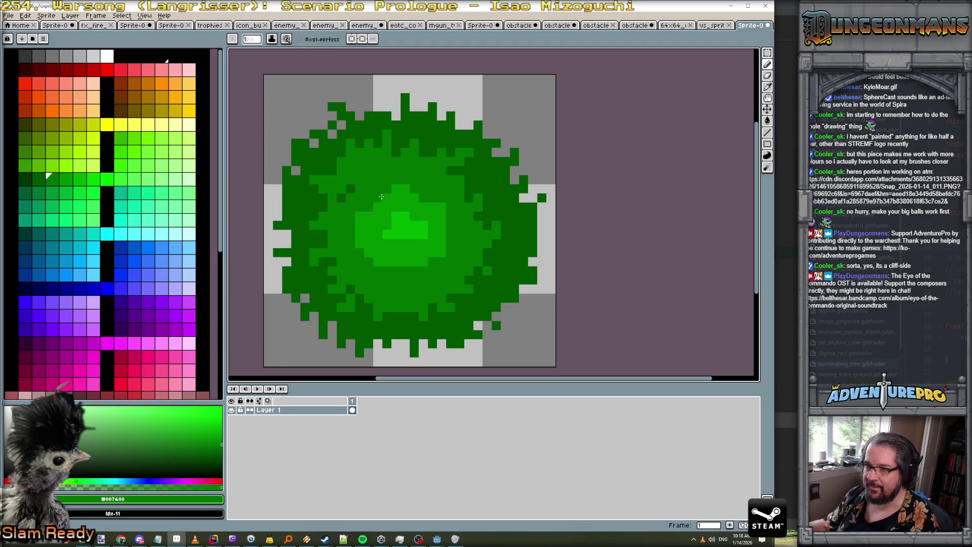
Paint brighter #009000 and #00ac00 highlights across the bush
left_click(382, 197, "alt")
mouse_move(381, 197)
left_mouse_down()
mouse_move(415, 182)
mouse_move(451, 203)
mouse_move(455, 228)
mouse_move(440, 276)
mouse_move(385, 276)
mouse_move(367, 264)
mouse_move(348, 219)
mouse_move(349, 188)
mouse_move(367, 193)
mouse_move(364, 177)
left_mouse_up()
scroll(411, 222, "down", 5)
scroll(441, 248, "up", 2)
scroll(441, 248, "up", 6)
scroll(355, 182, "down", 3)
left_click(335, 174, "alt")
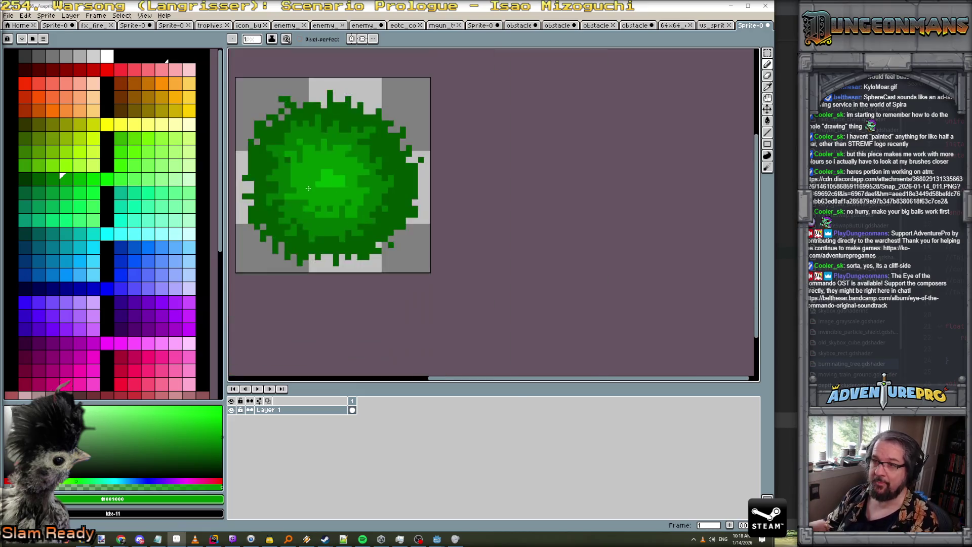
mouse_move(305, 169)
left_mouse_down()
mouse_move(322, 193)
mouse_move(343, 192)
left_mouse_up()
left_click(342, 176)
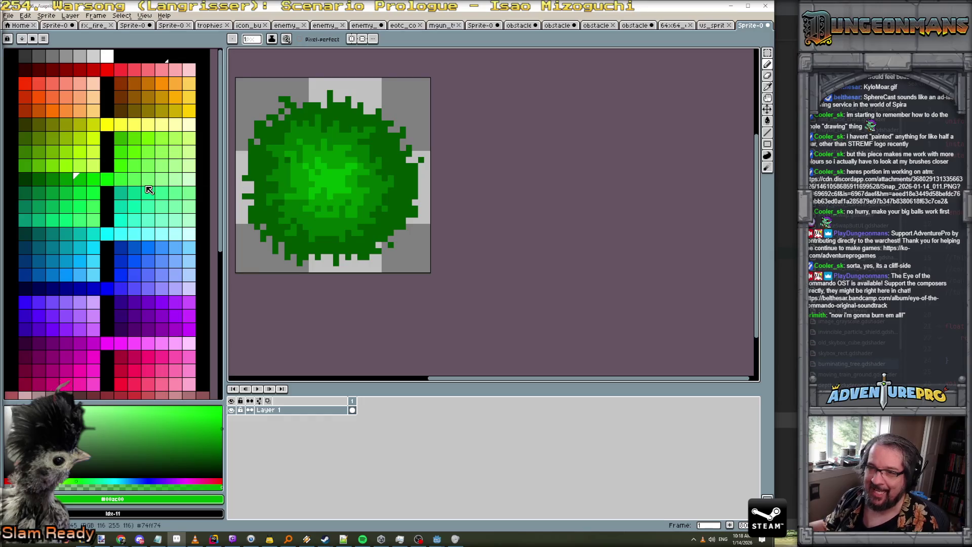
left_click(93, 179)
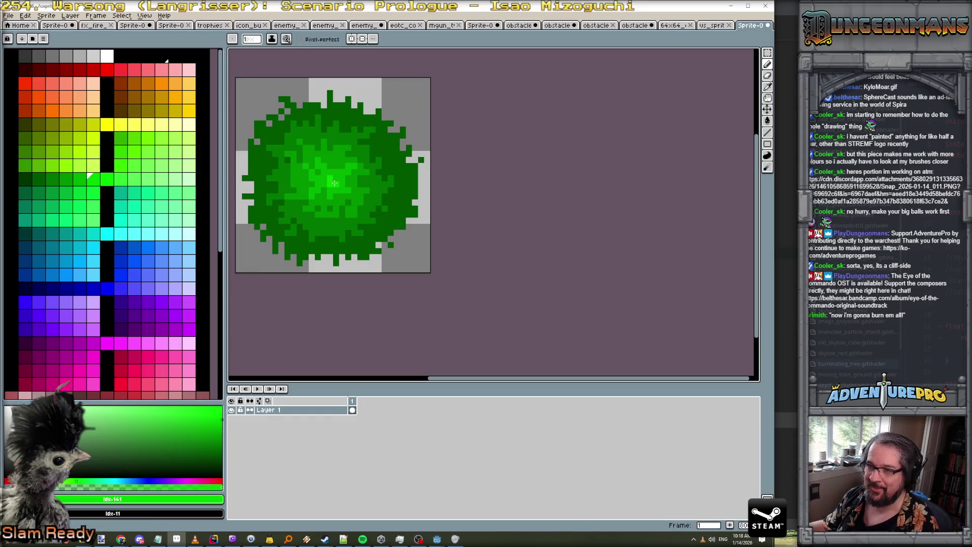
scroll(335, 179, "down", 5)
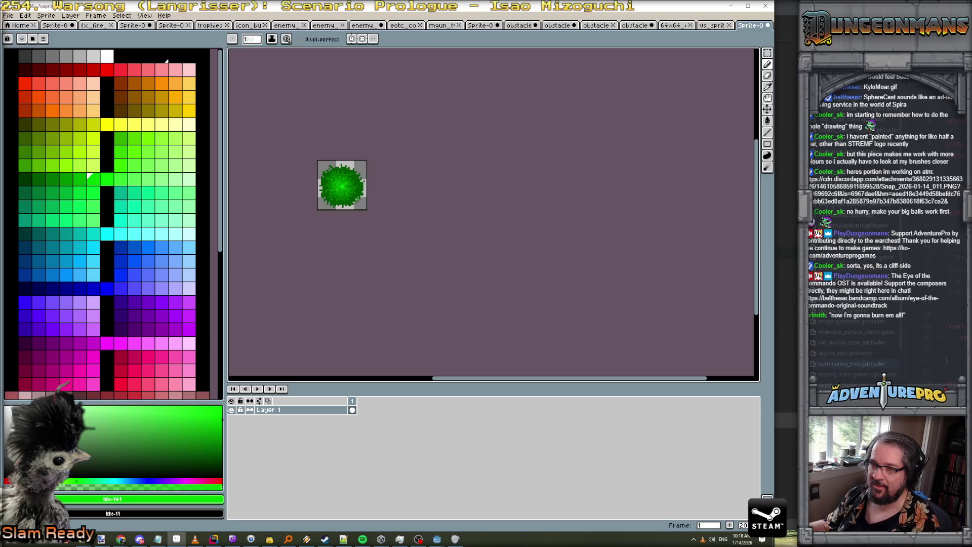
scroll(356, 198, "up", 3)
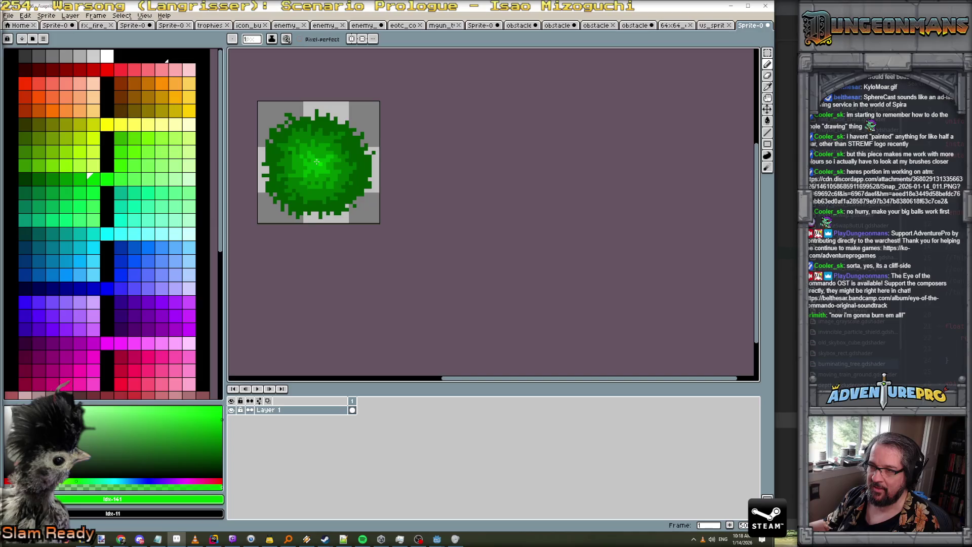
scroll(353, 182, "down", 4)
scroll(359, 187, "up", 1)
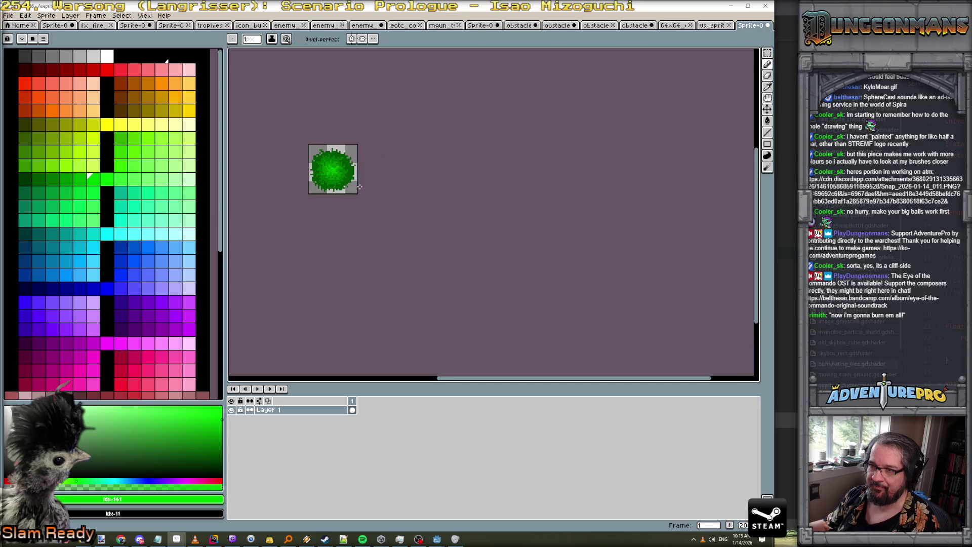
scroll(359, 187, "up", 3)
scroll(379, 174, "down", 4)
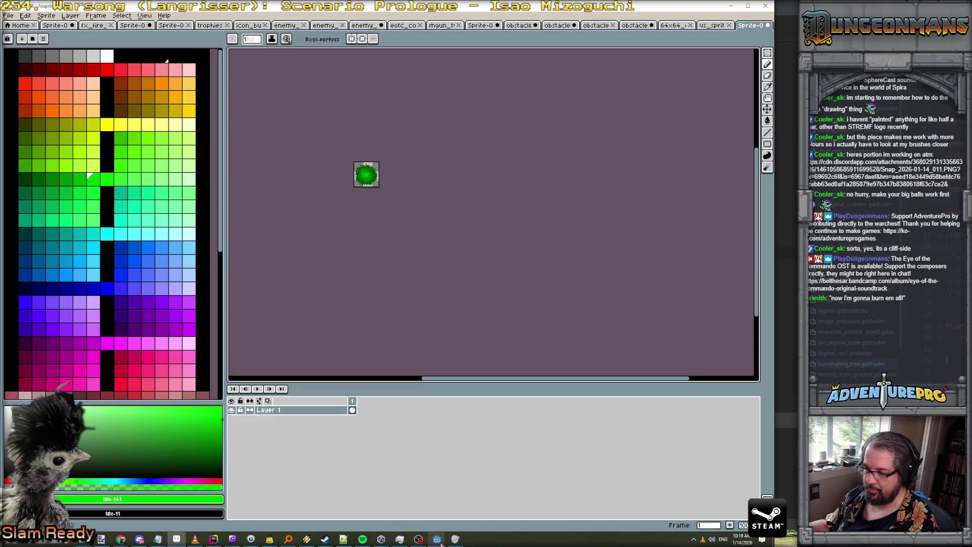
mouse_move(439, 540)
left_click(463, 489)
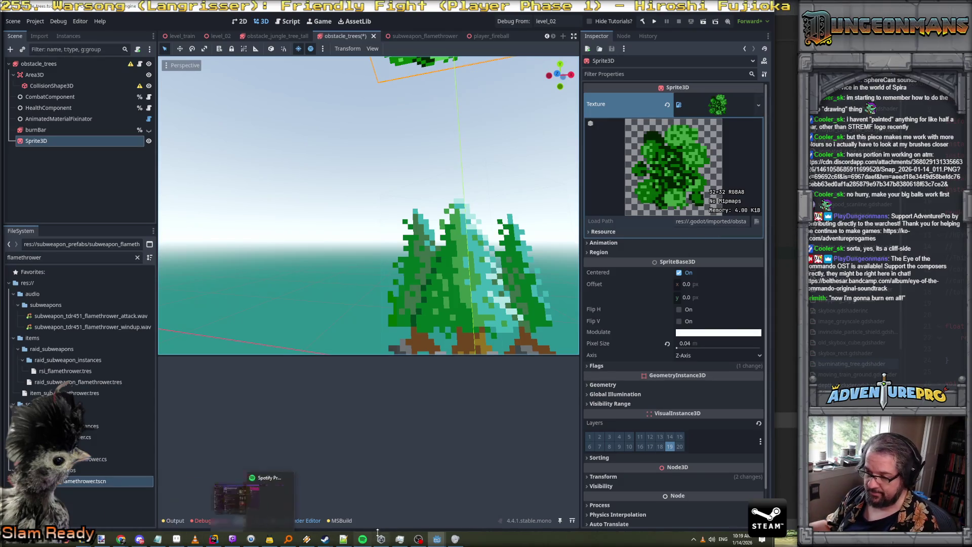
left_click(176, 539)
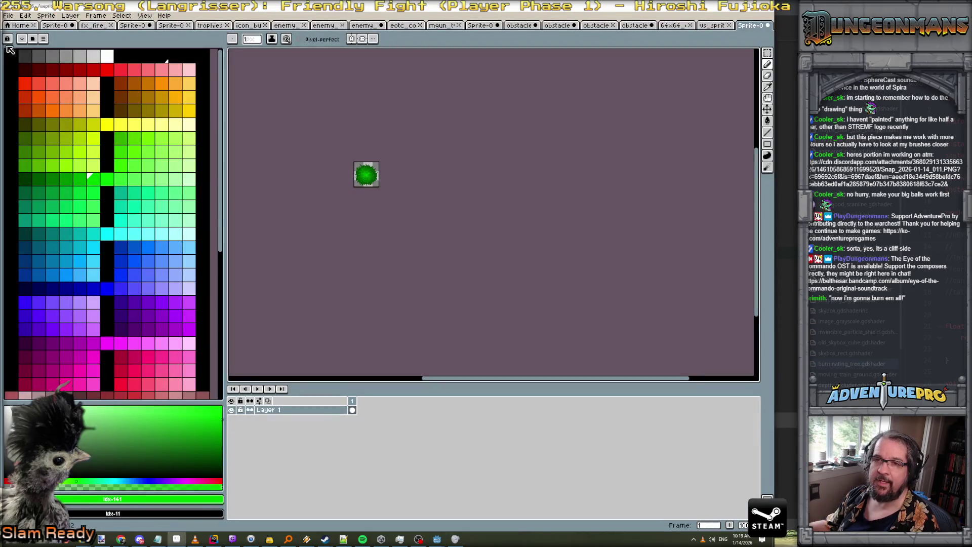
Save the sprite as an obstacle_pine_… PNG in the textures folder, accepting the PNG warning
left_click(8, 15)
left_click(37, 63)
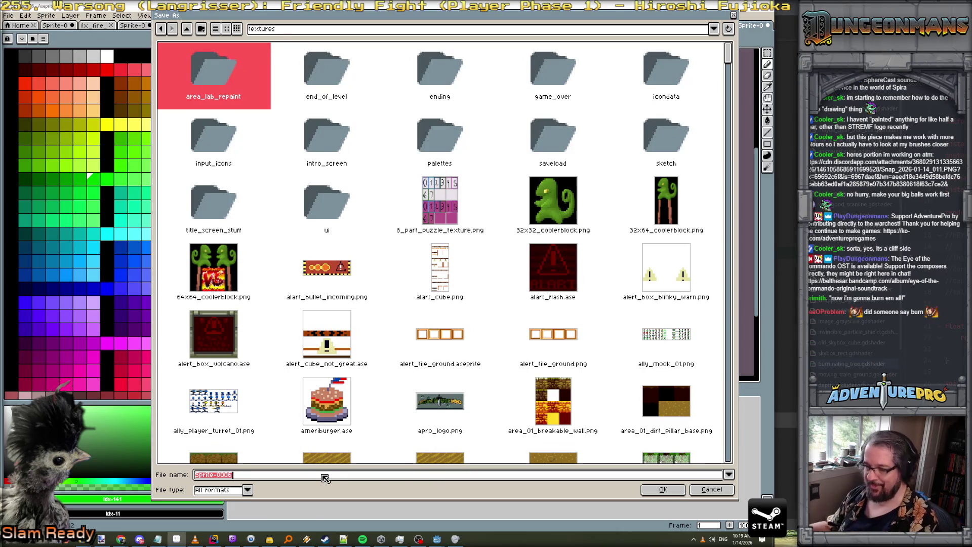
type("obn")
key("BackSpace")
type("stacl")
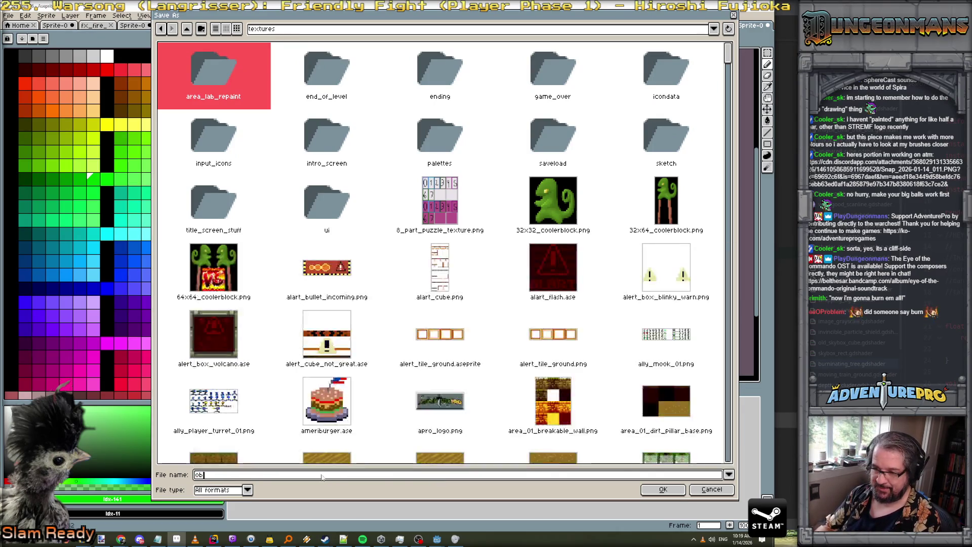
type("e")
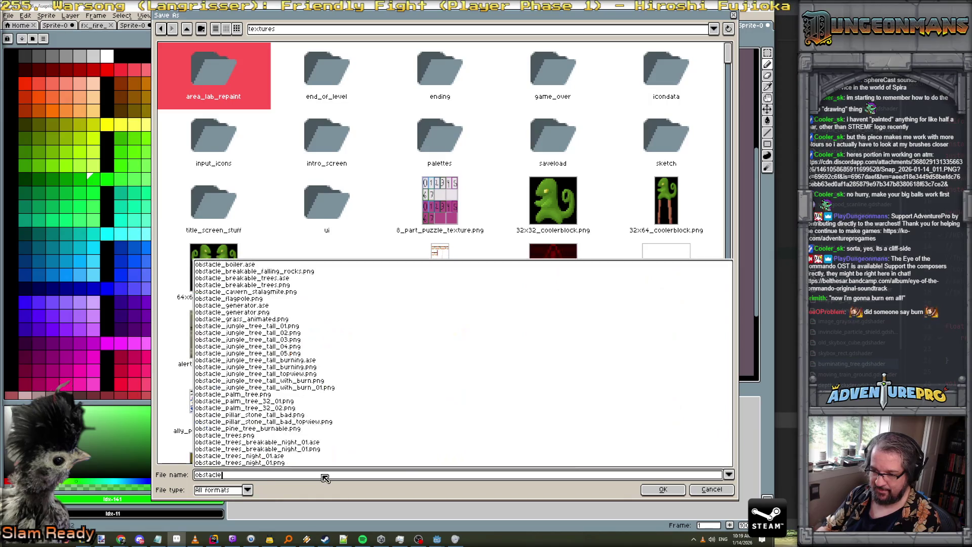
type("_pin")
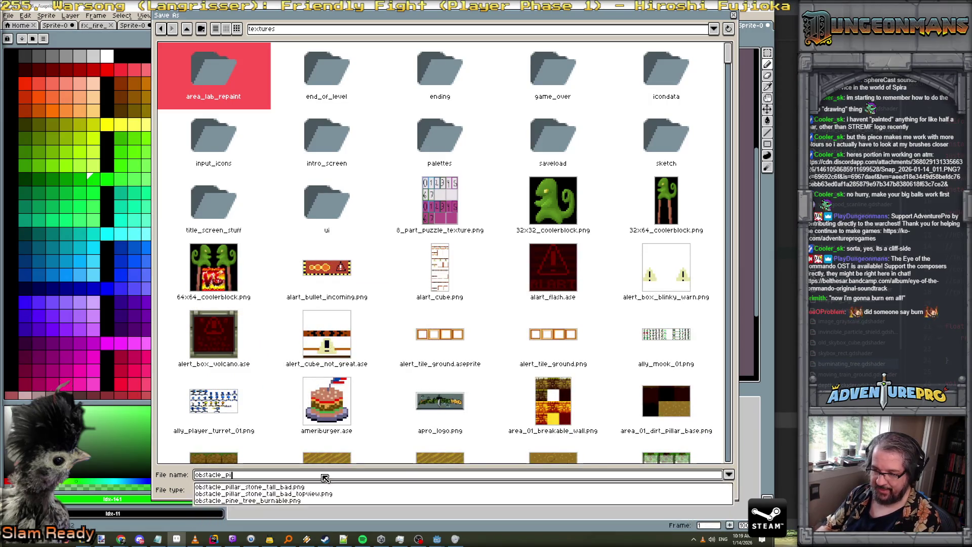
key("ctrl+a")
key("BackSpace")
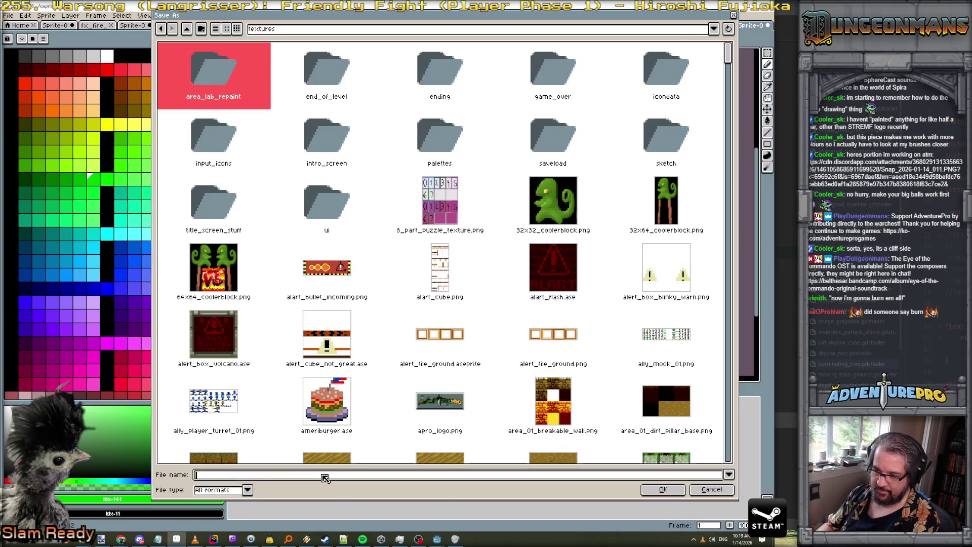
type("ob")
type("bu")
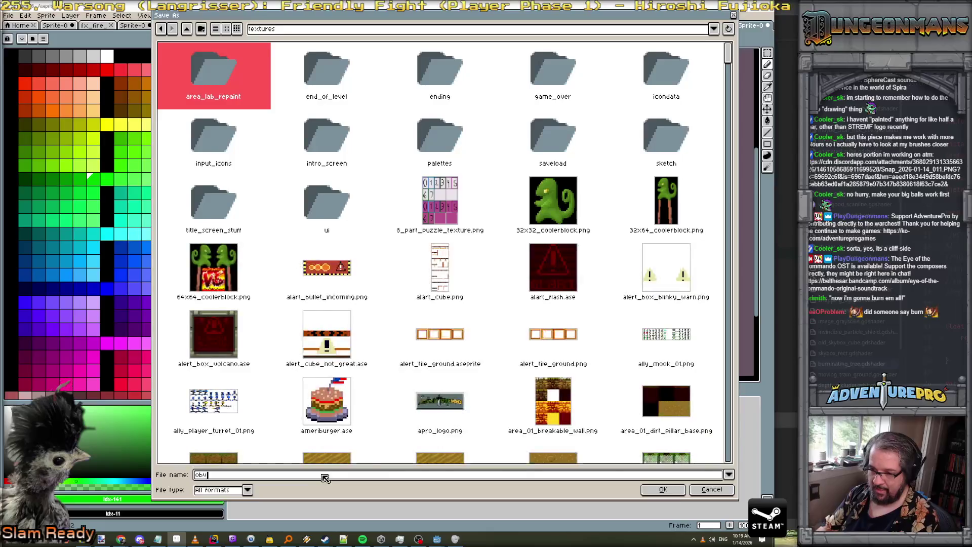
type("stacle_oin")
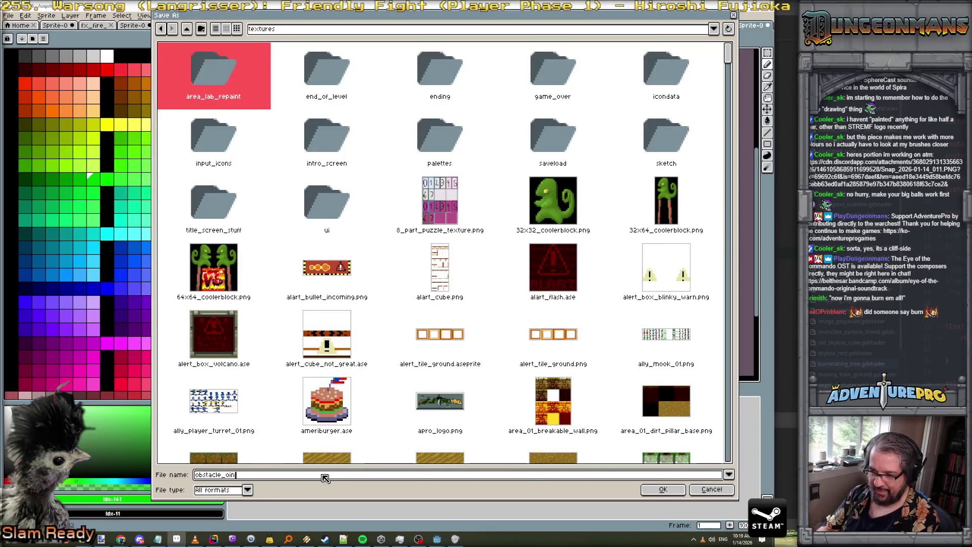
key("BackSpace")
key("BackSpace")
key("BackSpace")
type("pine_t")
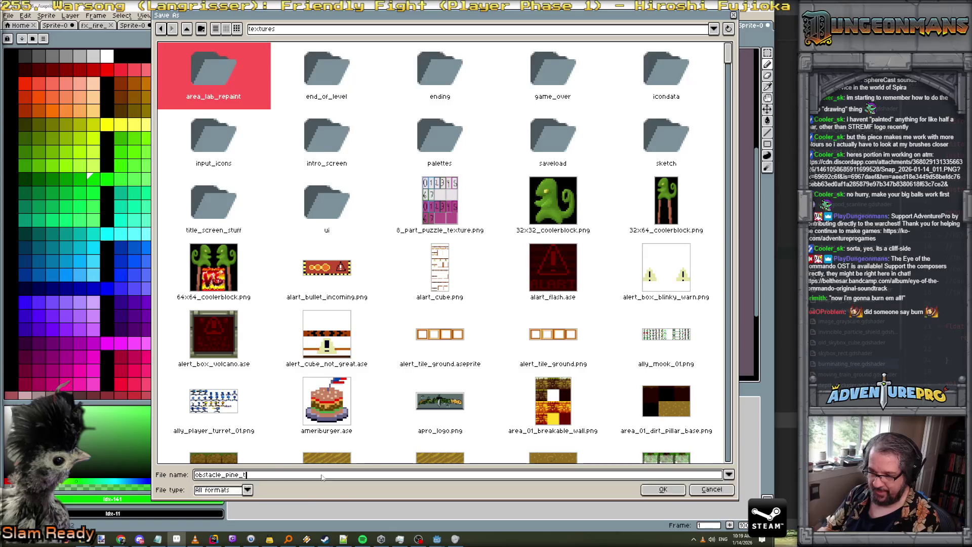
type("ng")
key("Return")
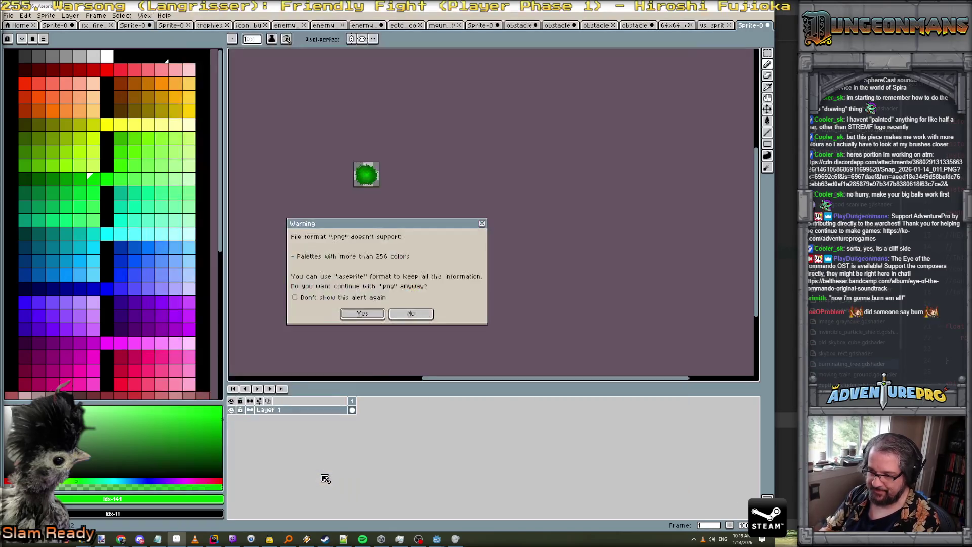
key("Return")
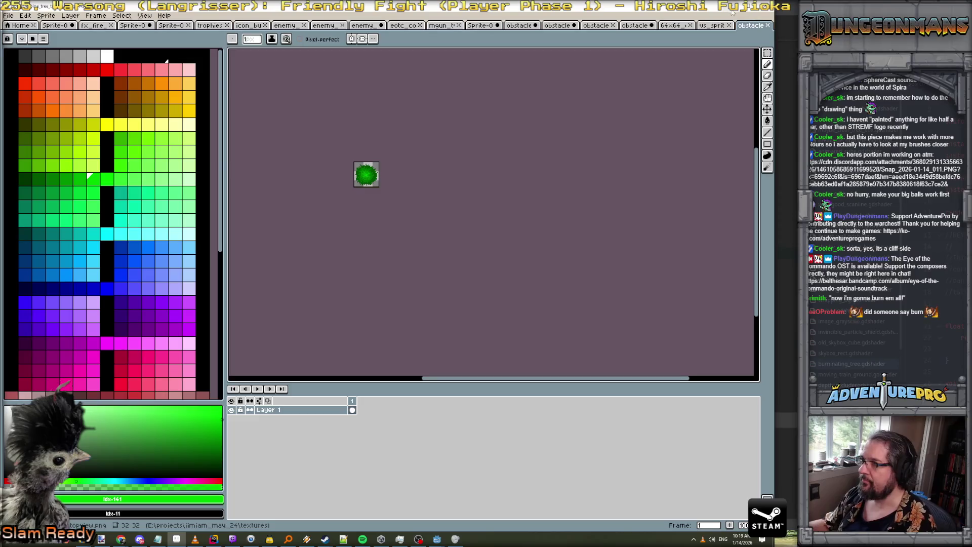
Quick Load the 'pine' texture onto the obstacle_trees Sprite3D
key("alt+Tab")
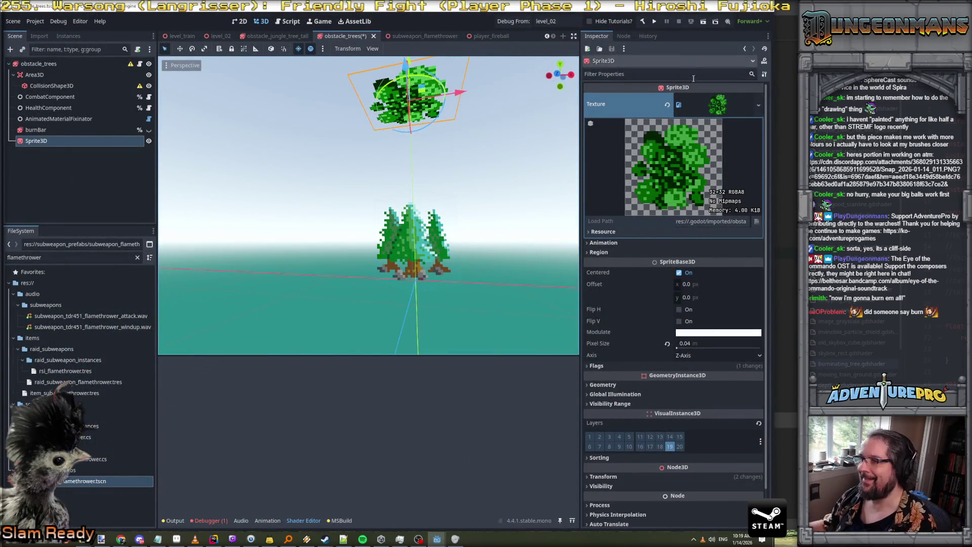
left_click(722, 106)
left_click(764, 105)
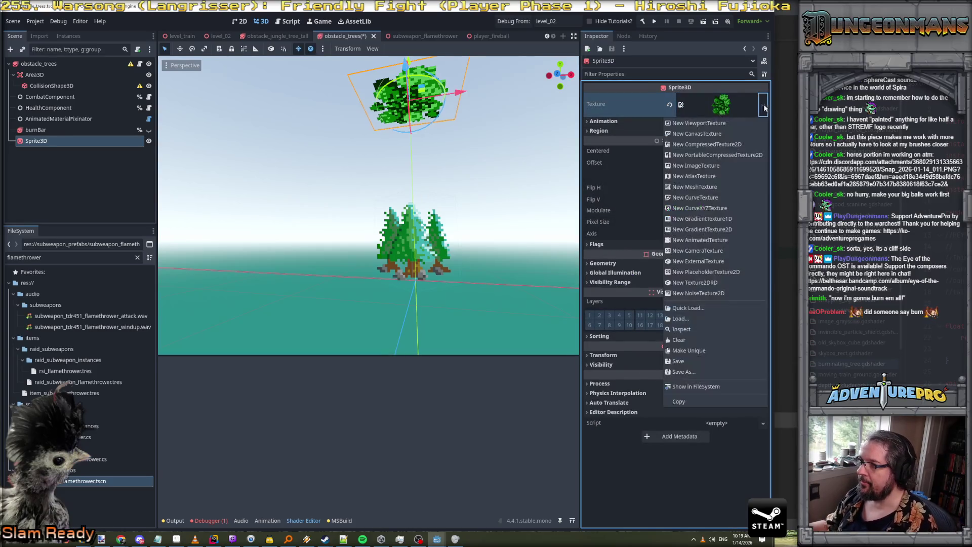
left_click(688, 309)
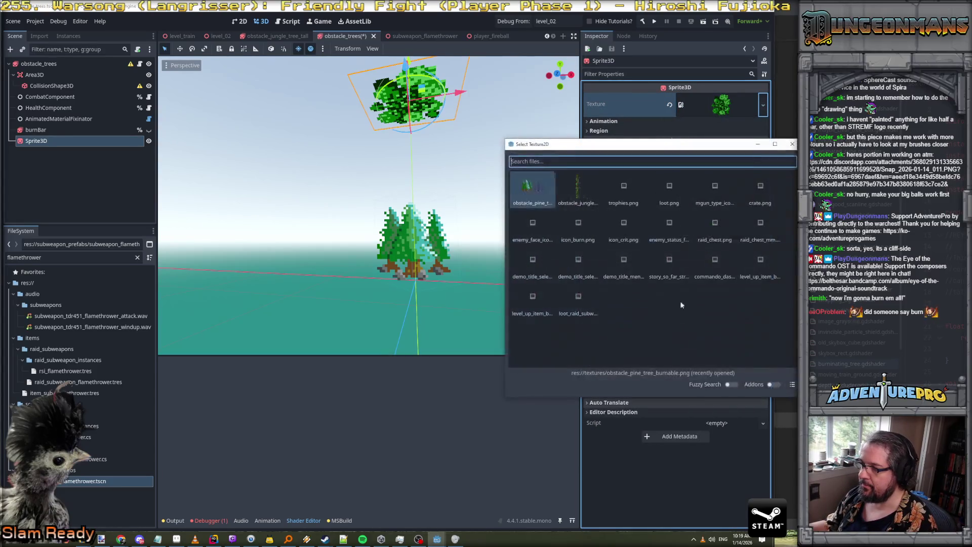
type("pine")
key("Return")
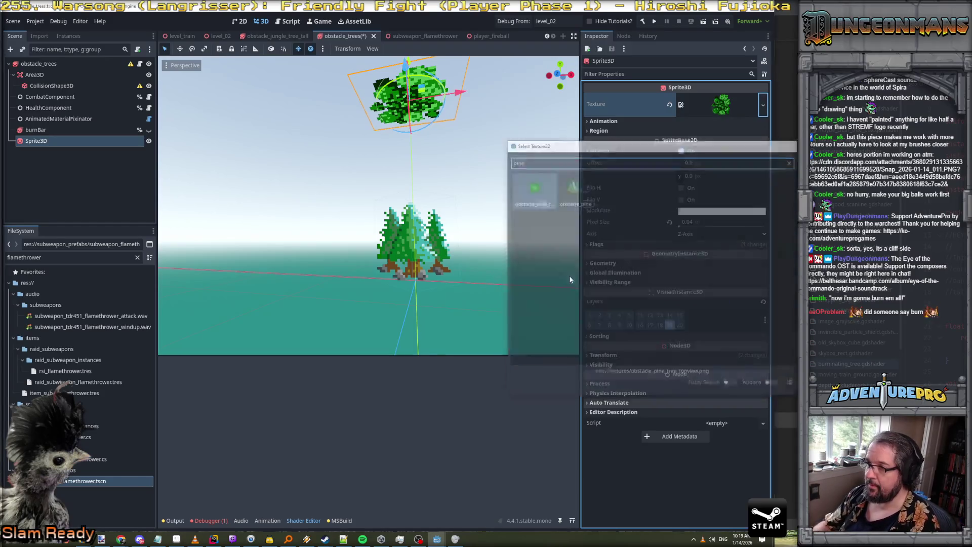
Save the obstacle_trees scene and start the game running in debug
key("ctrl+s")
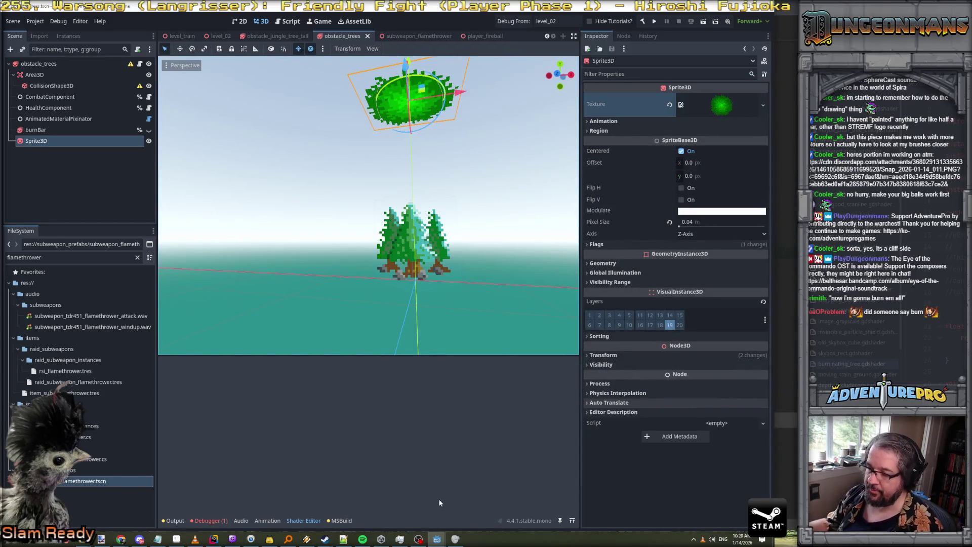
mouse_move(459, 524)
left_click(423, 516)
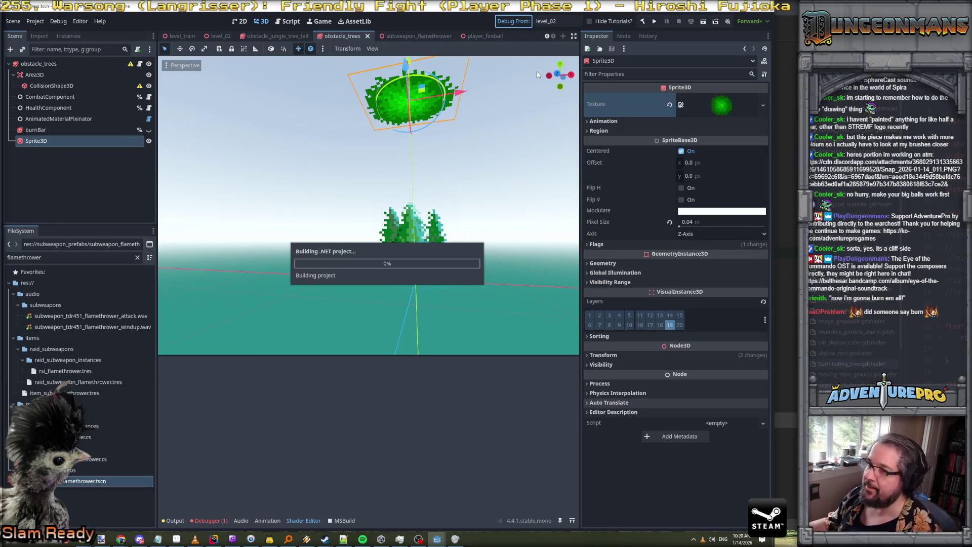
key("alt+Tab")
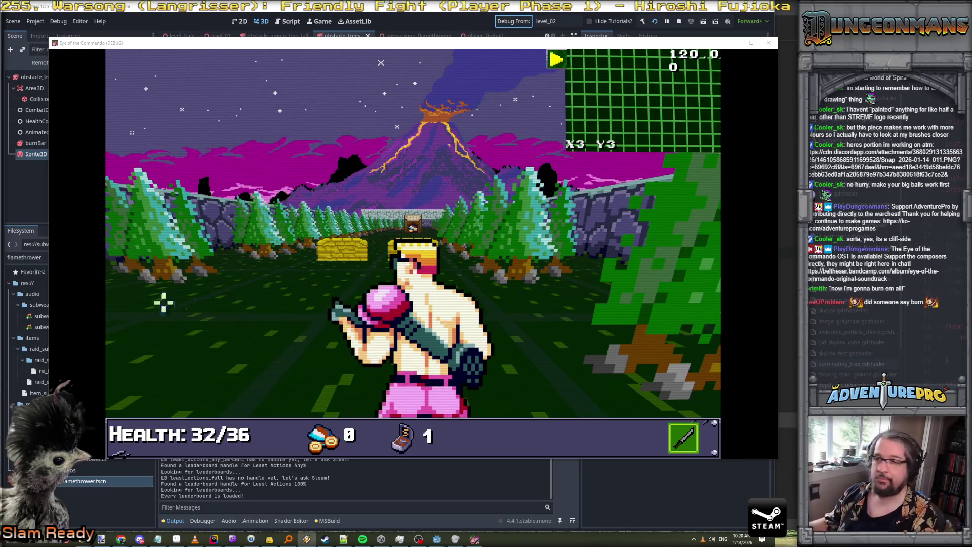
Advance through the level, dismiss the cover tutorial popup and shoot at the blue enemy from cover
left_click(408, 229)
key("Right")
key("Up")
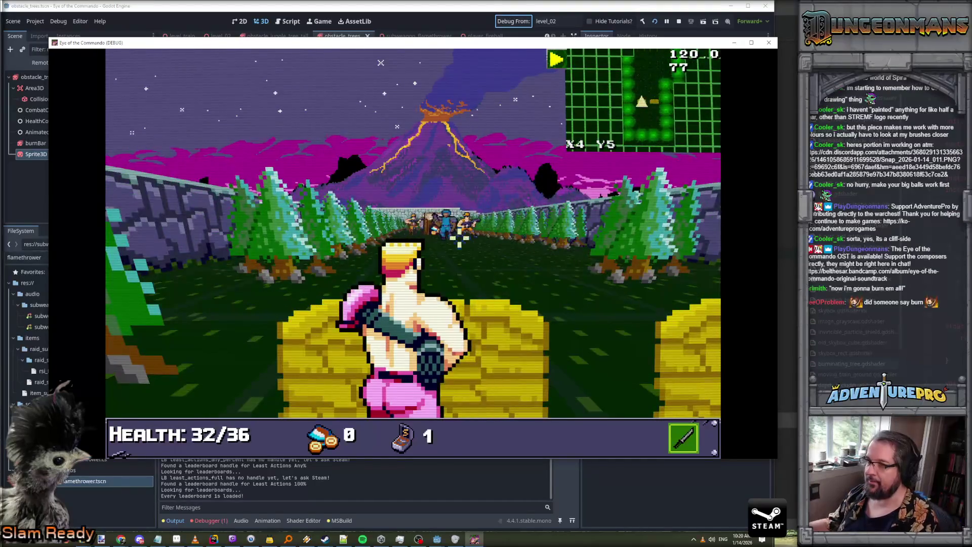
left_click(442, 224)
left_click(442, 224)
left_click(445, 223)
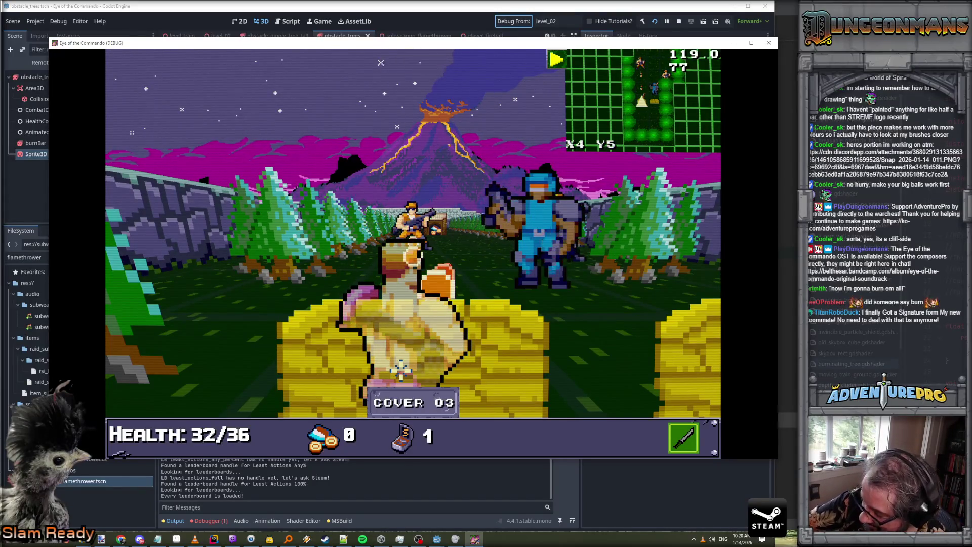
left_click(467, 265)
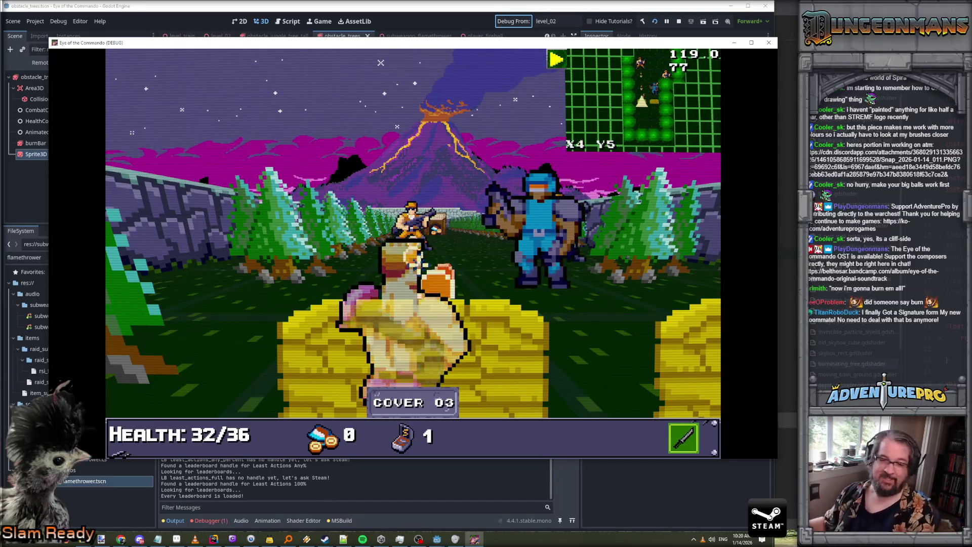
left_click(606, 337)
Enter the WARGOD cheat in the console to get full ammo
key("quoteleft")
type("WARGO")
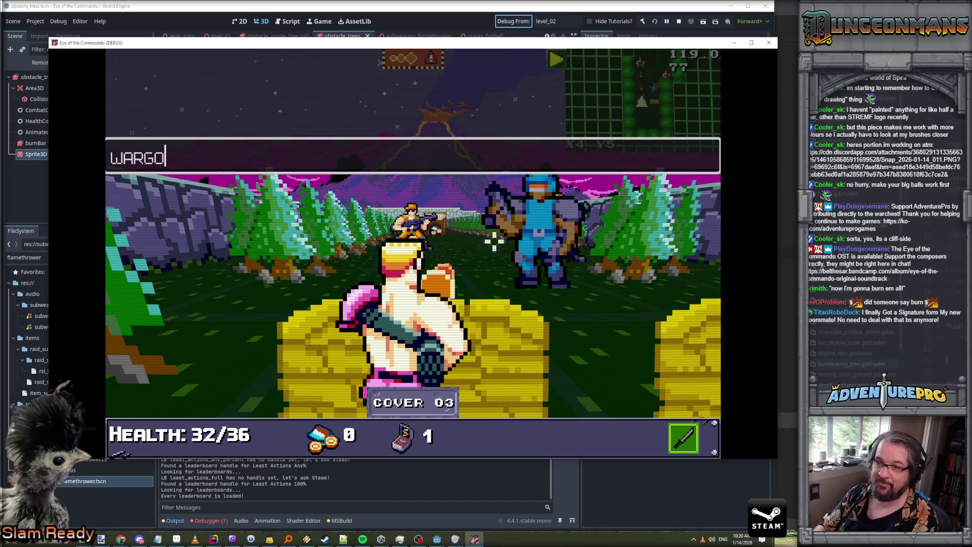
type("D")
key("Return")
key("quoteleft")
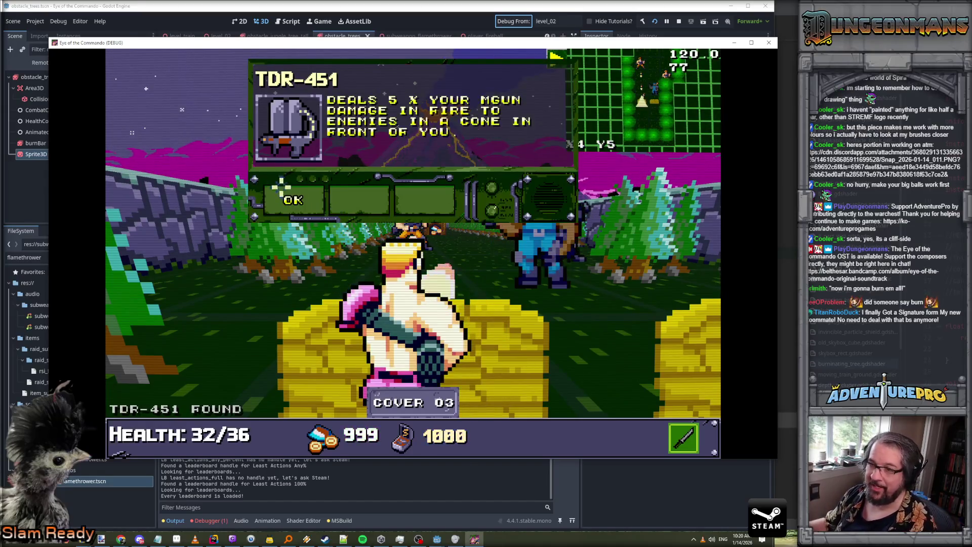
Shoot the enemies, dismiss the Freedom Medal popup and equip the TDR-451 as the sub weapon
left_click(502, 218)
left_click(490, 220)
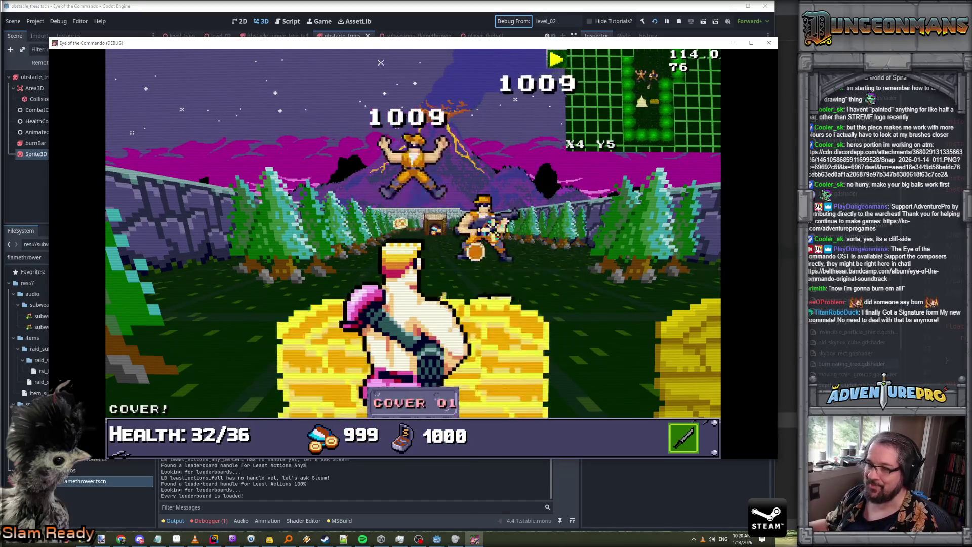
left_click(490, 220)
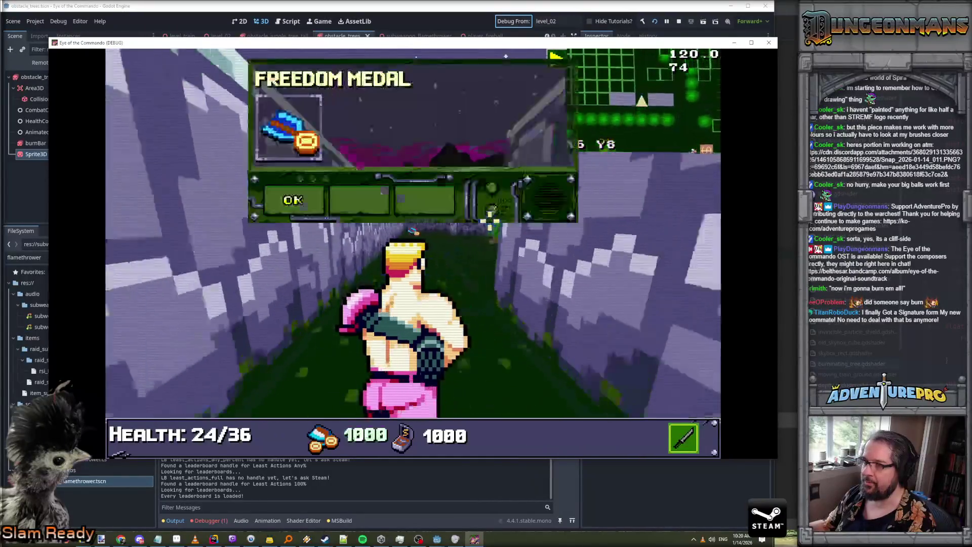
left_click(311, 202)
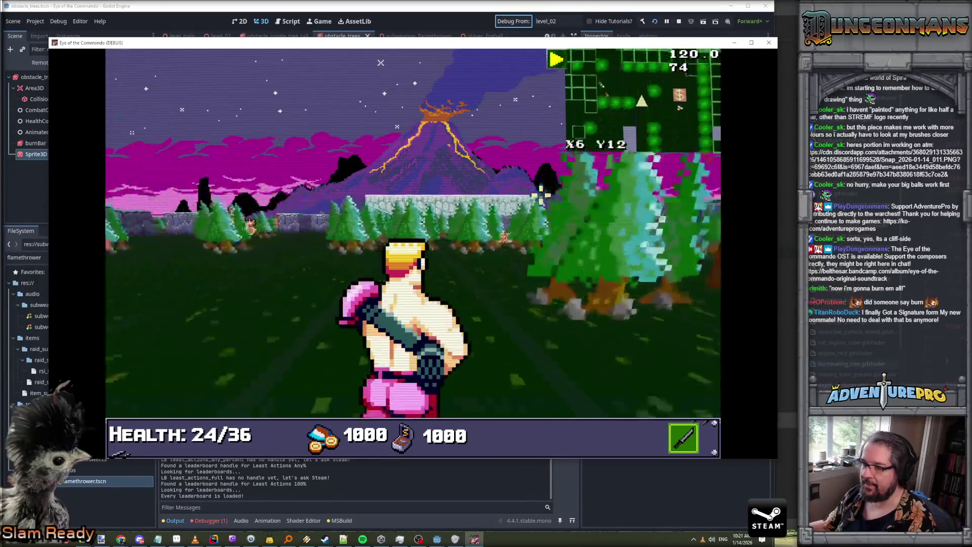
key("Tab")
double_click(208, 251)
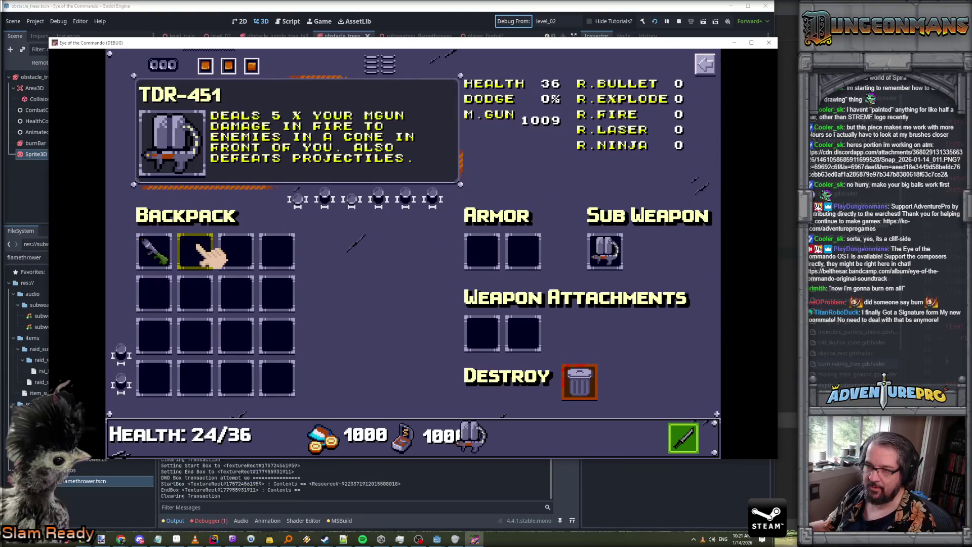
Flame the trees with the TDR-451, walk into them and close the Proof of Strength popup
key("Tab")
right_click(377, 257)
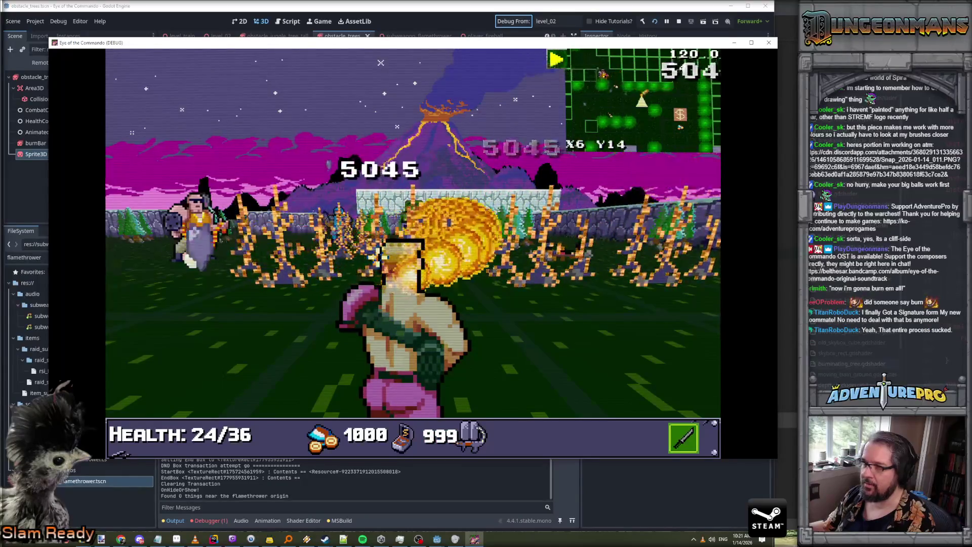
key("w")
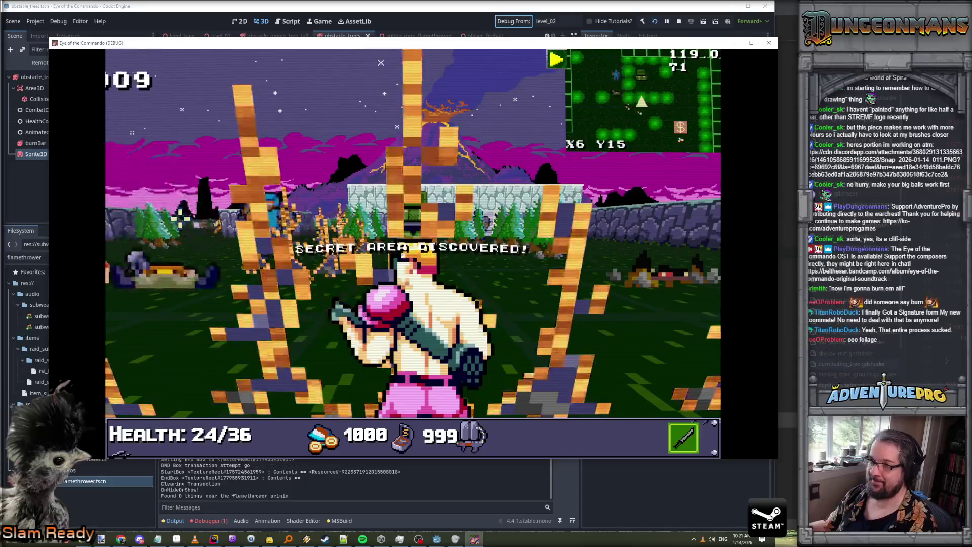
key("w")
key("w")
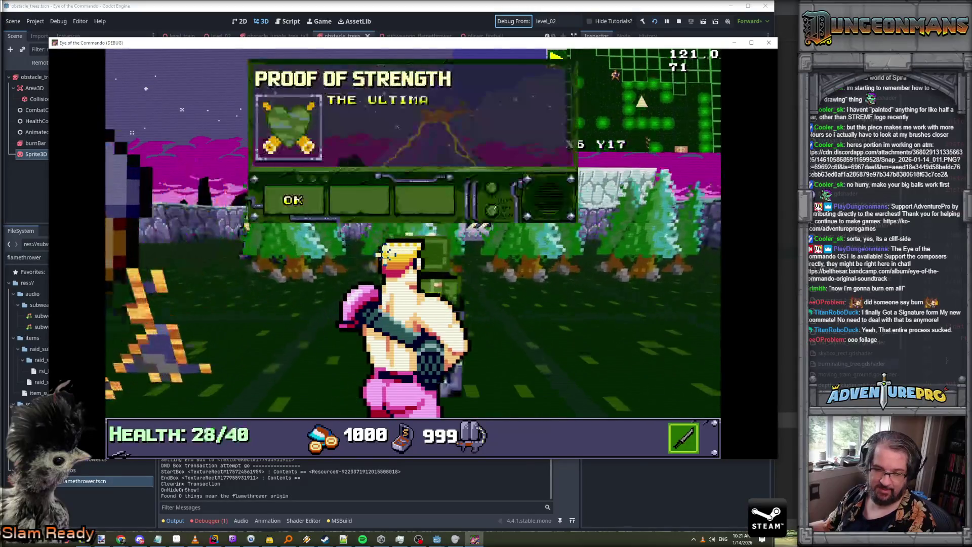
key("Return")
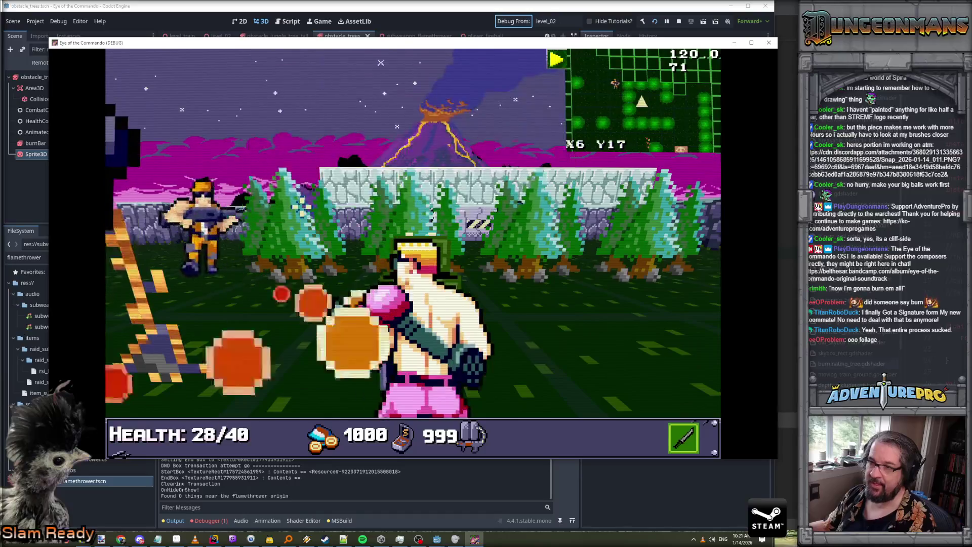
key("w")
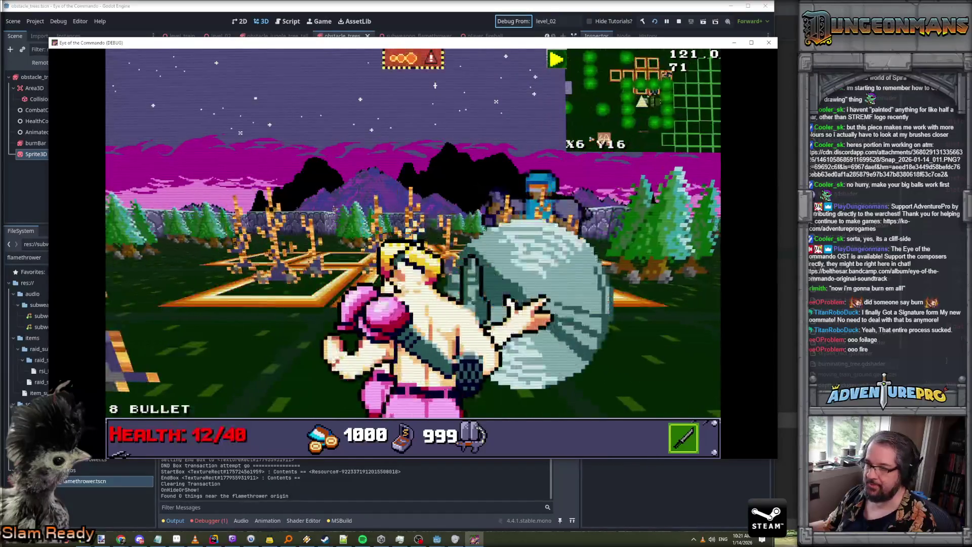
key("s")
key("space")
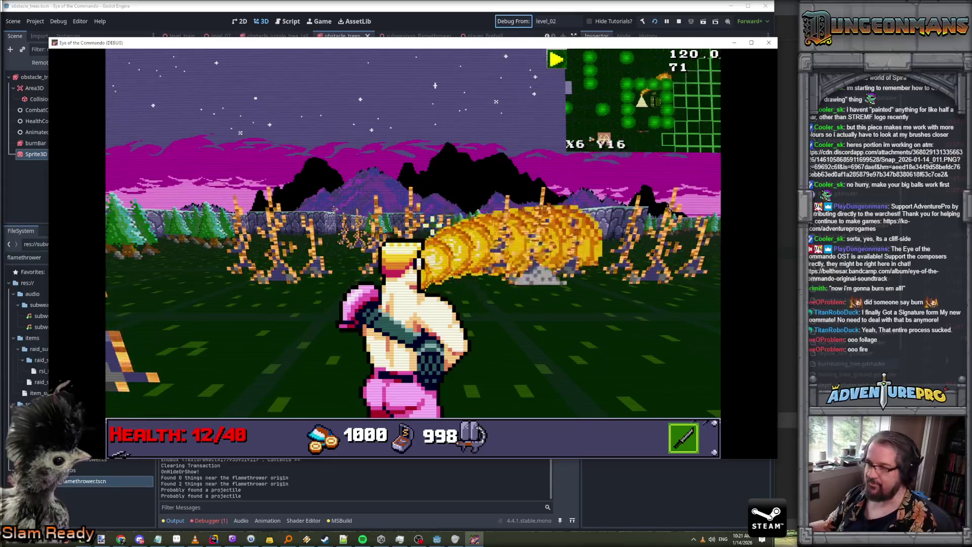
Maneuver around the burning trees, attack the nearby enemy, then drag the game window aside
key("w")
key("w")
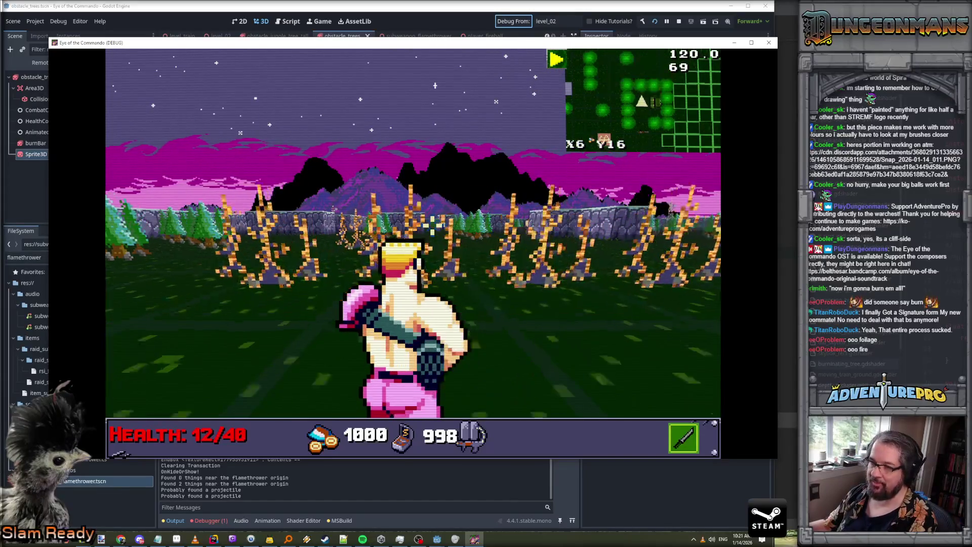
key("s")
key("s")
key("s")
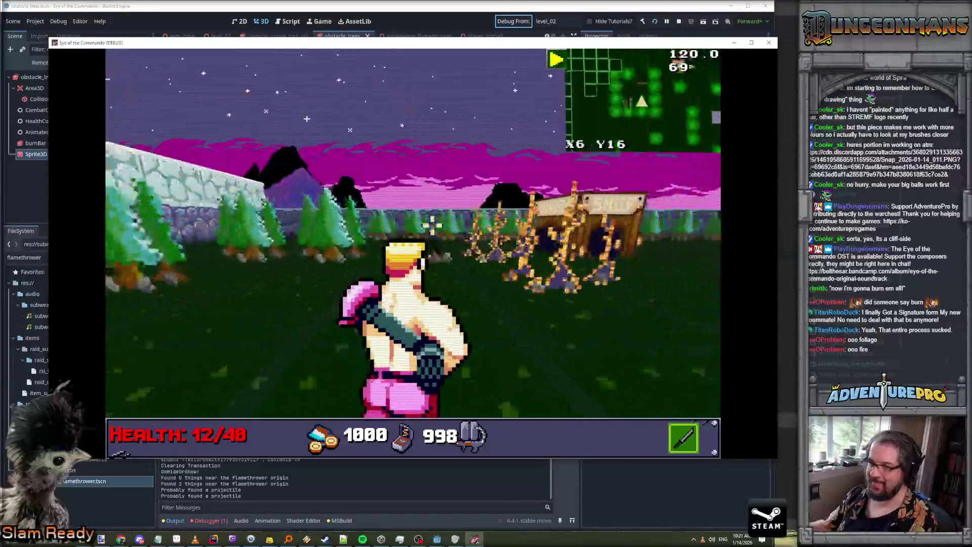
key("q")
key("s")
key("s")
key("a")
key("a")
key("space")
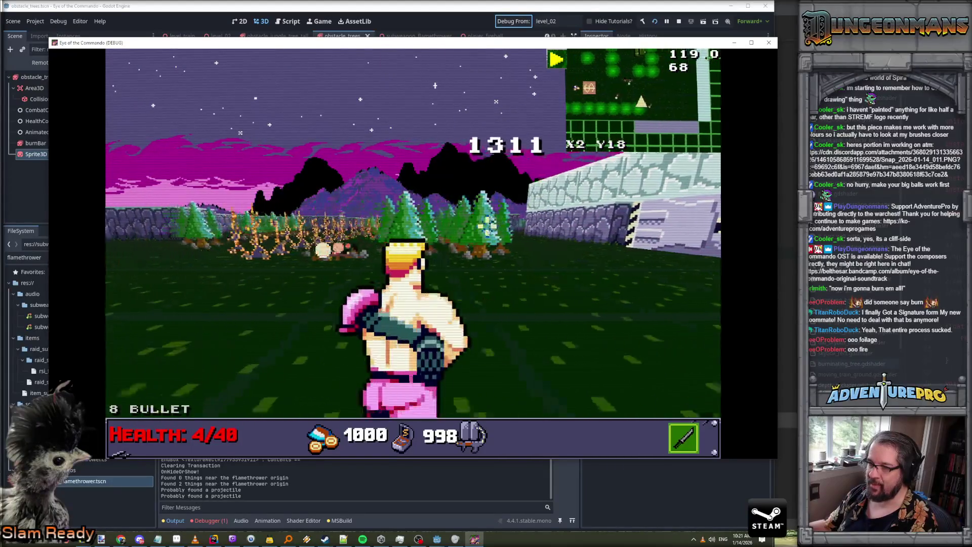
key("w")
key("w")
key("w")
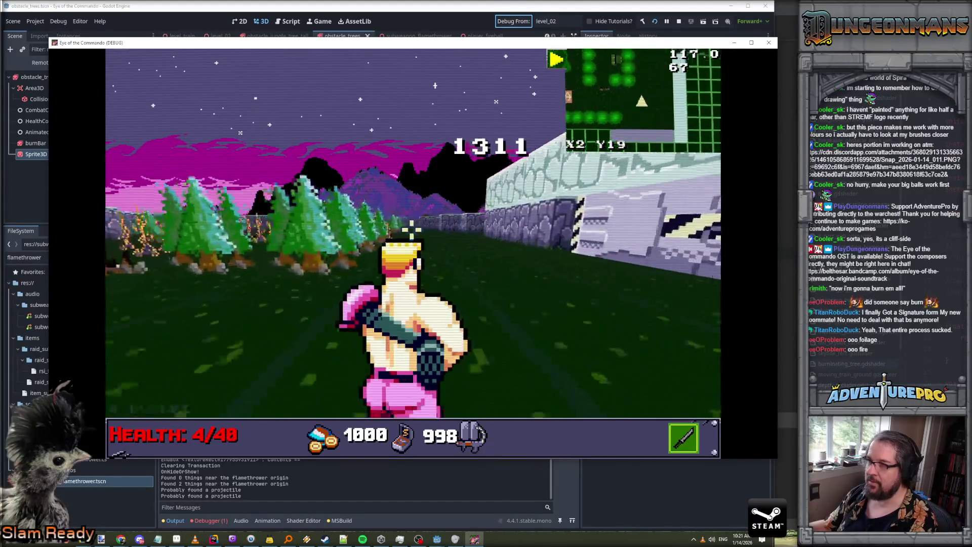
key("w")
key("w")
key("q")
key("q")
key("q")
key("w")
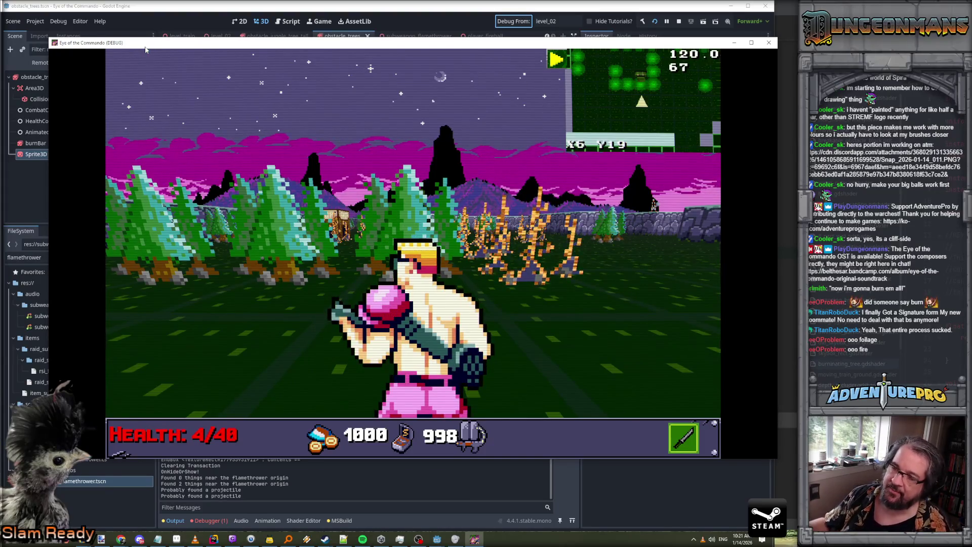
left_click_drag(145, 46, 534, 104)
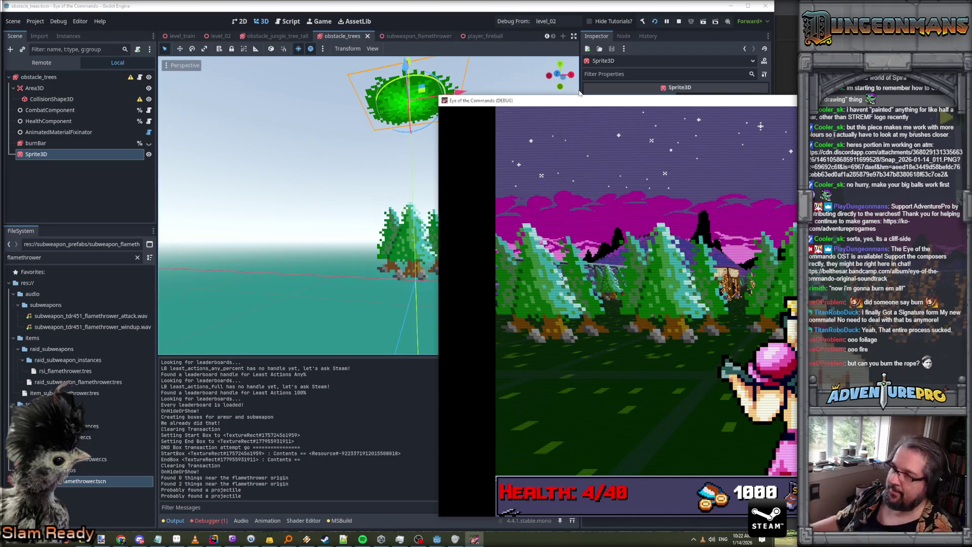
Bring the editor forward and select the Sprite3D node in obstacle_trees, toggling its visibility
mouse_move(593, 103)
left_mouse_down()
mouse_move(717, 78)
mouse_move(330, 97)
left_mouse_up()
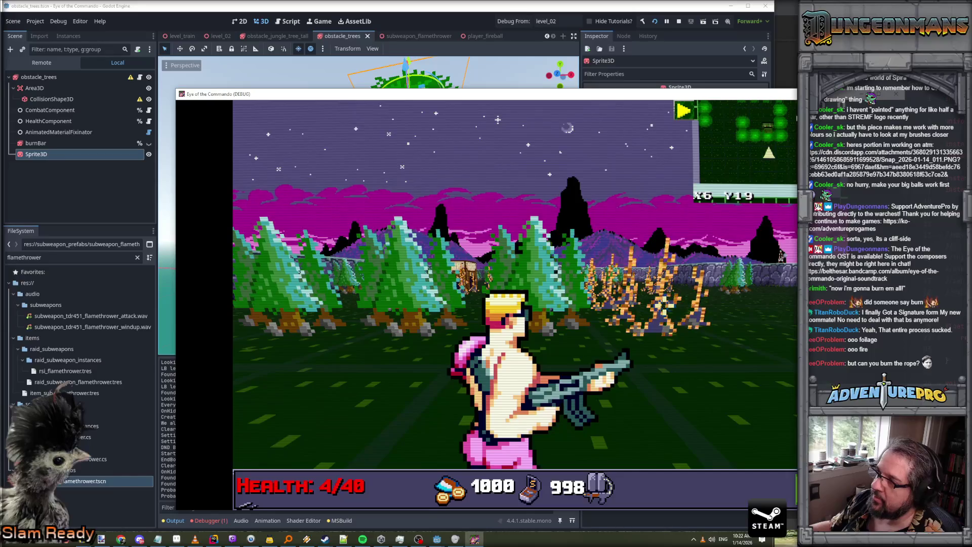
left_click(55, 151)
left_click(50, 79)
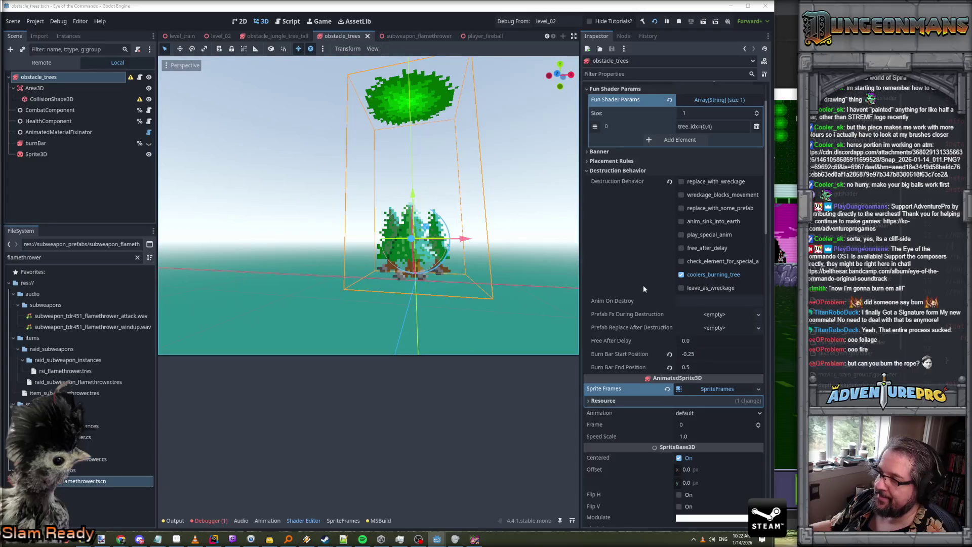
left_click(49, 155)
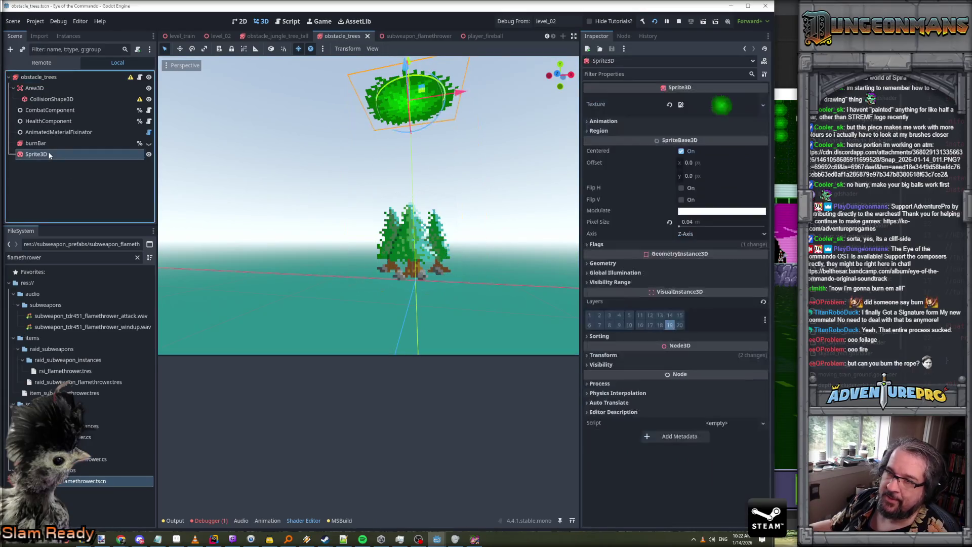
left_click(149, 154)
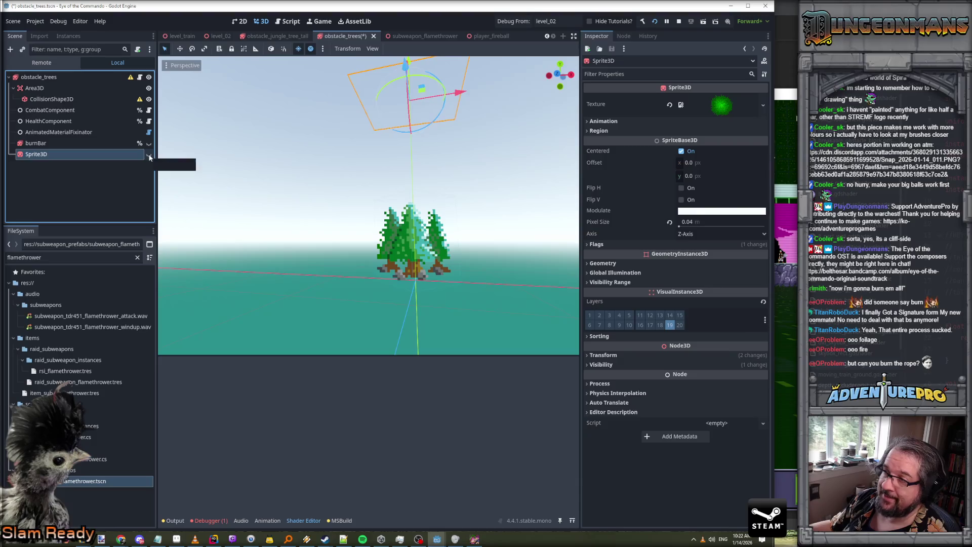
left_click(149, 155)
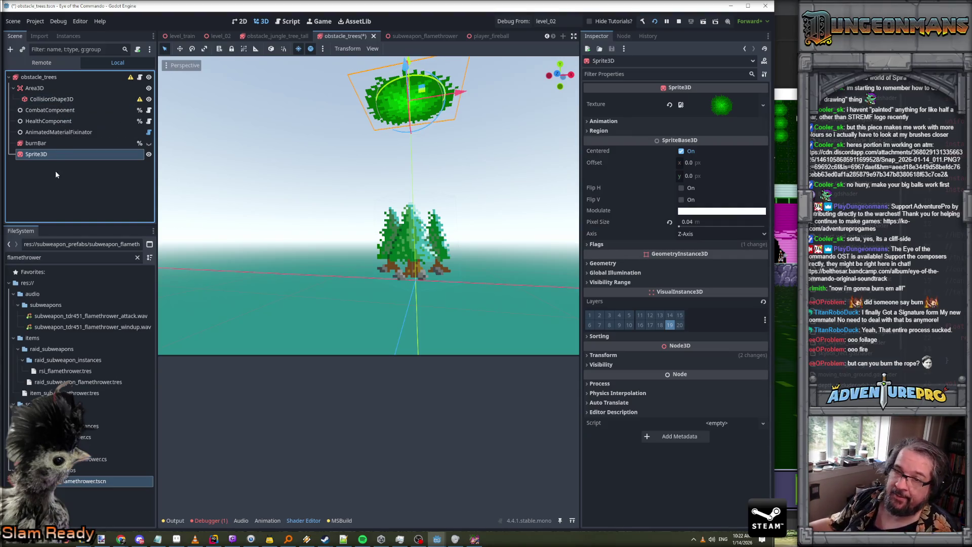
Change the Sprite3D node's type to AnimatedSprite3D
right_click(39, 155)
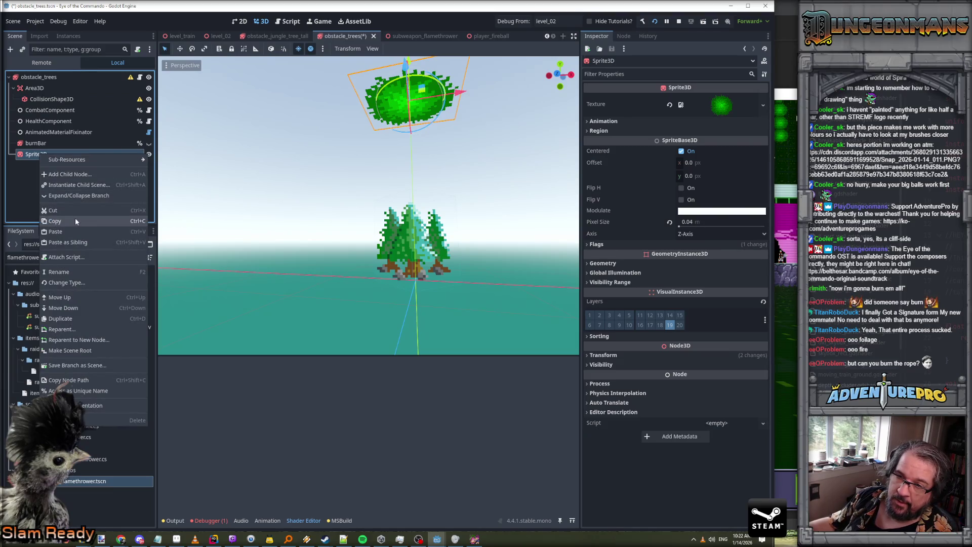
left_click(86, 282)
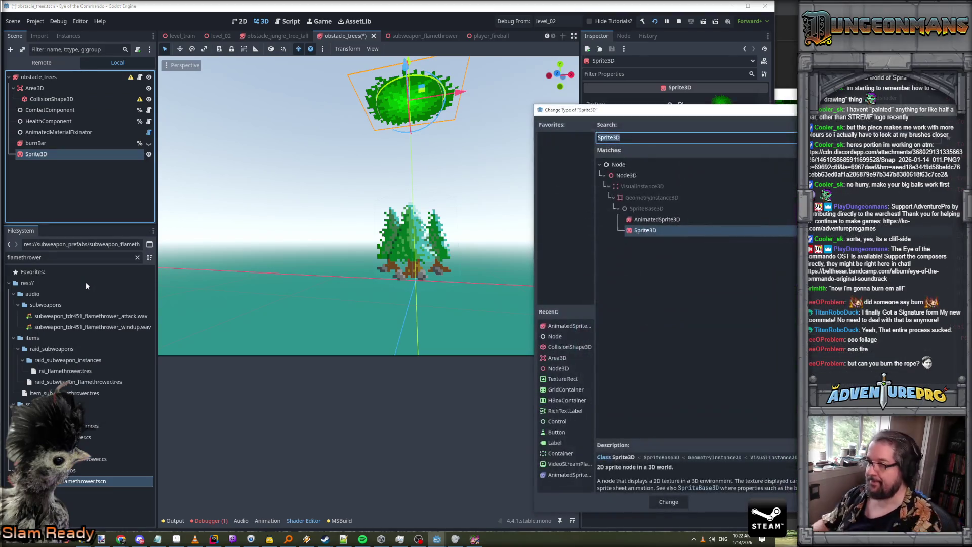
left_click(651, 221)
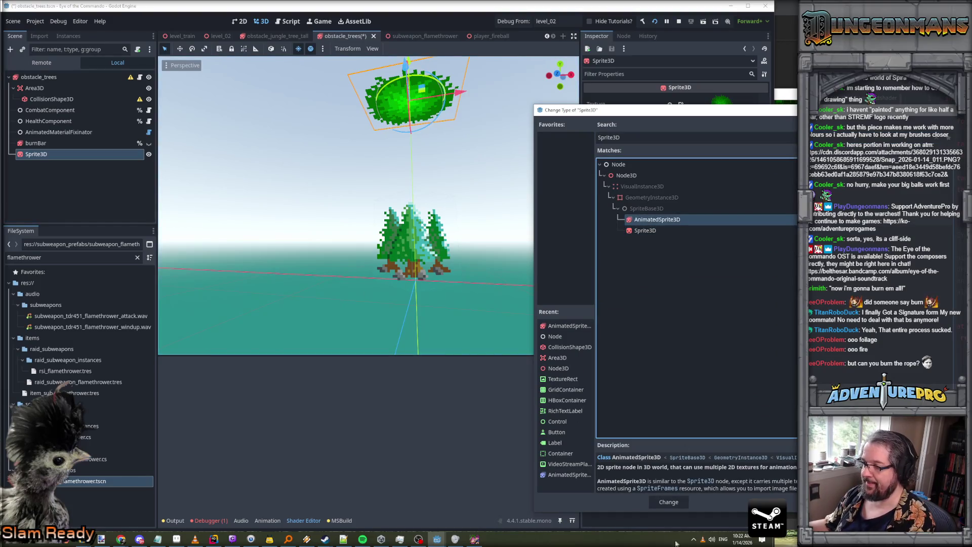
key("Return")
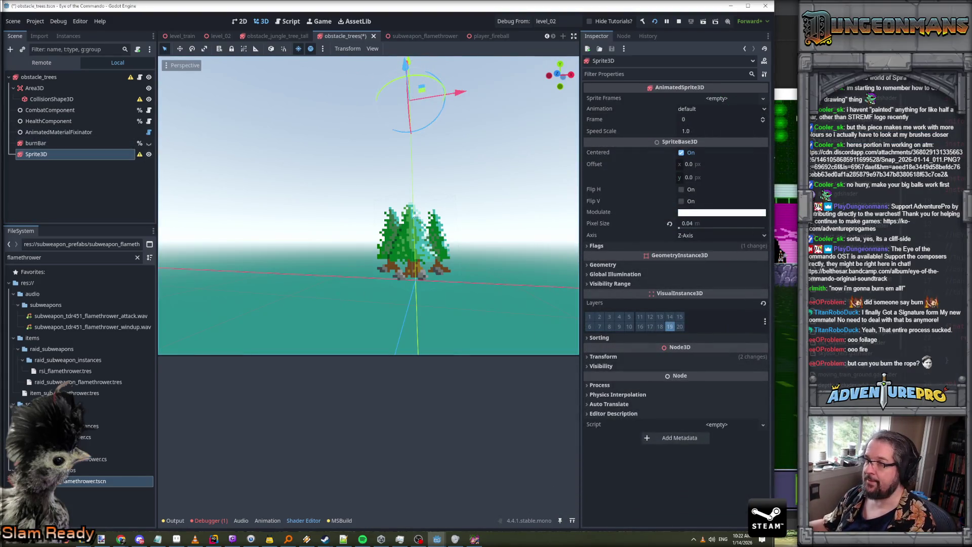
left_click(176, 539)
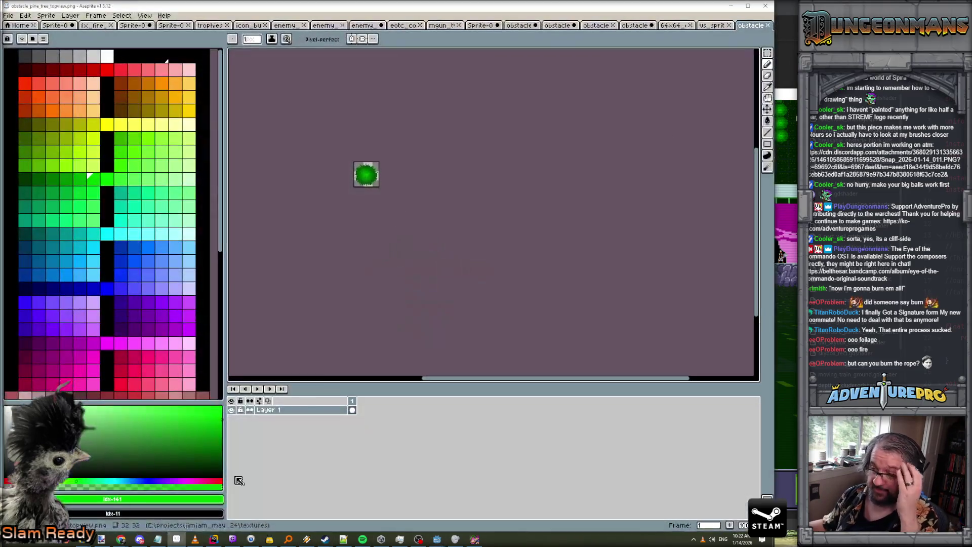
Widen the canvas to 64 pixels, keeping the existing art anchored top-left
scroll(401, 151, "up", 3)
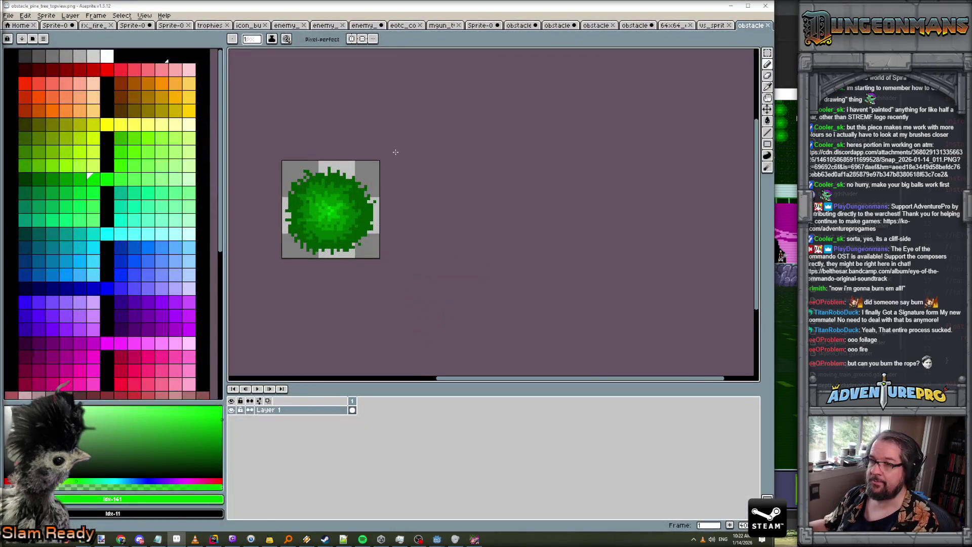
left_click(46, 15)
left_click(80, 70)
left_click(584, 141)
left_click(554, 141)
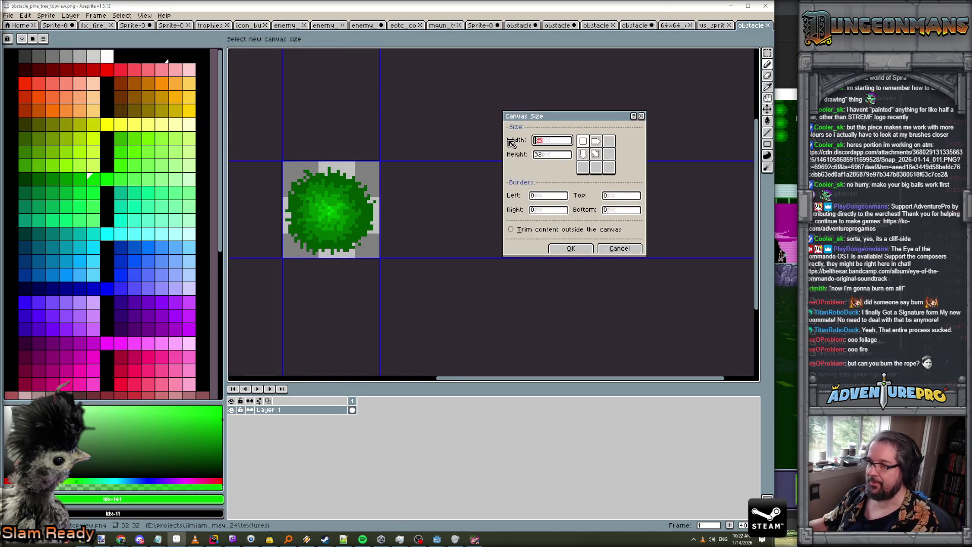
type("4")
key("Return")
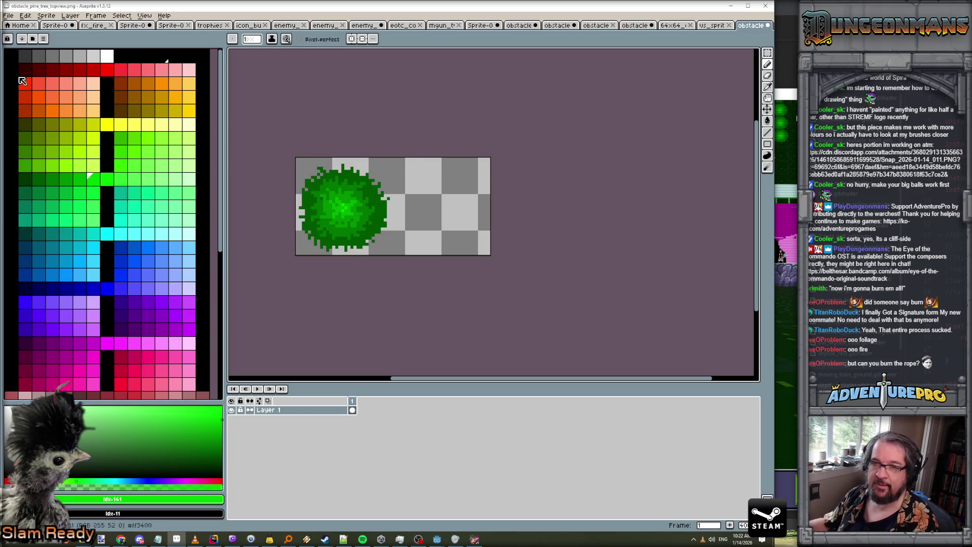
Paint a charred splat in the new half with dark blue and near-black strokes
left_click(24, 58)
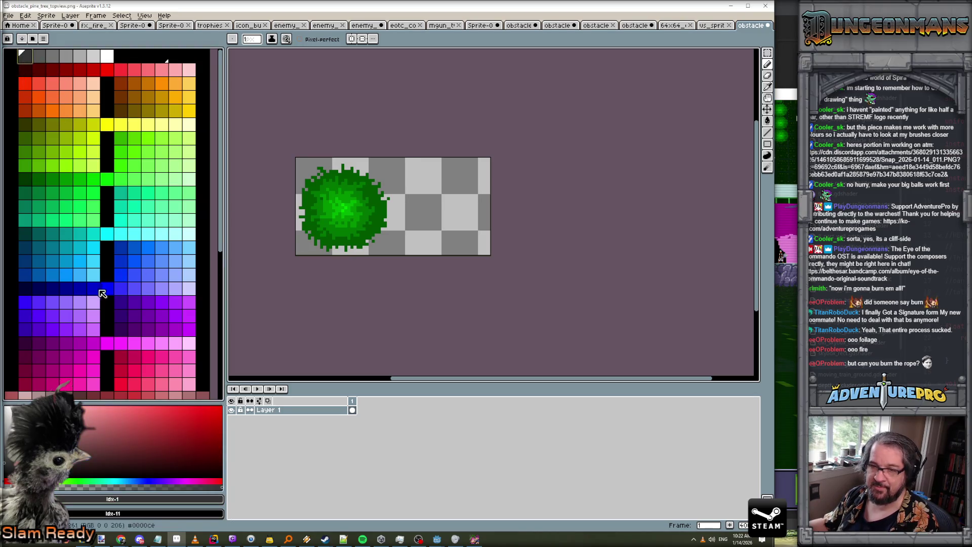
left_click(27, 290)
left_click_drag(431, 196, 438, 206)
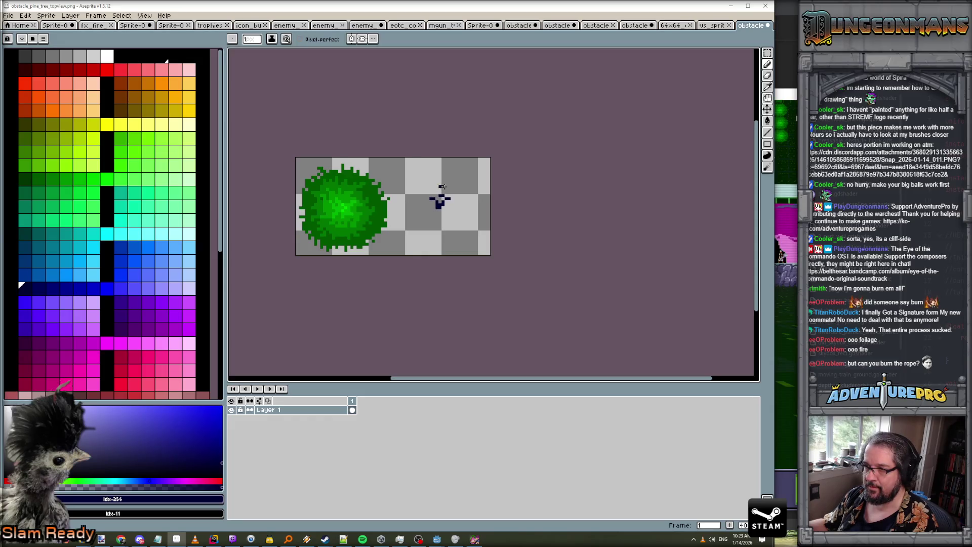
mouse_move(442, 212)
left_mouse_down()
mouse_move(437, 232)
mouse_move(426, 202)
mouse_move(448, 205)
mouse_move(458, 190)
mouse_move(449, 201)
mouse_move(460, 214)
left_mouse_up()
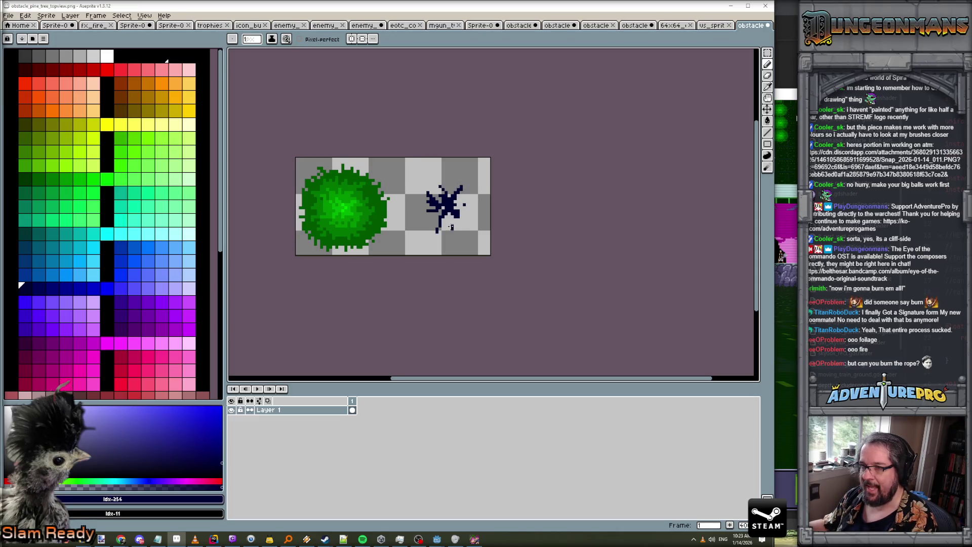
left_click(24, 56)
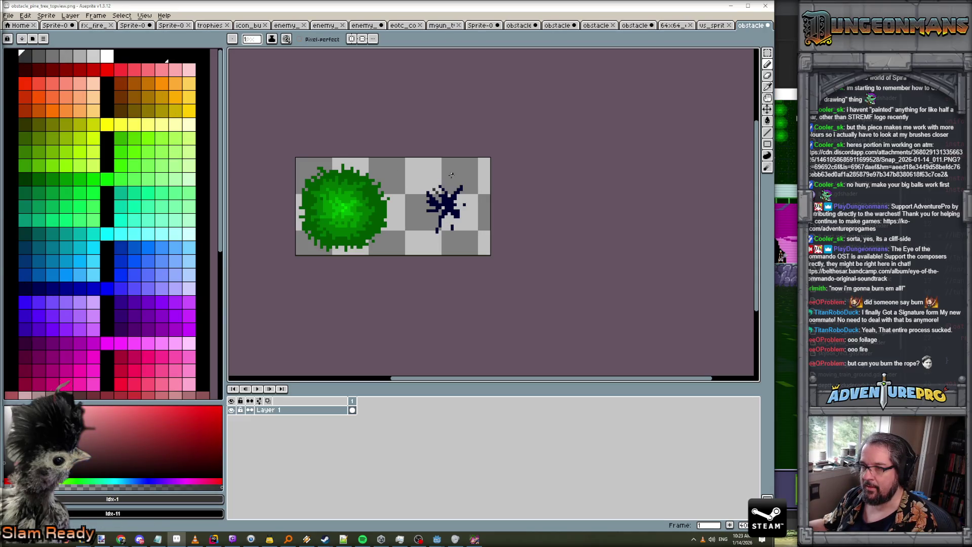
left_click_drag(471, 182, 471, 191)
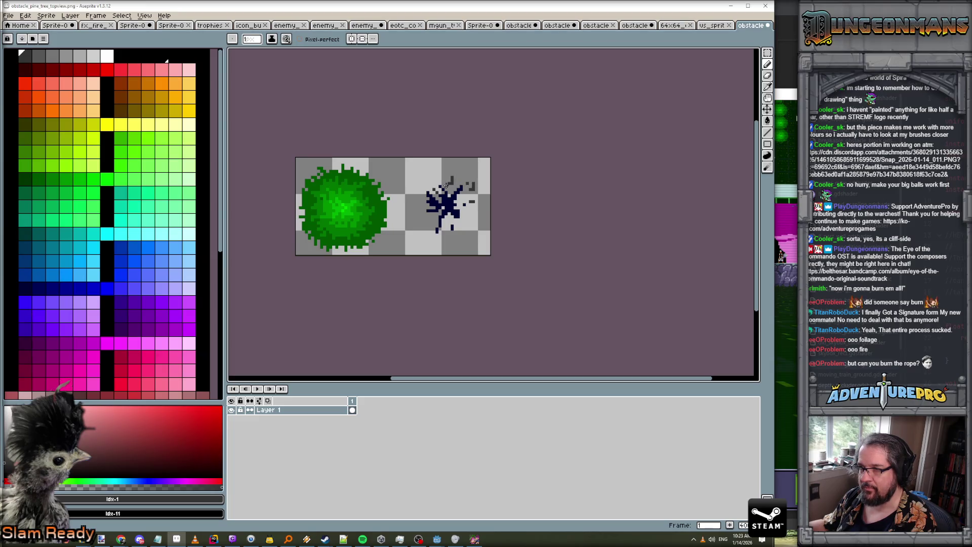
Scatter dark-grey ash pixels to the left and right of the splat
scroll(451, 181, "up", 1)
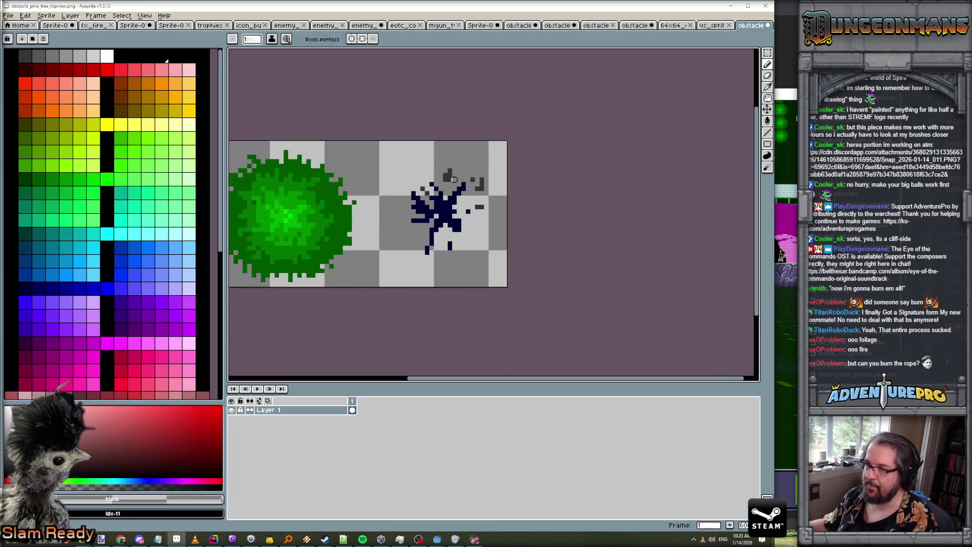
left_click(473, 181, "alt")
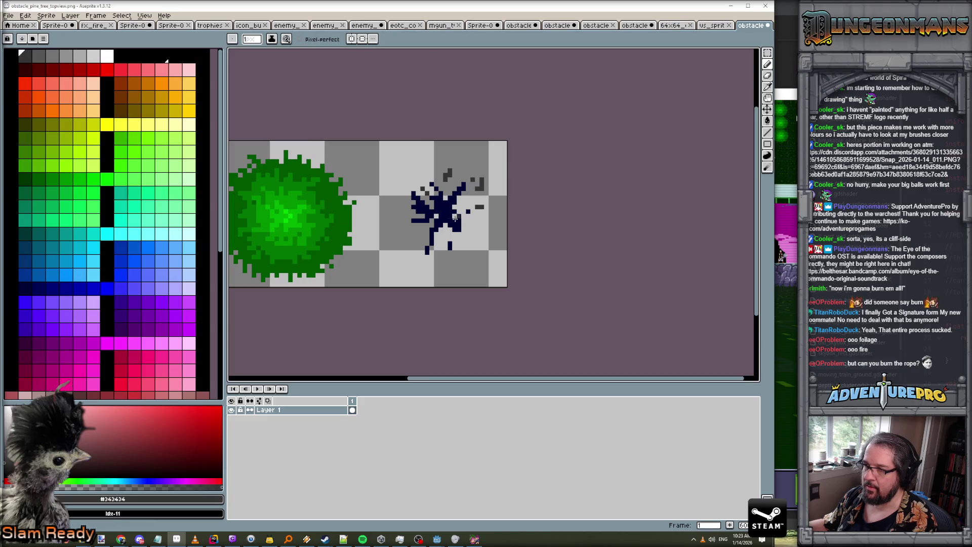
left_click(420, 236)
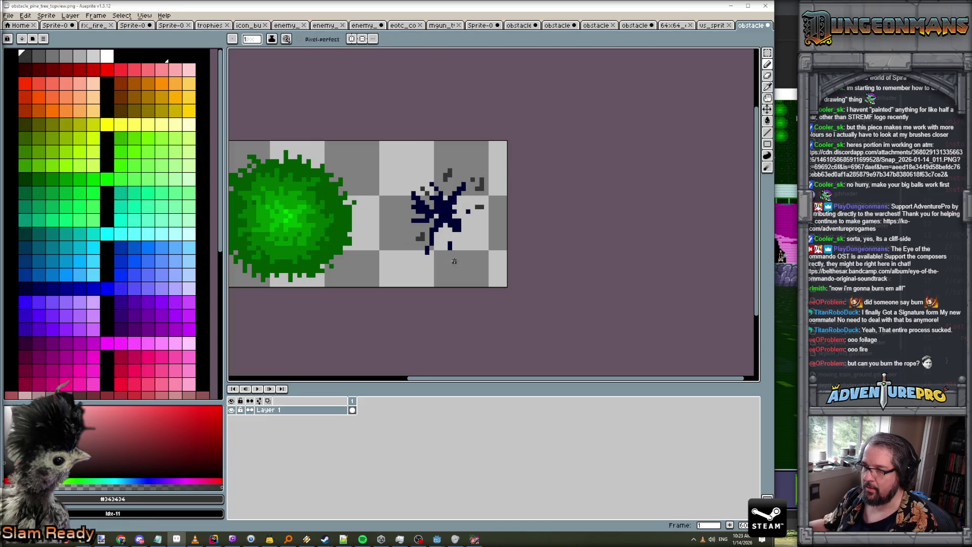
left_click(471, 247)
left_click(467, 241)
left_click(476, 234)
Shade the splat's middle blue-grey and add navy specks and stray ash pixels around it
left_click(25, 288)
scroll(97, 293, "down", 5)
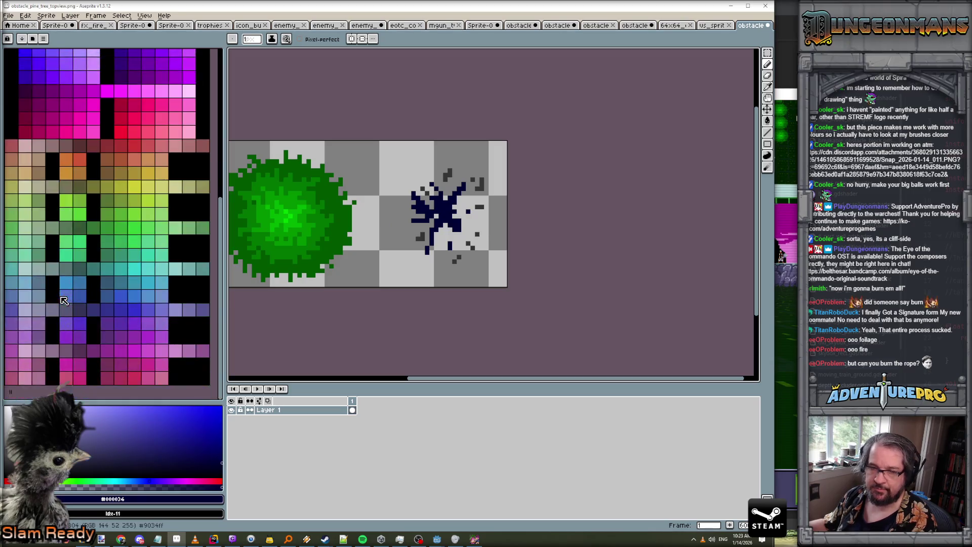
left_click(80, 310)
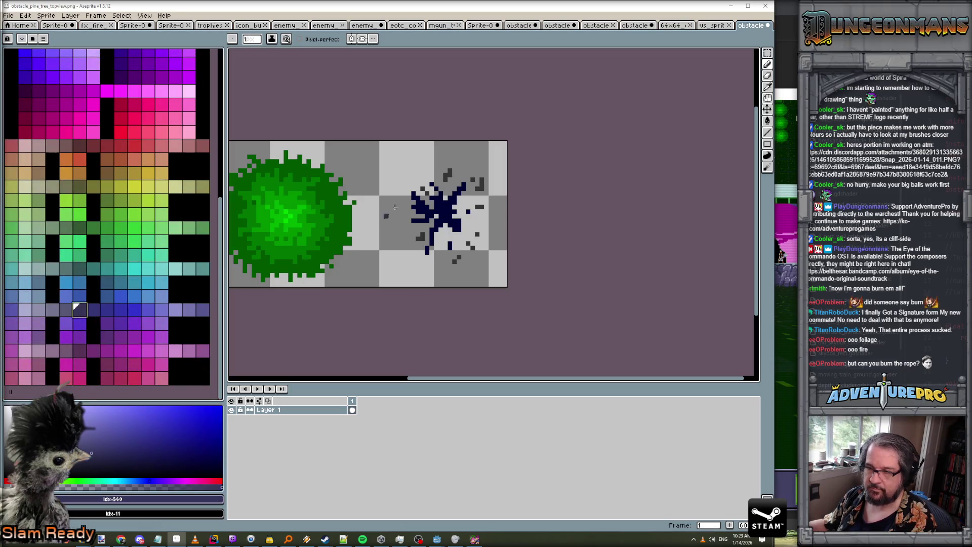
mouse_move(445, 212)
left_mouse_down()
mouse_move(437, 206)
mouse_move(458, 220)
left_mouse_up()
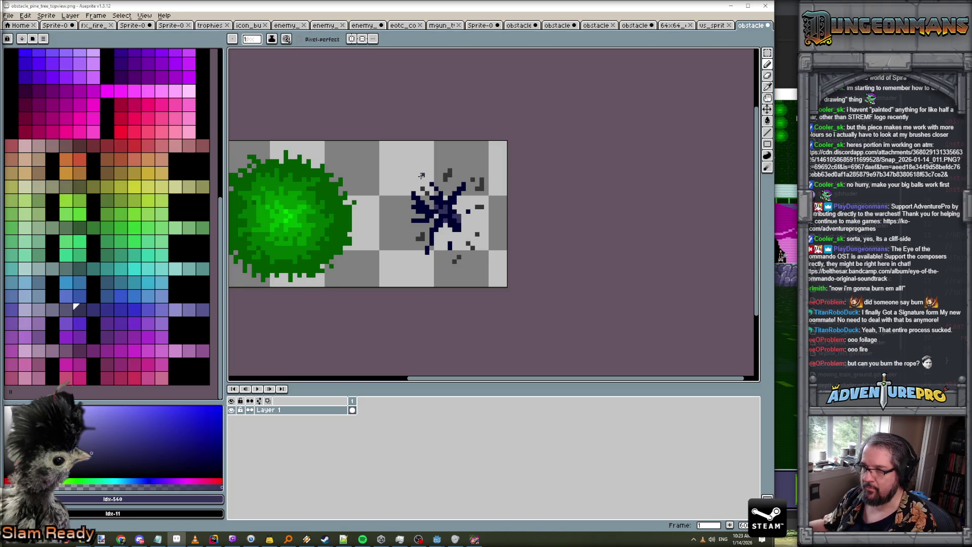
left_click(405, 166)
left_click(418, 170)
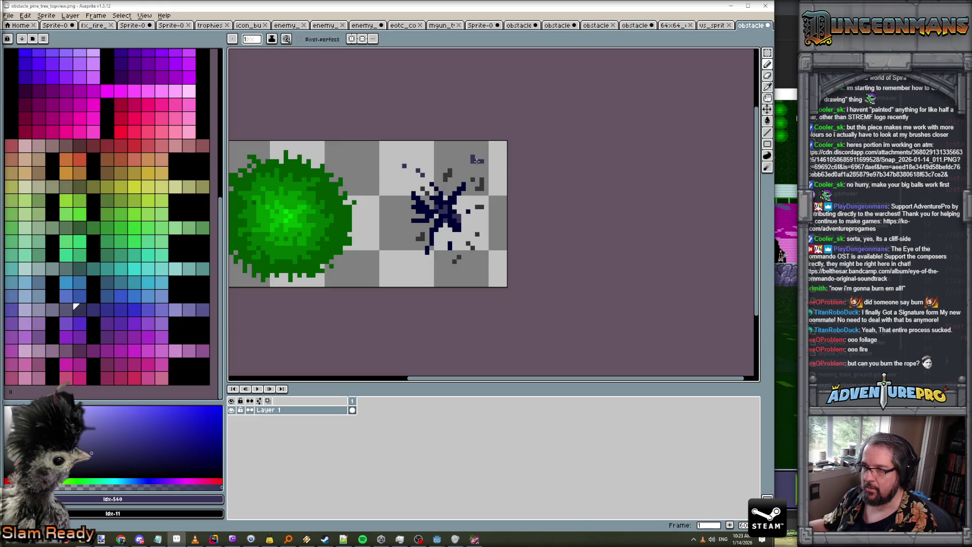
left_click(400, 261)
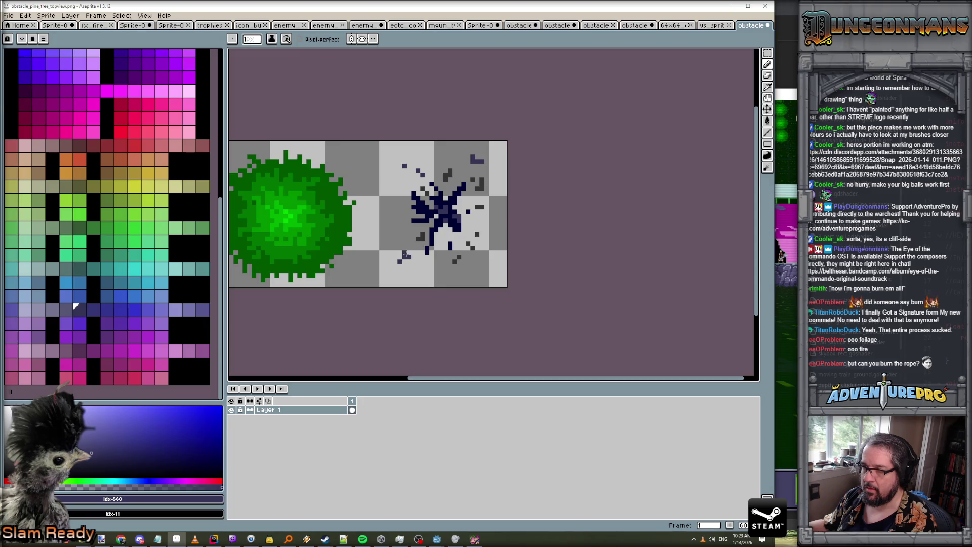
left_click(401, 229)
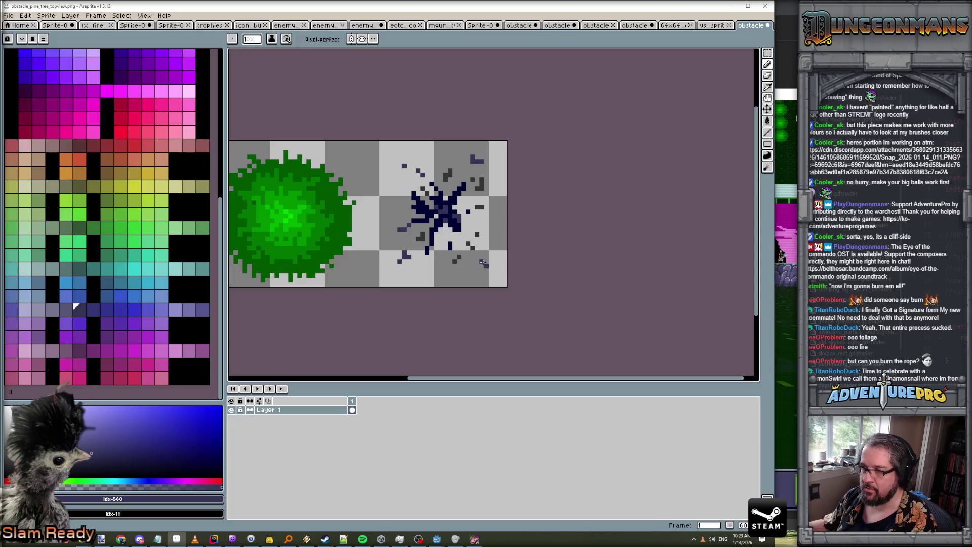
scroll(486, 263, "down", 2)
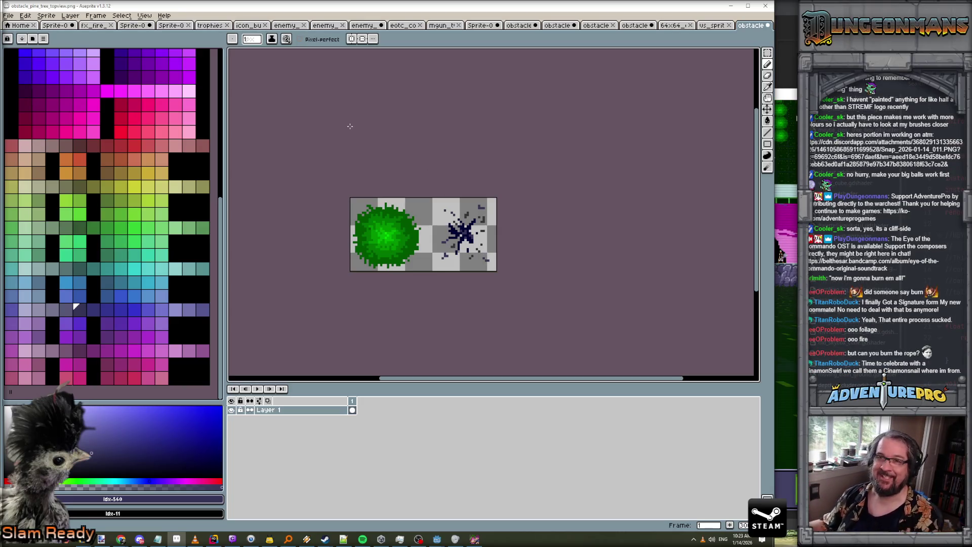
Save the sprite sheet as PNG, accepting the format warning
key("ctrl+s")
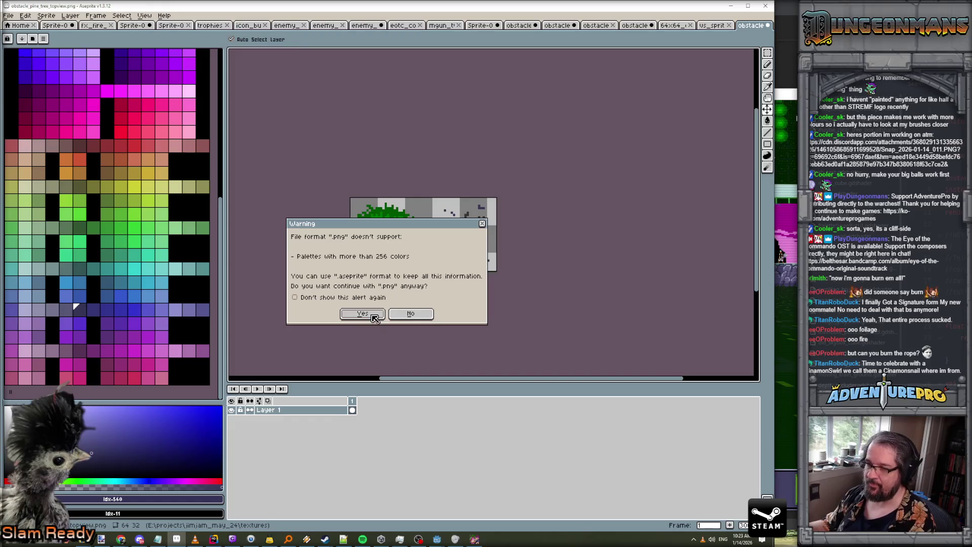
left_click(374, 319)
left_click(731, 6)
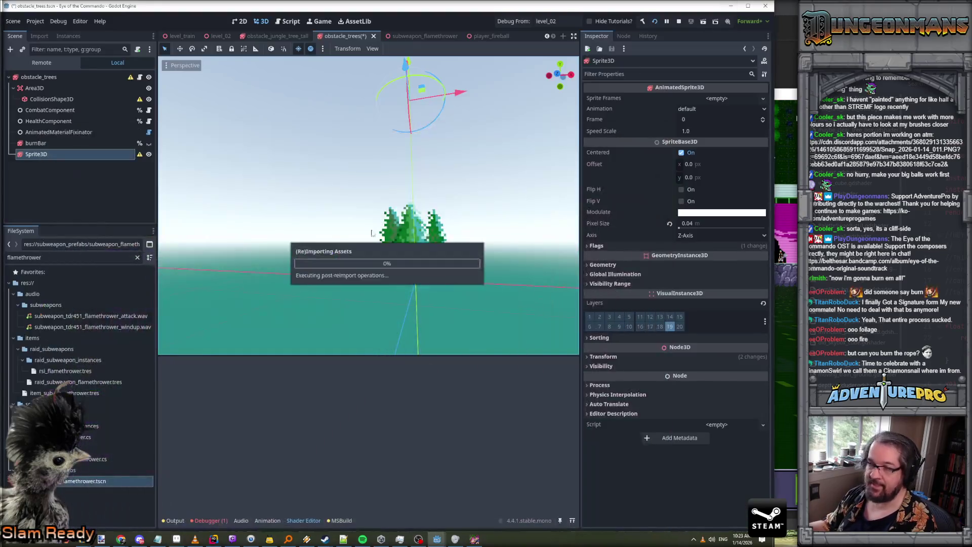
Dismiss the node warning and give Sprite Frames a New SpriteFrames resource
left_click(140, 154)
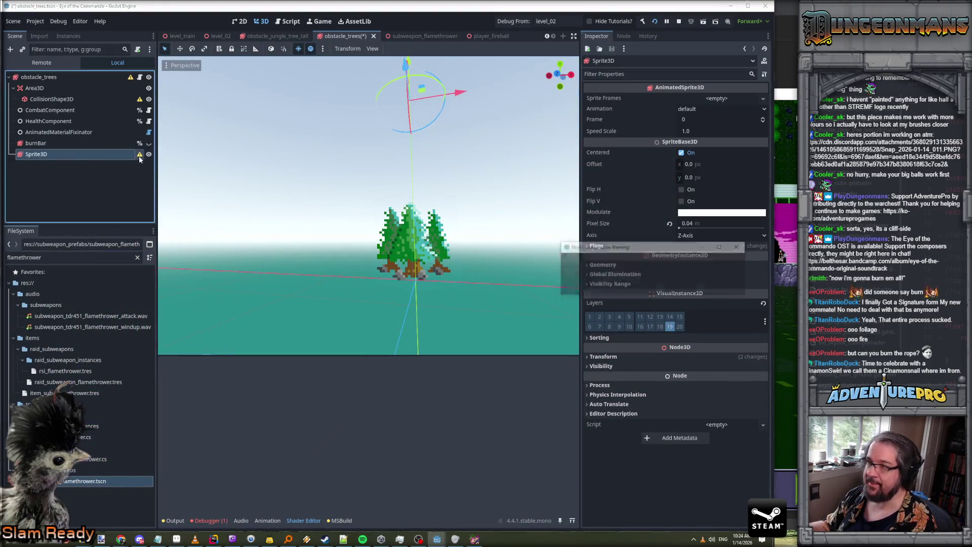
left_click(653, 286)
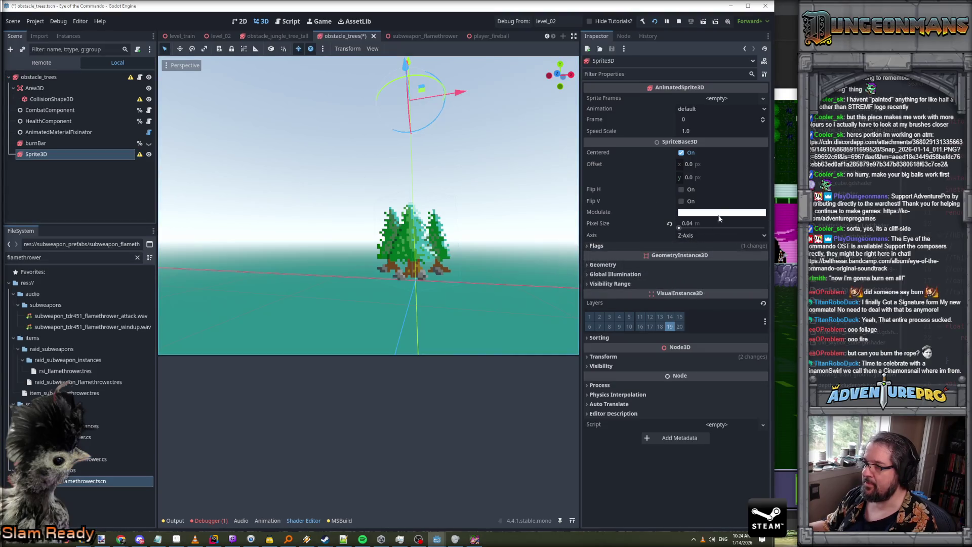
left_click(708, 100)
left_click(737, 111)
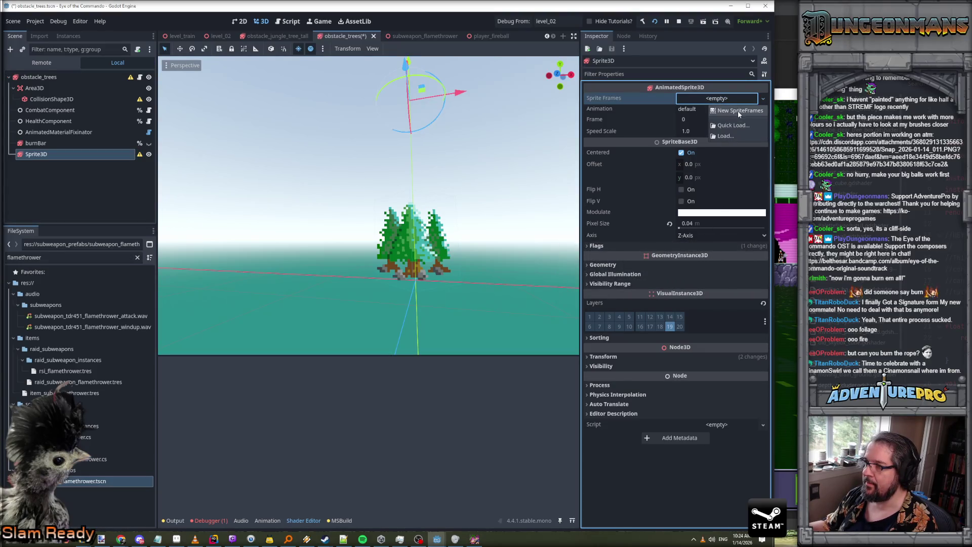
left_click(719, 100)
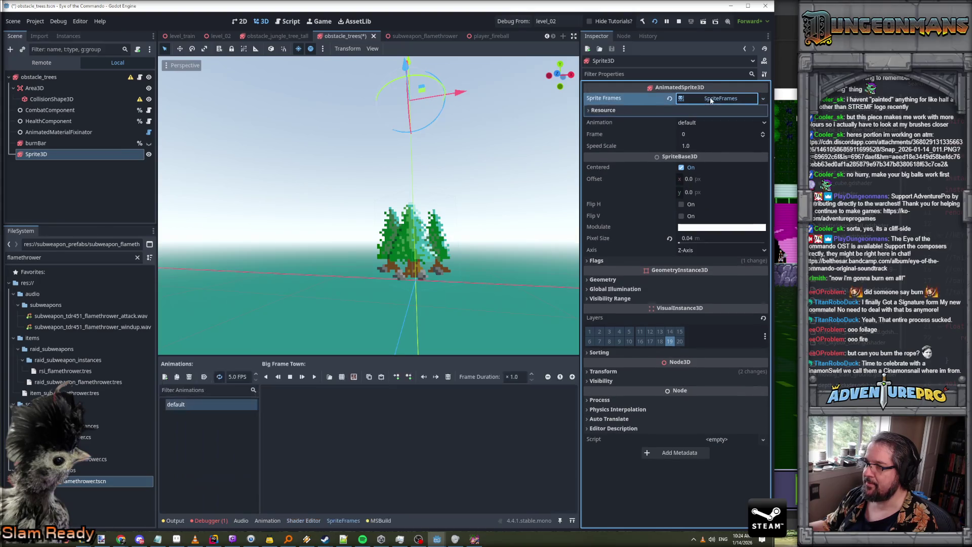
Add the green tree cell from the sprite sheet to the default animation at 0 FPS
left_click(342, 377)
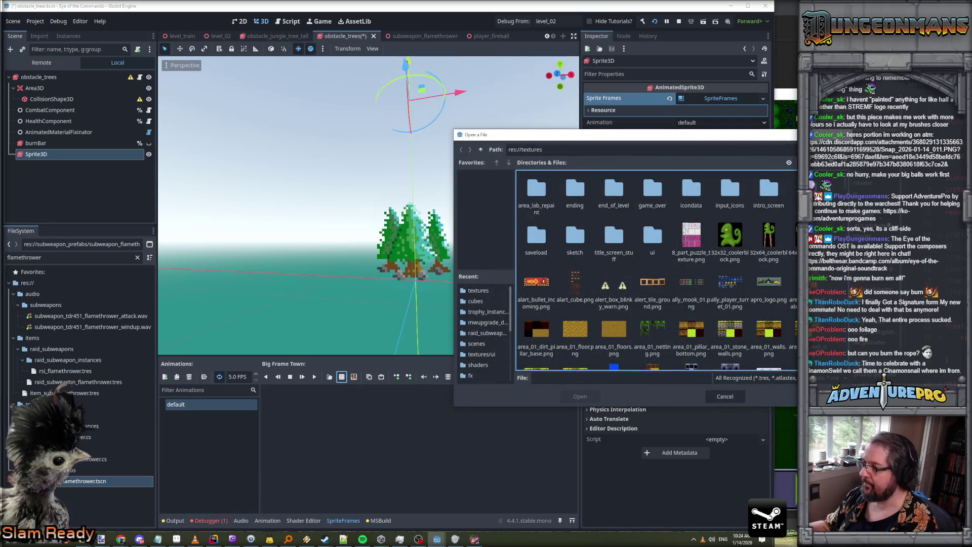
scroll(657, 271, "down", 10)
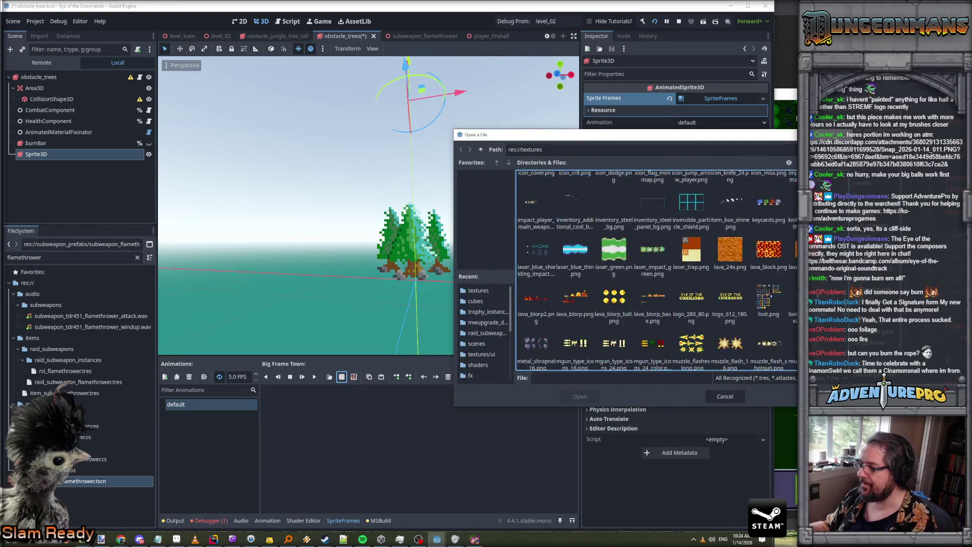
scroll(657, 270, "down", 5)
double_click(545, 324)
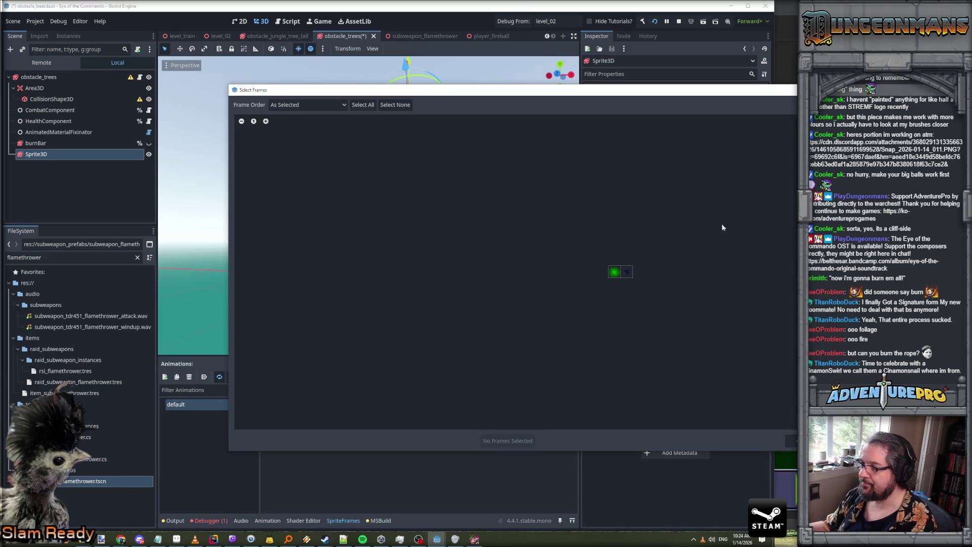
left_click(616, 272)
left_click(503, 441)
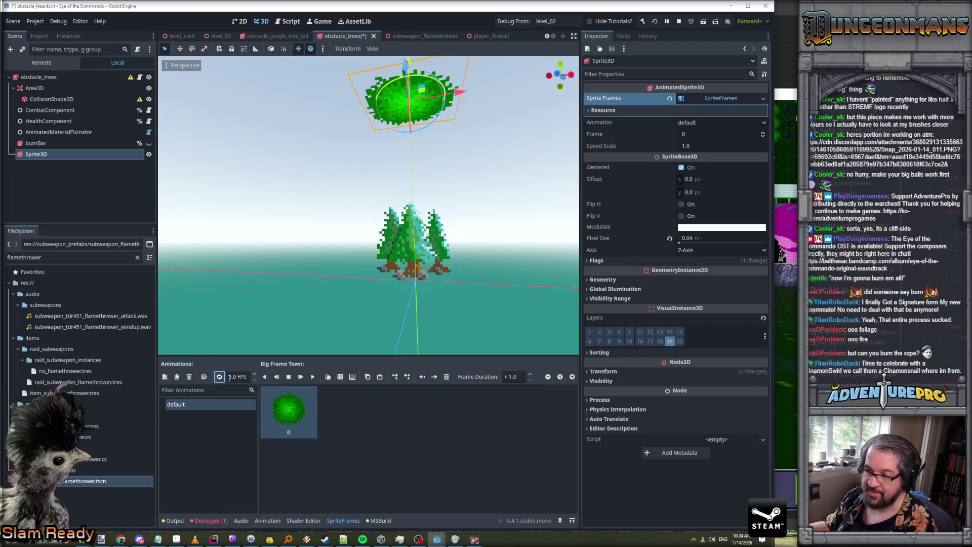
left_click_drag(232, 380, 225, 381)
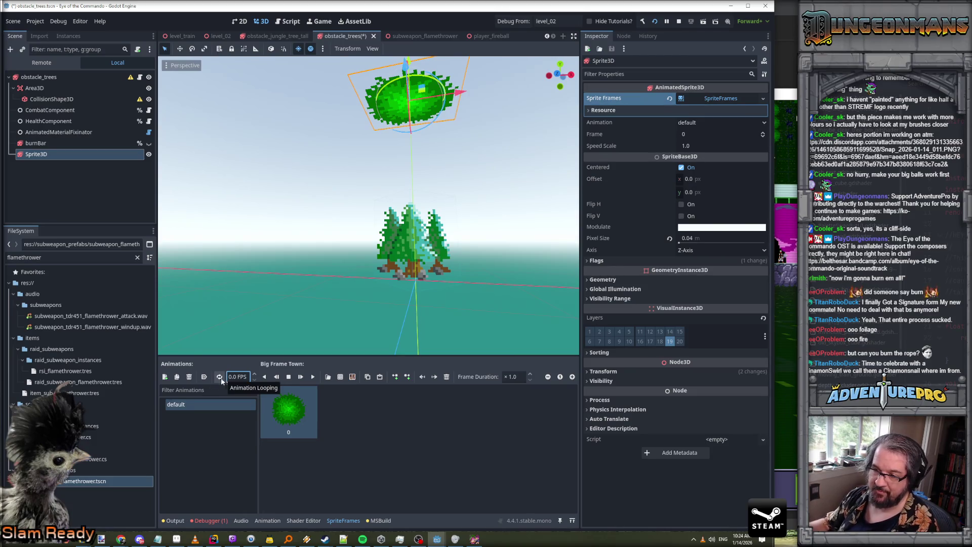
Add a 'burn' animation containing the charred splat cell from the sprite sheet
left_click(165, 377)
double_click(205, 415)
type("burn")
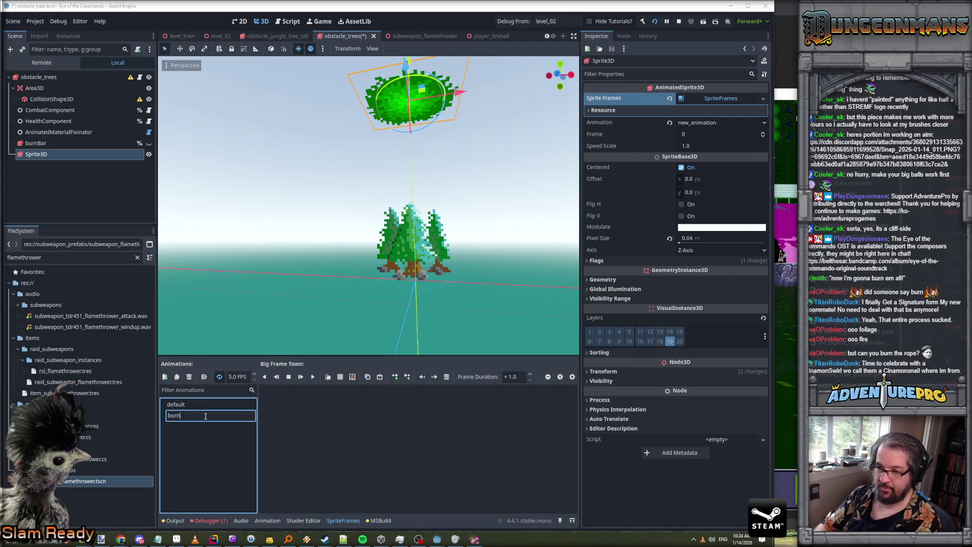
key("Return")
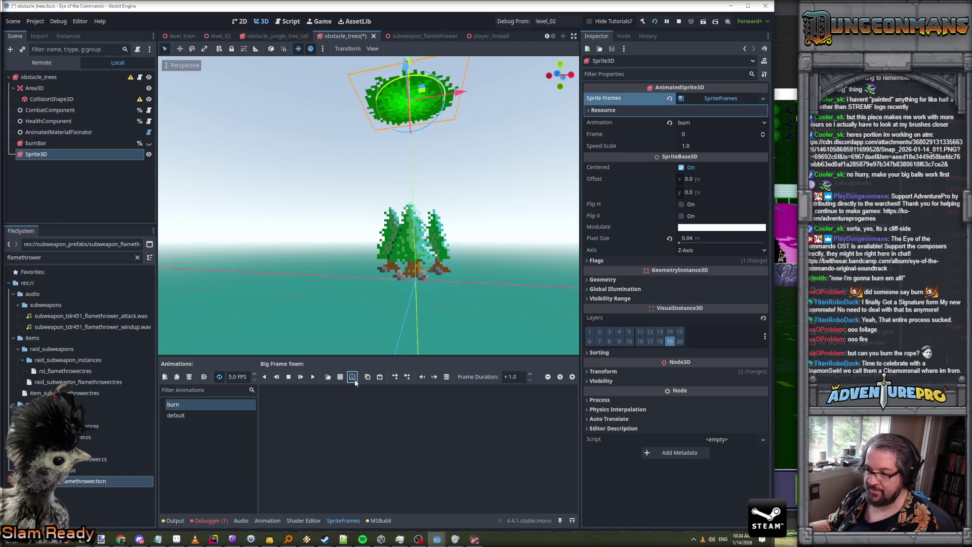
left_click(353, 378)
left_click(623, 274)
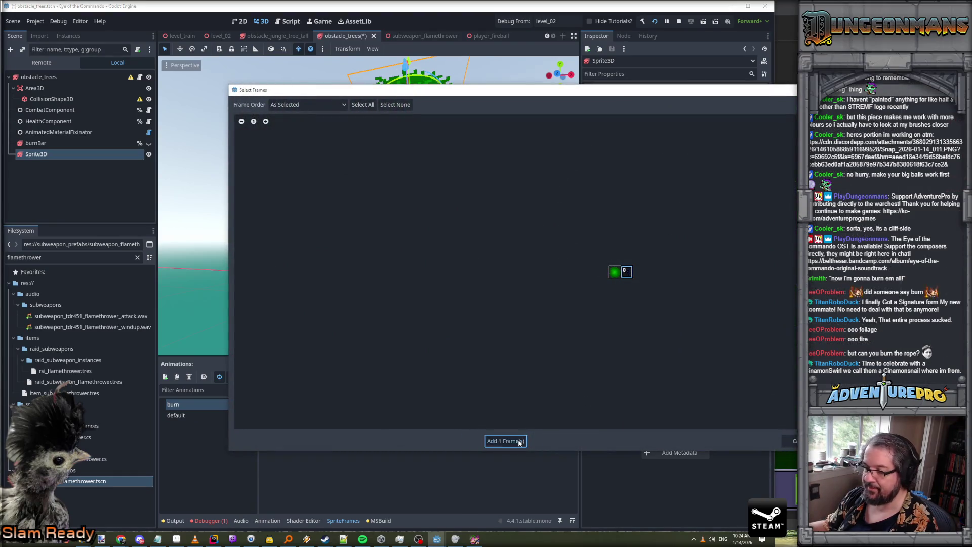
left_click(506, 441)
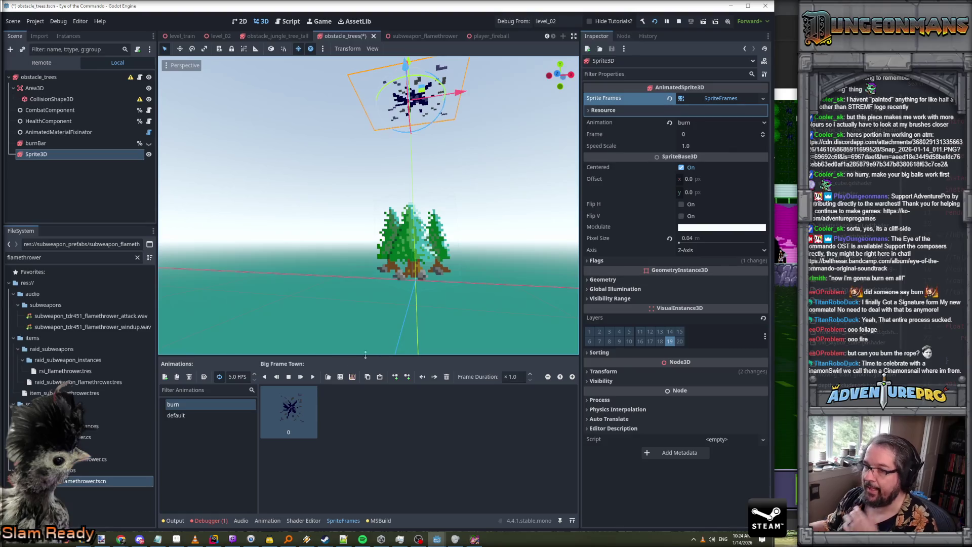
Review the default and burn animations, then save the scene
left_click(196, 416)
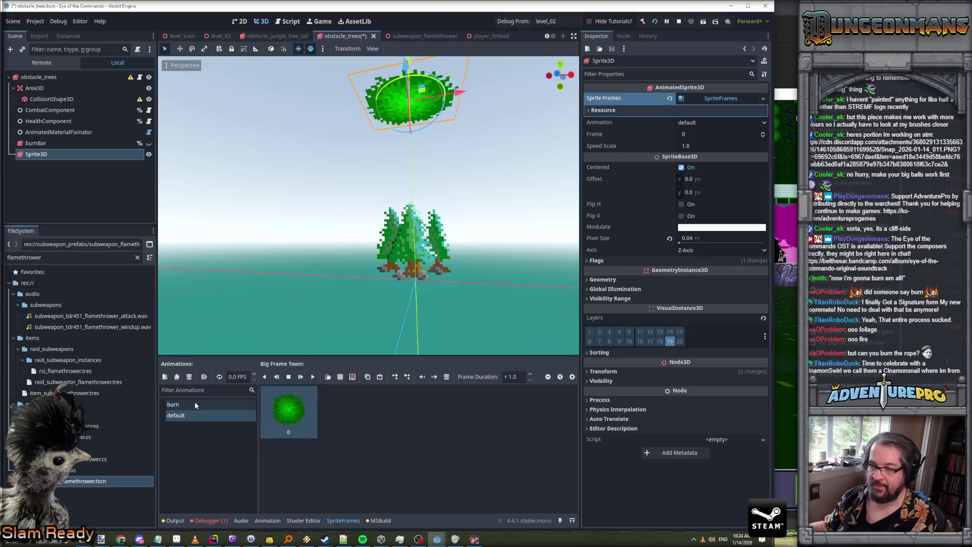
left_click(195, 404)
left_click(246, 380)
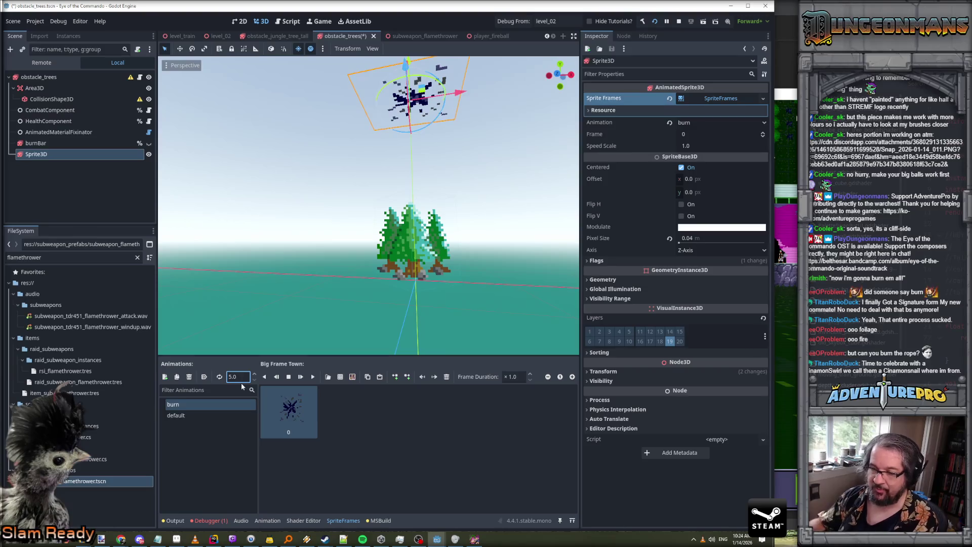
left_click(191, 416)
key("ctrl+s")
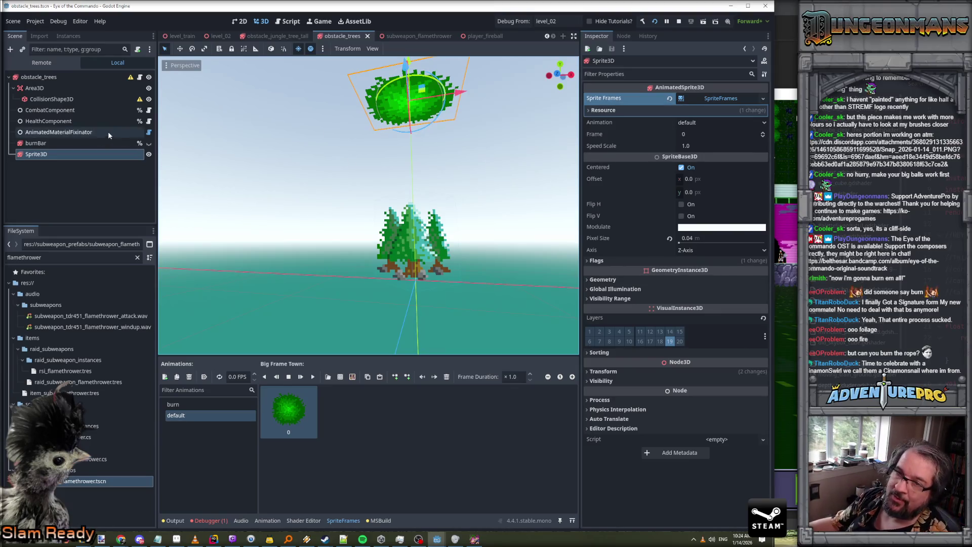
left_click(67, 155)
Rename Sprite3D to minimapSprite in the Scene dock and enable Access as Unique Name
left_click(66, 153)
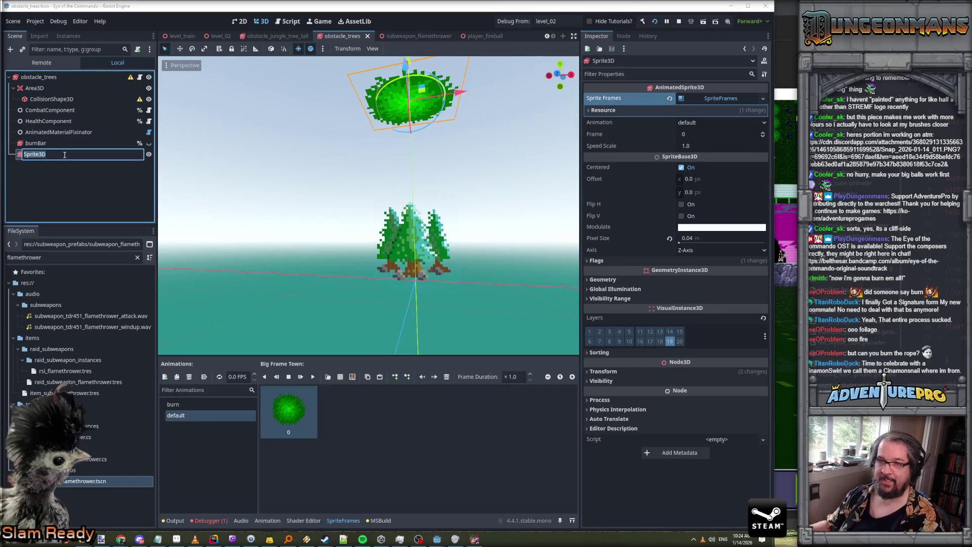
type("minimap")
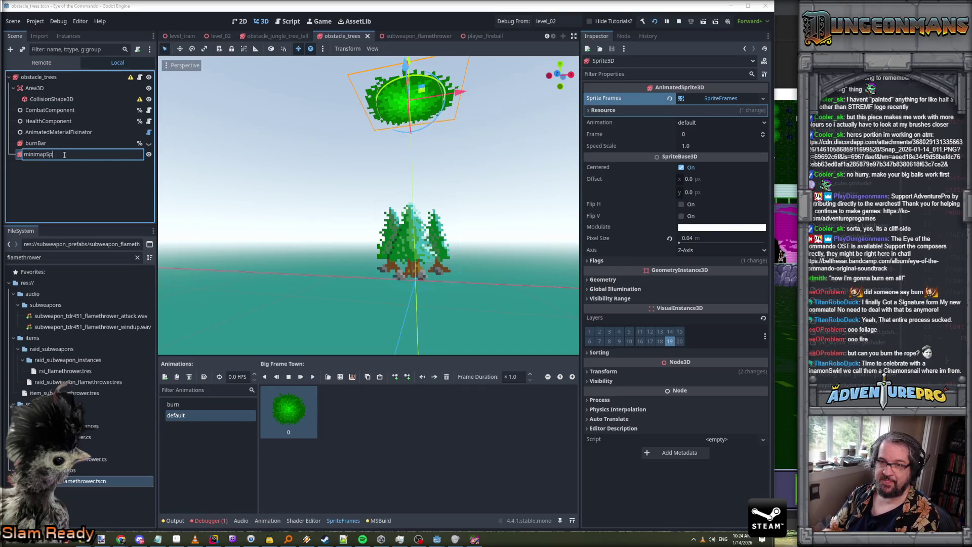
key("Return")
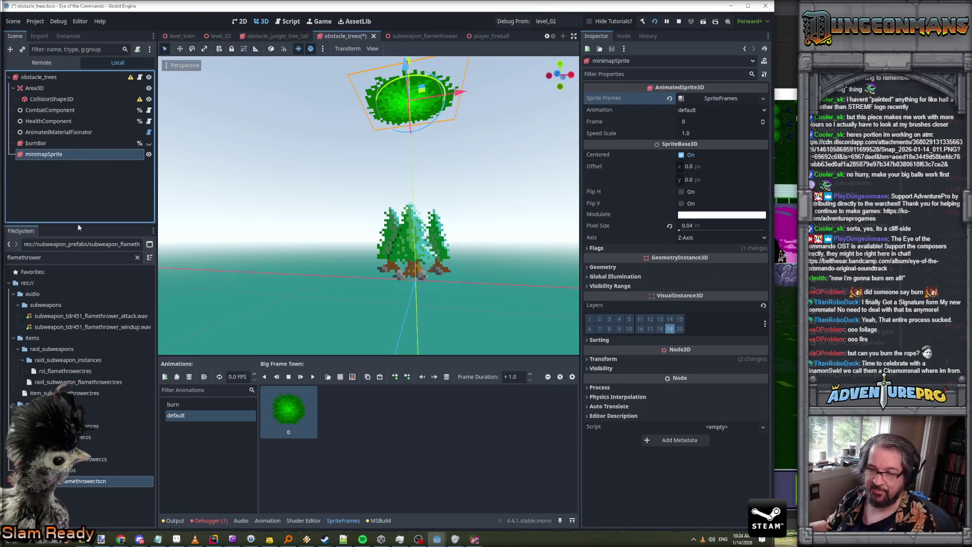
right_click(84, 155)
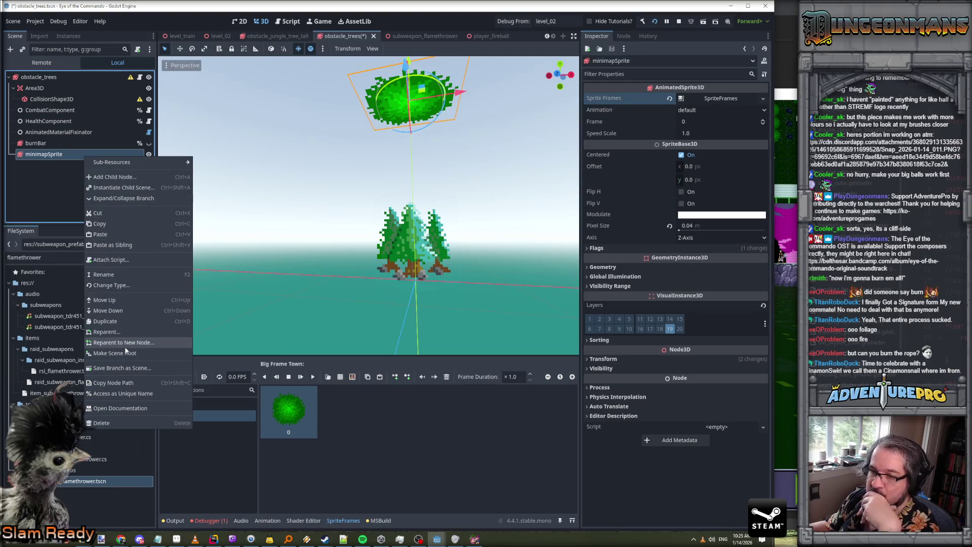
left_click(125, 393)
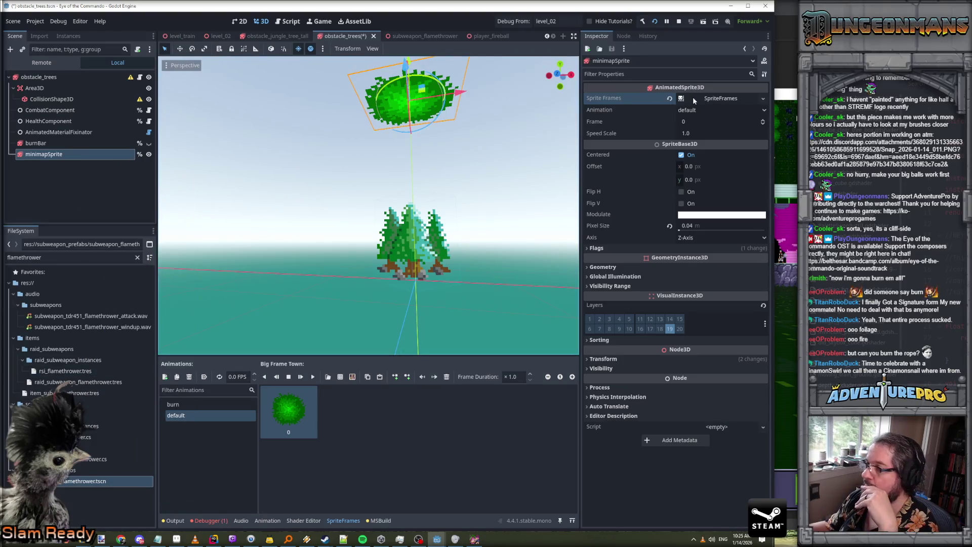
left_click(53, 176)
Save the scene, then search all project files for burnBar and open its match in SimpleObstacle.cs
key("ctrl+s")
key("alt+Tab")
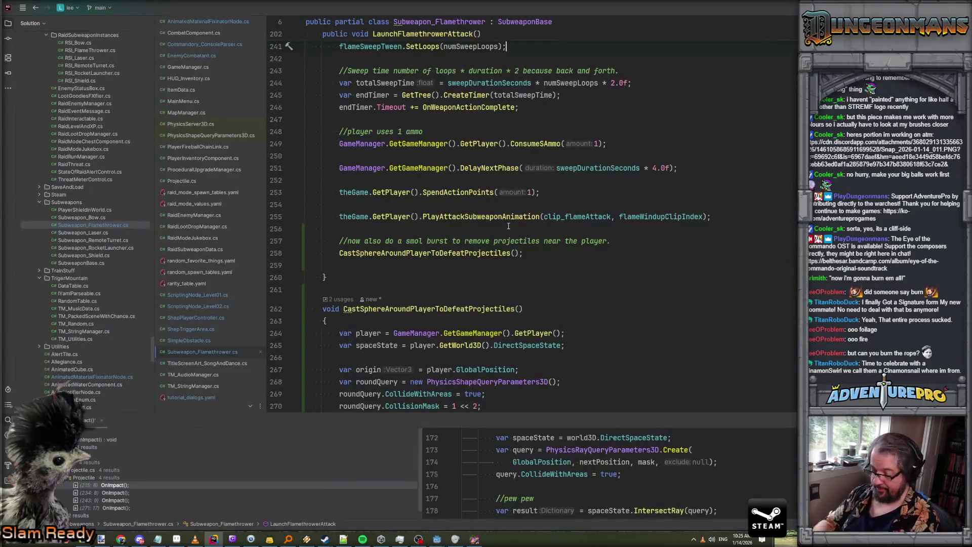
key("ctrl+shift+f")
type("burbar")
key("BackSpace")
key("BackSpace")
key("BackSpace")
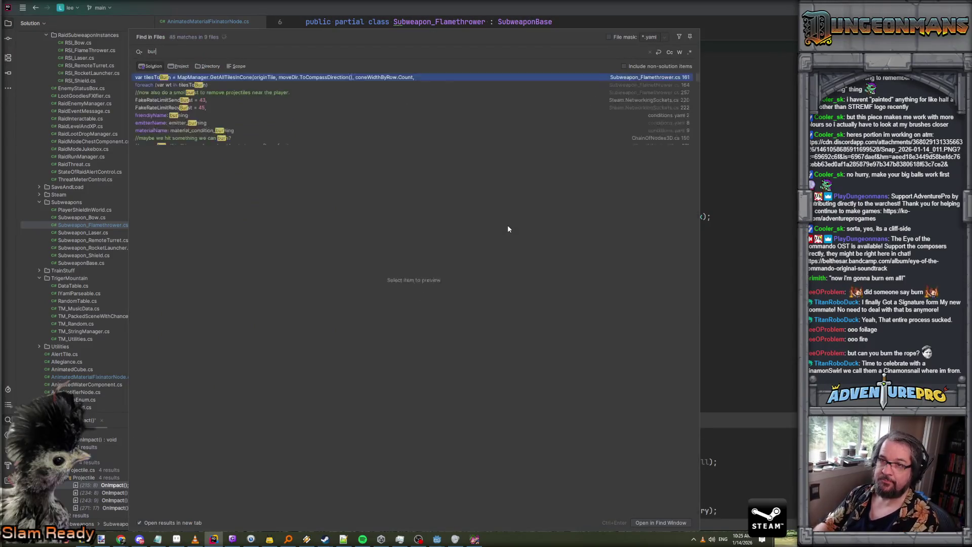
type("nbr")
key("BackSpace")
type("ar")
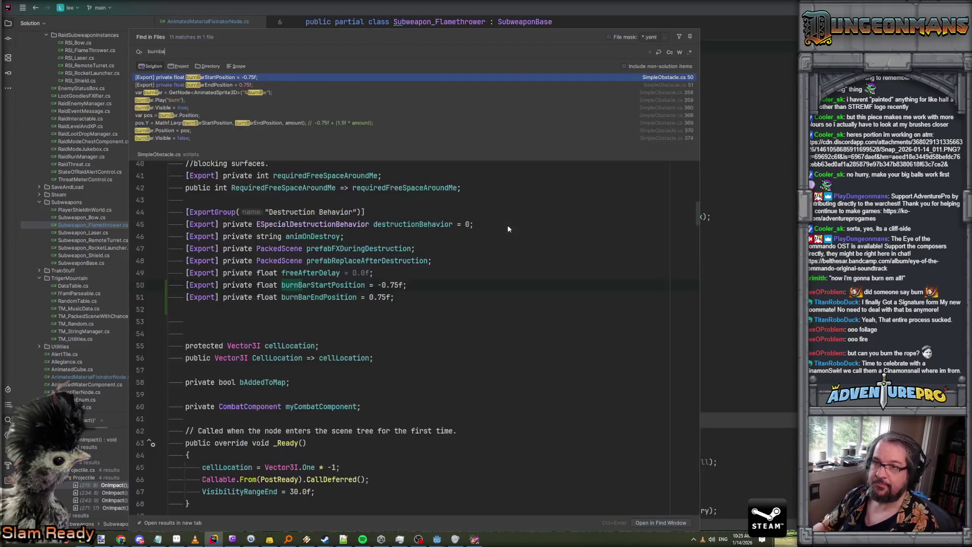
left_click(194, 96)
double_click(194, 96)
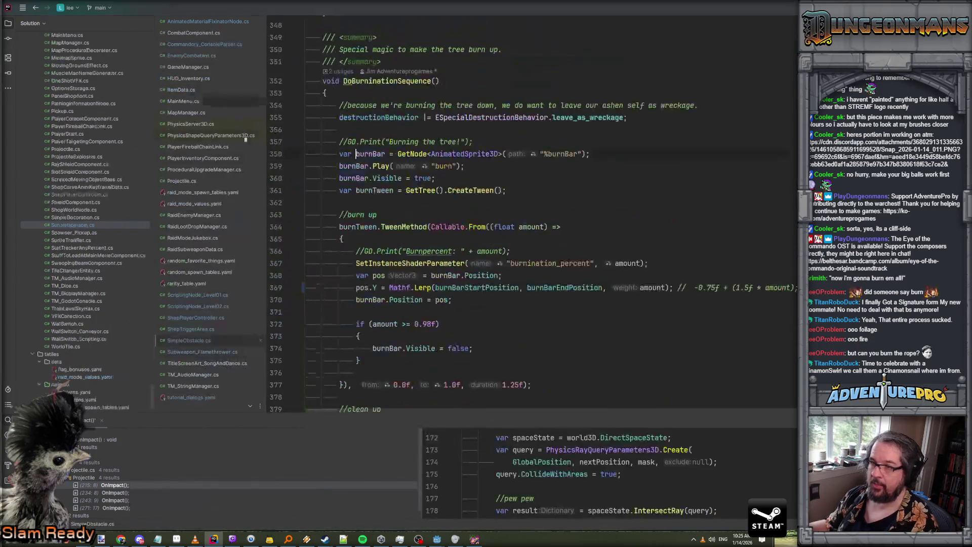
Scroll up to DoBurninationSequence and place the cursor where the minimap code will go
scroll(417, 174, "up", 2)
scroll(416, 173, "down", 5)
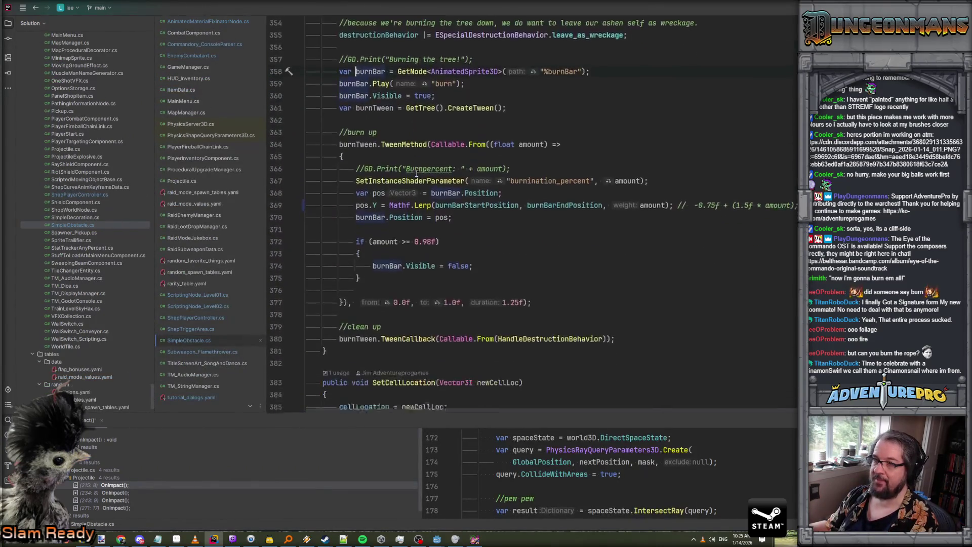
left_click(668, 243)
scroll(634, 284, "up", 3)
scroll(630, 304, "up", 5)
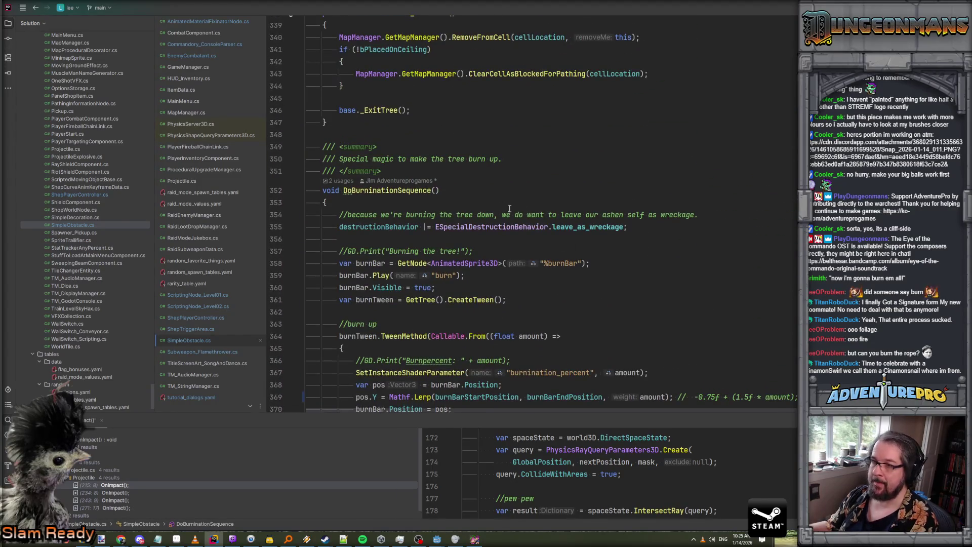
left_click(654, 227)
After the wreckage line, add `var minimapSprite = GetNodeOrNull<AnimatedSprite3D>("%minimapSprite");`
key("Return")
key("Return")
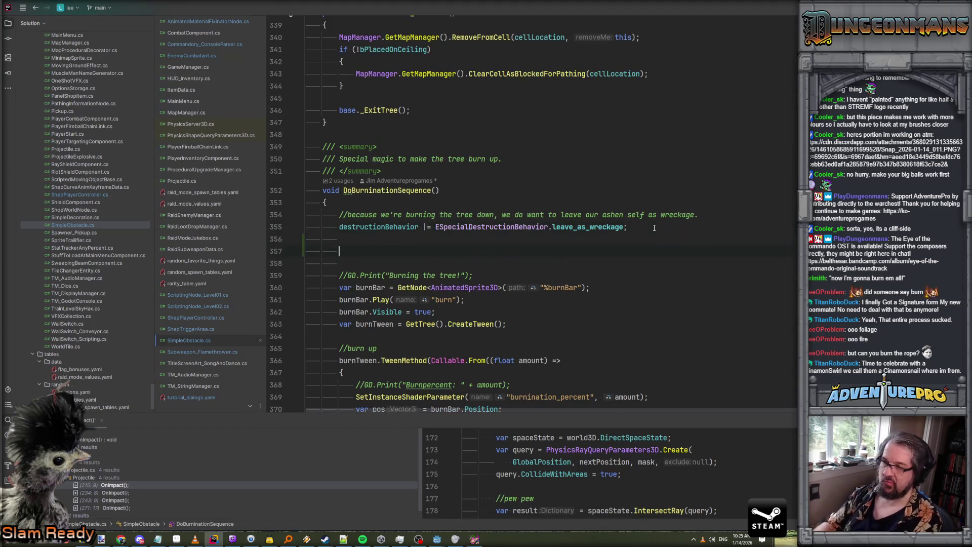
type("var ")
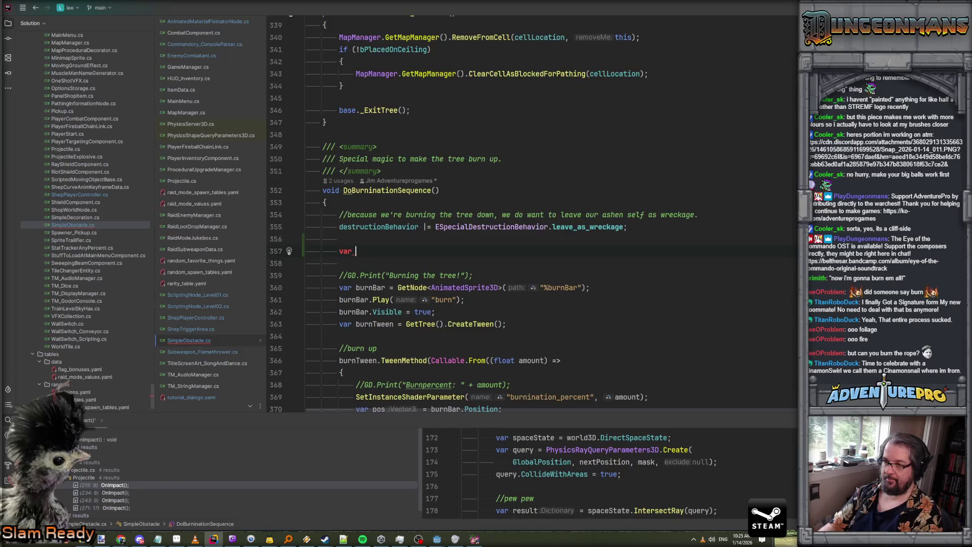
type("min")
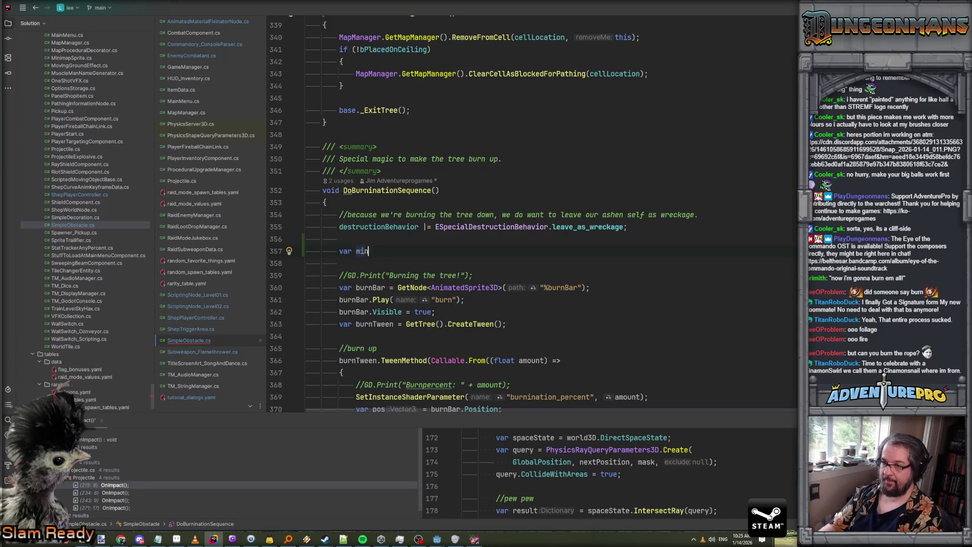
type("imapSprite = ")
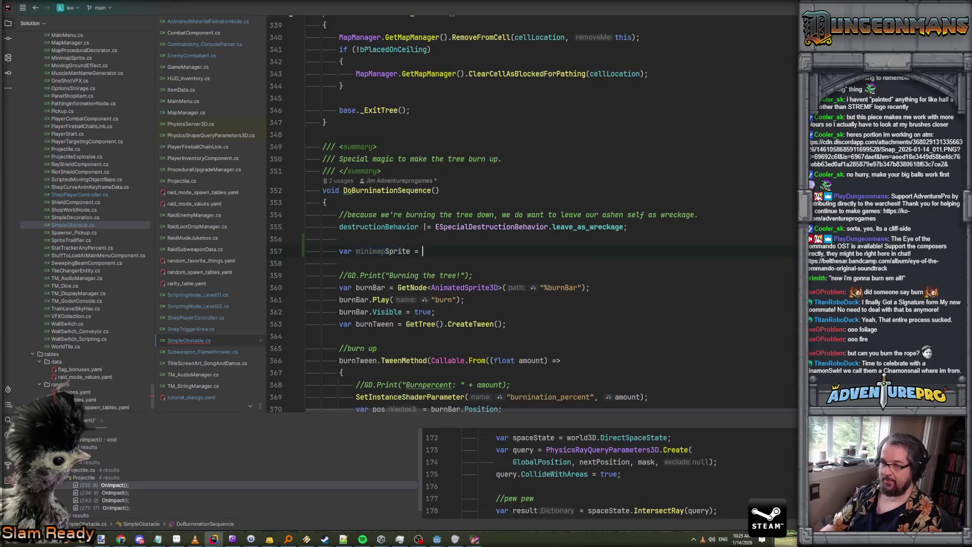
type("GetNodeOr")
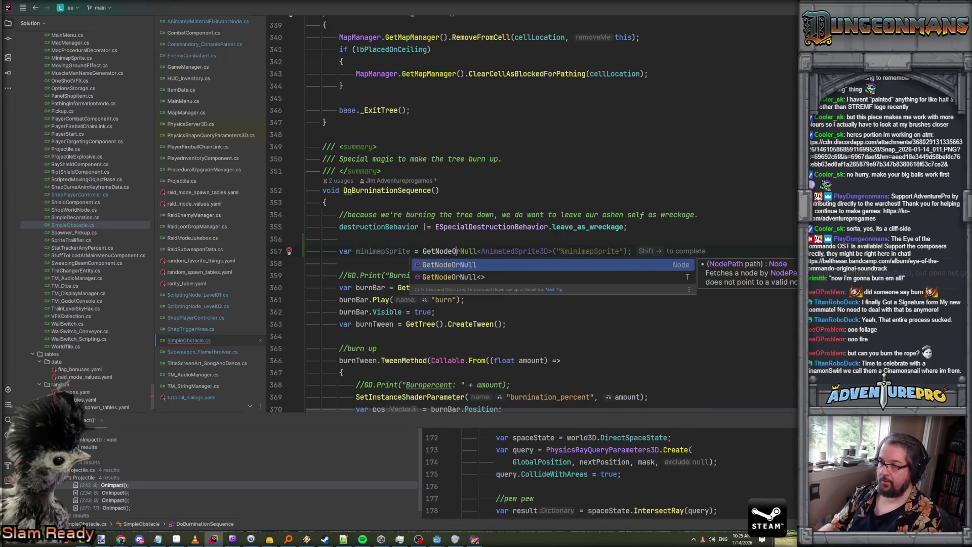
key("Return")
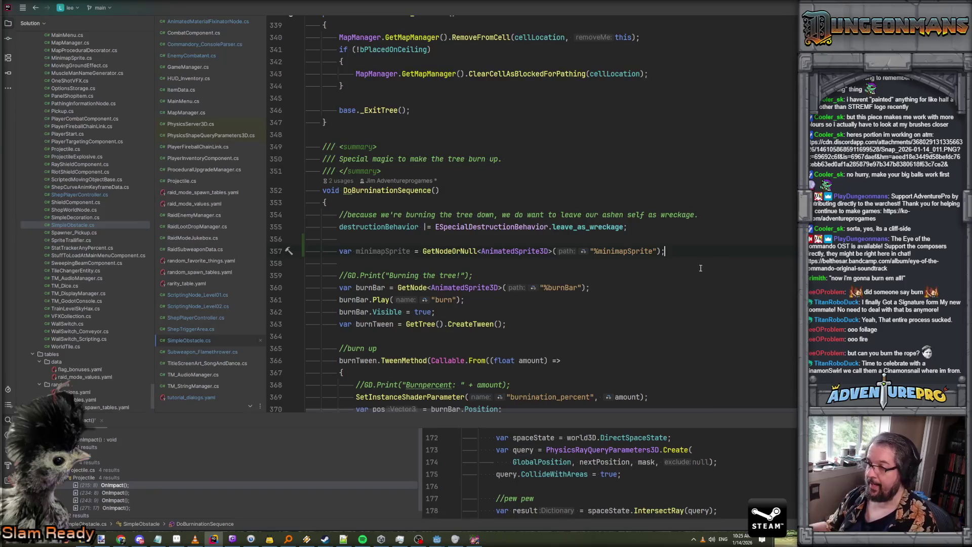
key("alt+Tab")
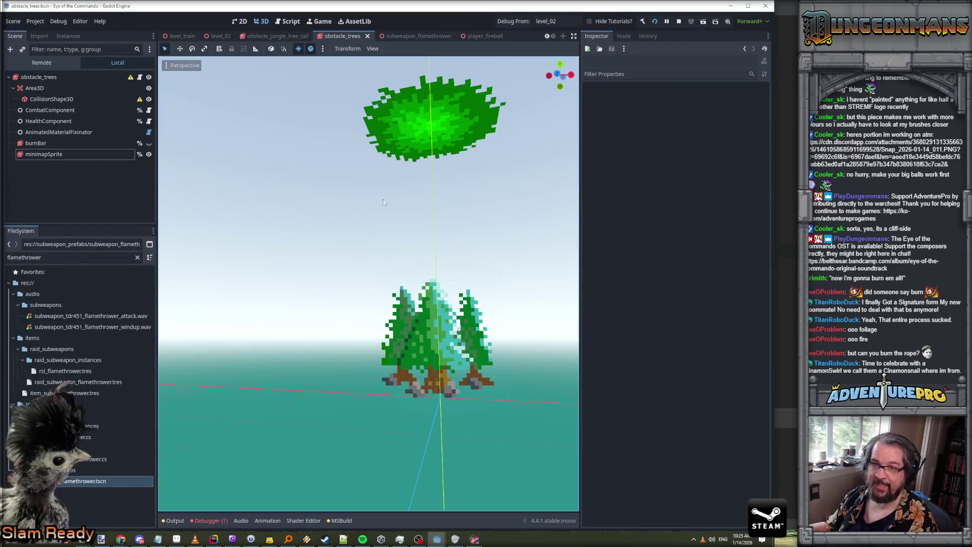
key("alt+Tab")
Add an `if (minimapSprite != null)` block below the lookup
key("Return")
type("if( mi")
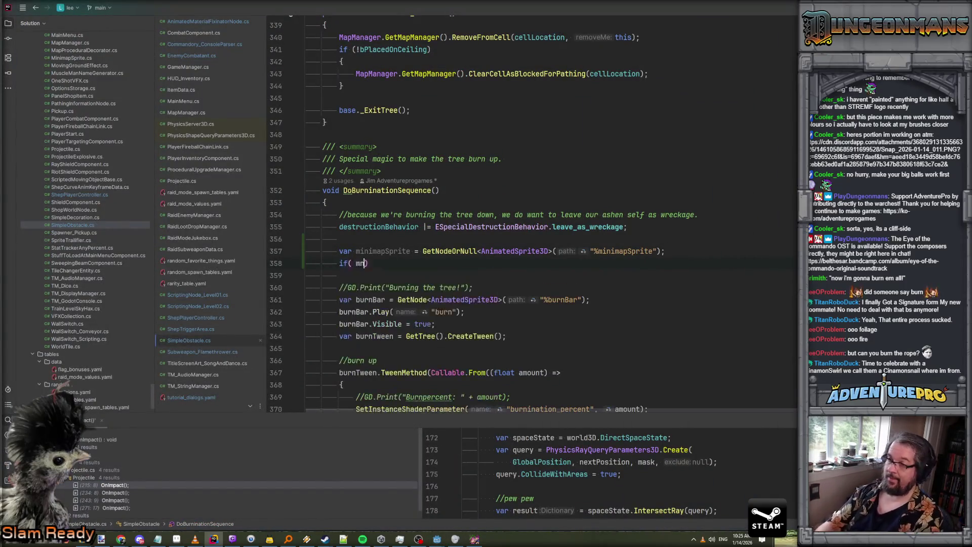
key("Return")
type("!=")
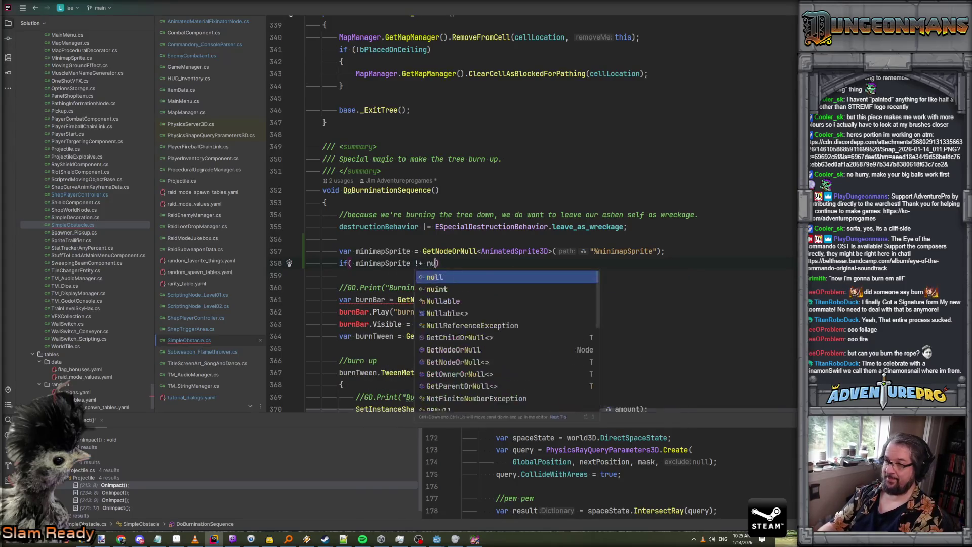
key("Return")
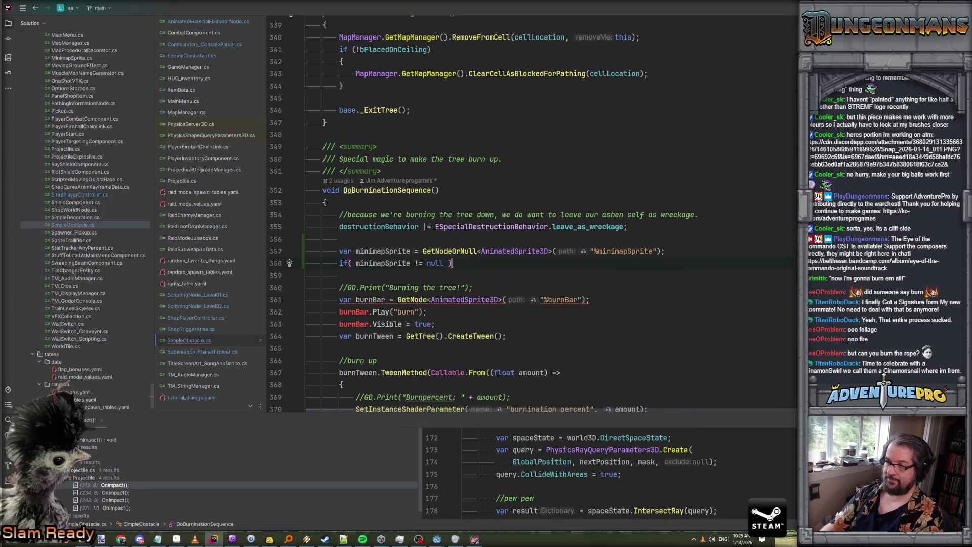
key("Return")
type("{")
key("Return")
Inside the null check, call `minimapSprite.Play("burn")`
type("mi")
key("Return")
type(".P")
key("Return")
type("\"burn\");")
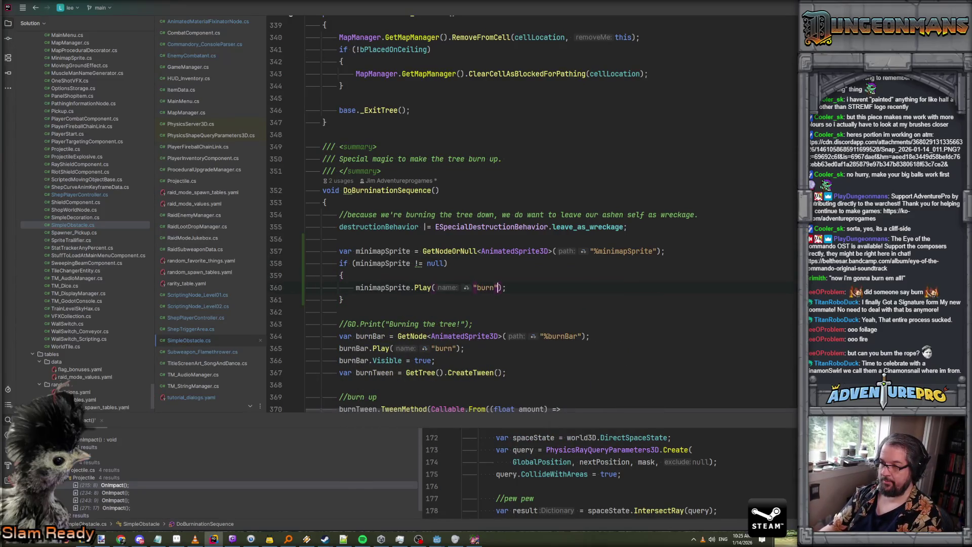
key("alt+Tab")
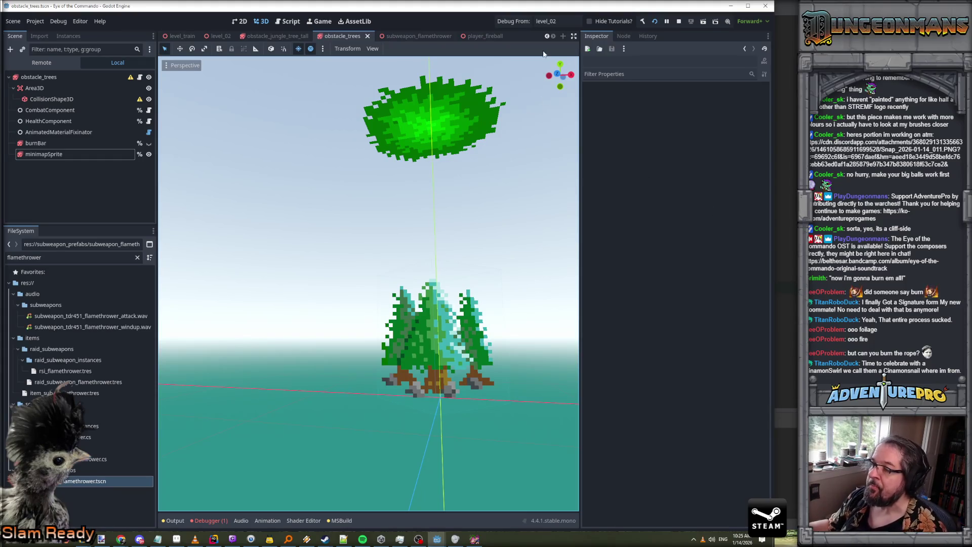
key("alt+Tab")
Close the debug game, select the minimapSprite node in Godot's Scene tree, and relaunch with F5
key("F5")
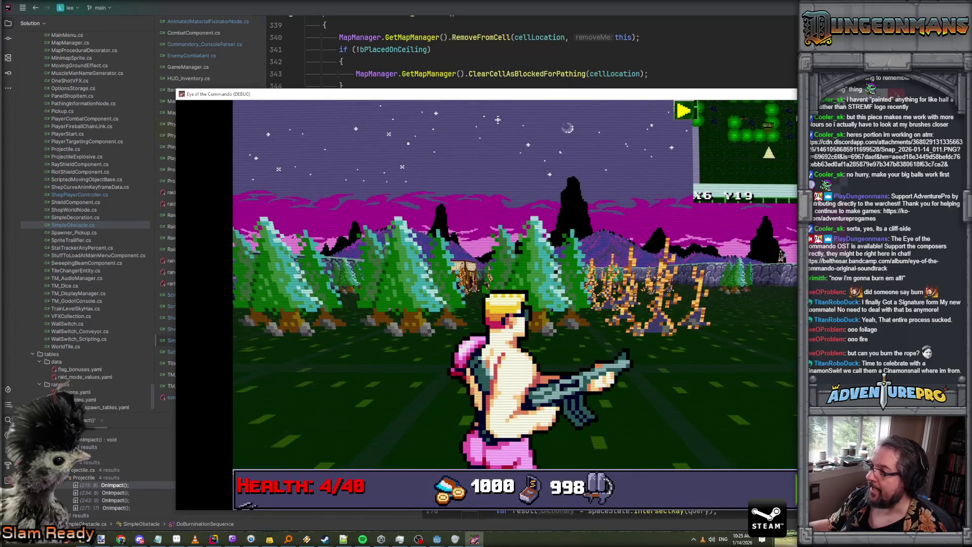
key("alt+F4")
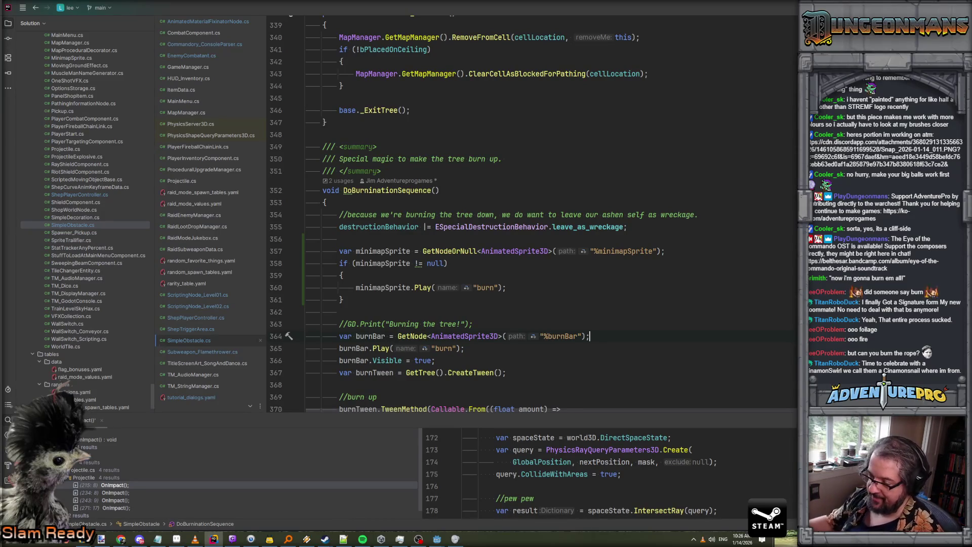
mouse_move(441, 543)
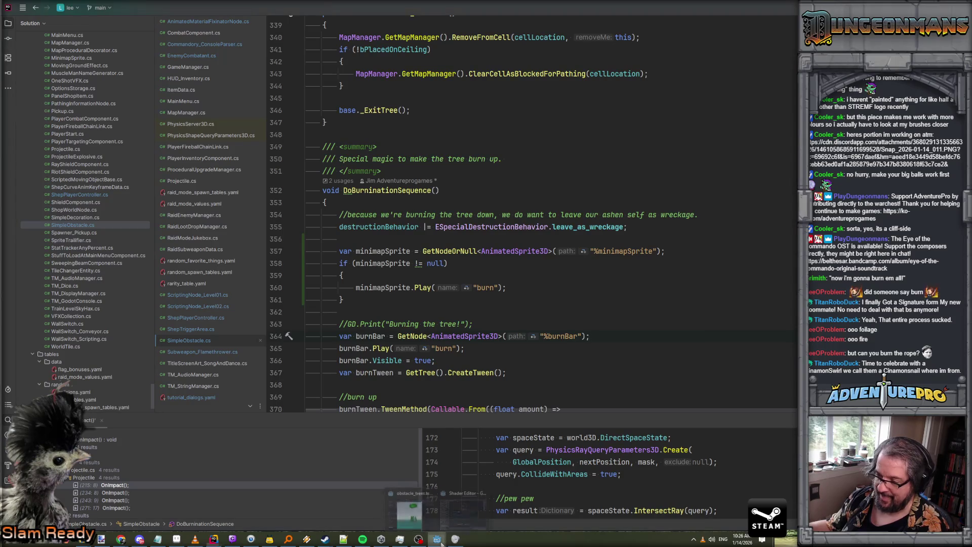
left_click(410, 514)
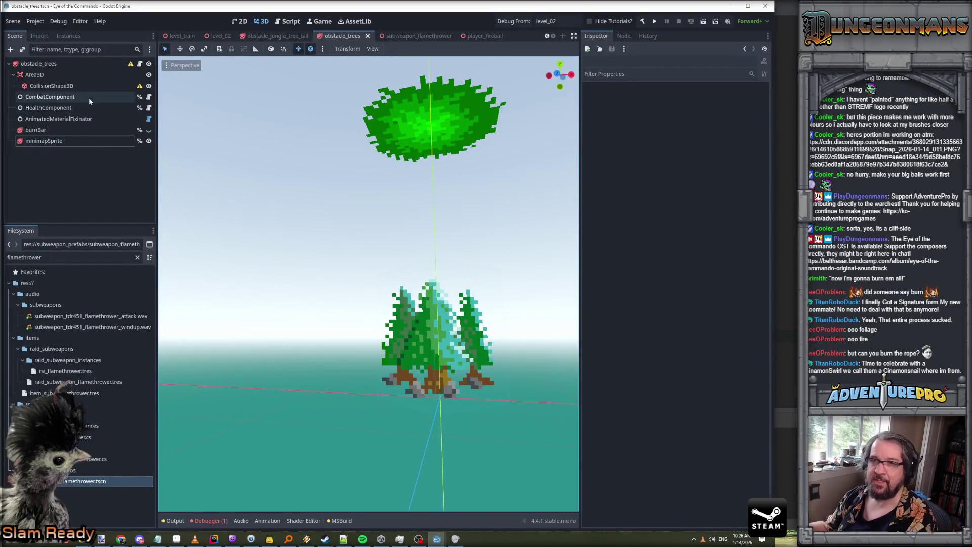
left_click(82, 141)
scroll(369, 205, "up", 5)
key("F5")
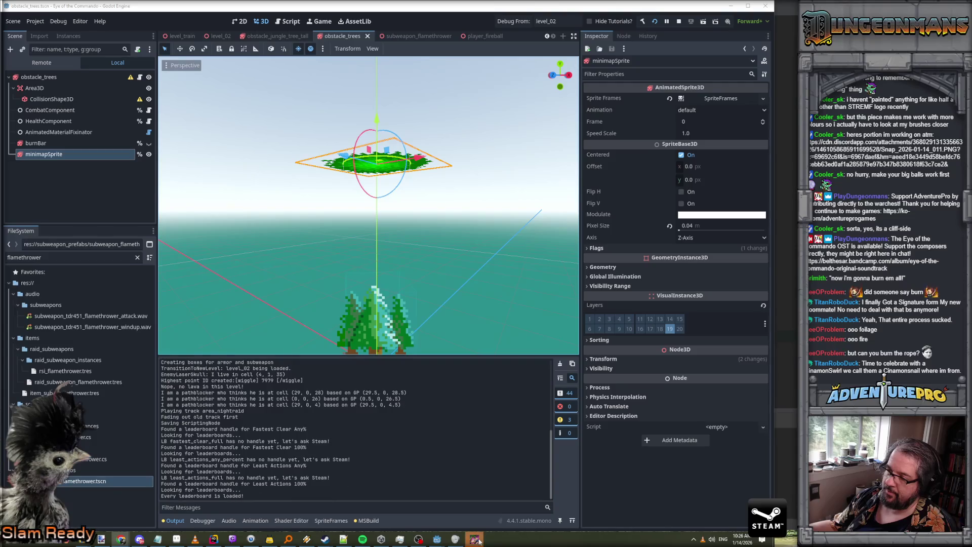
Walk the player forward through level_02, turning between the trees and the volcano
mouse_move(478, 541)
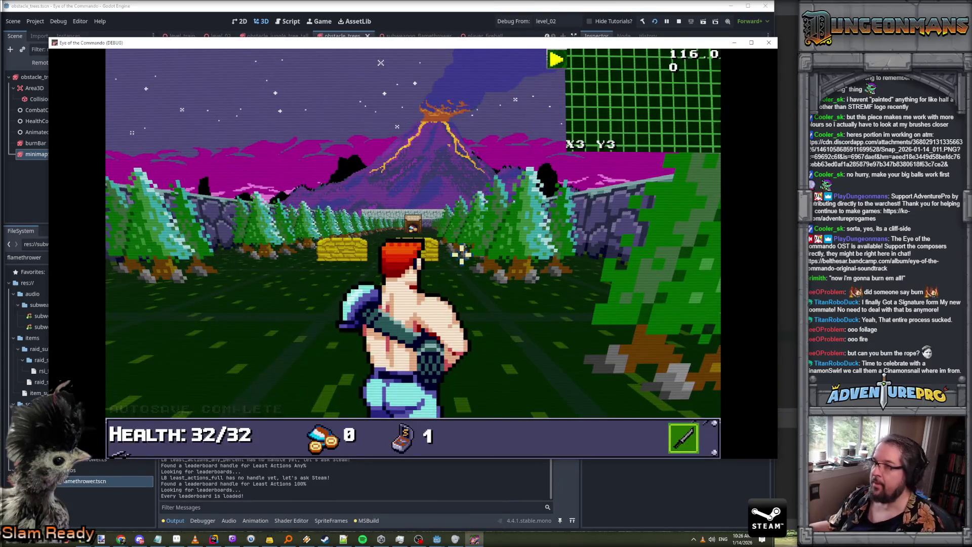
key("Up")
key("Left")
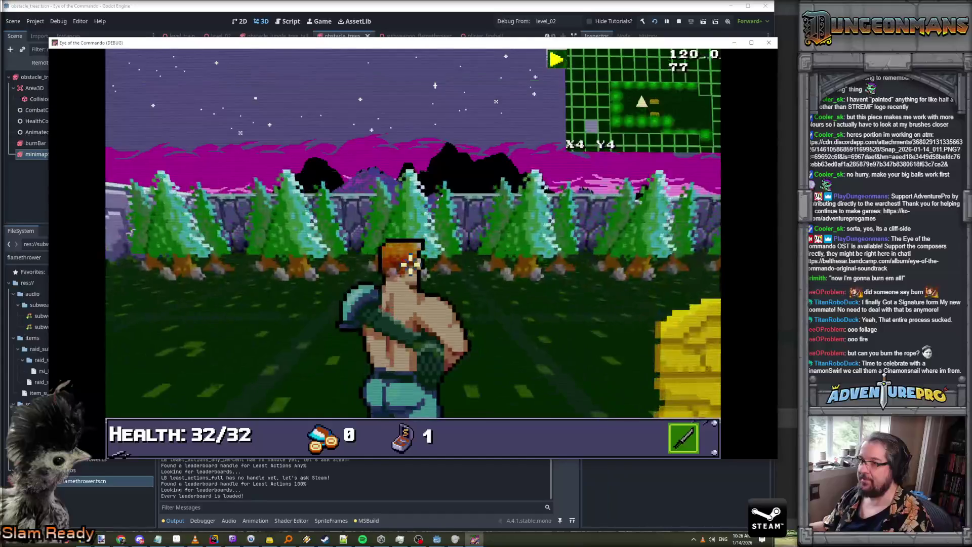
key("Right")
key("Up")
key("Left")
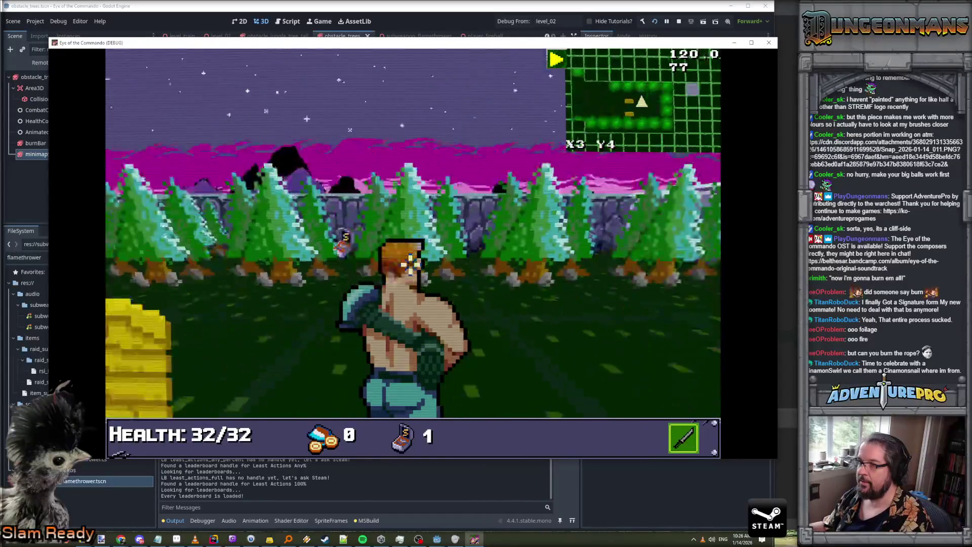
key("Up")
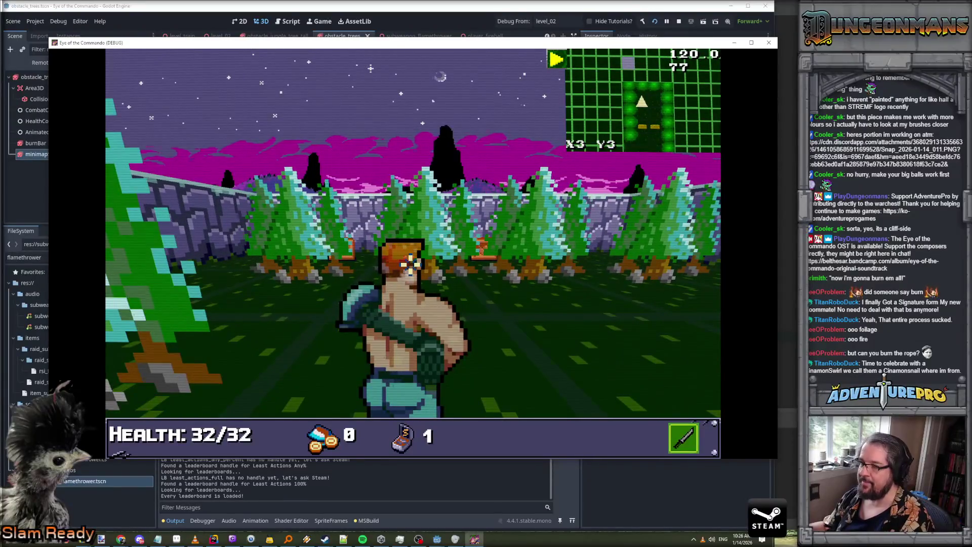
Sidestep and look around at the path, wall and crate, then open the command console
key("a")
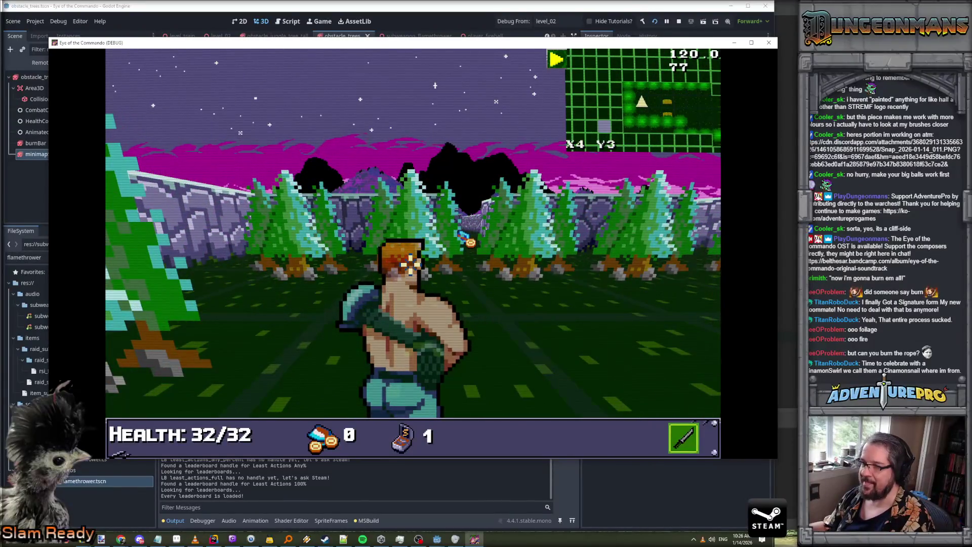
key("Right")
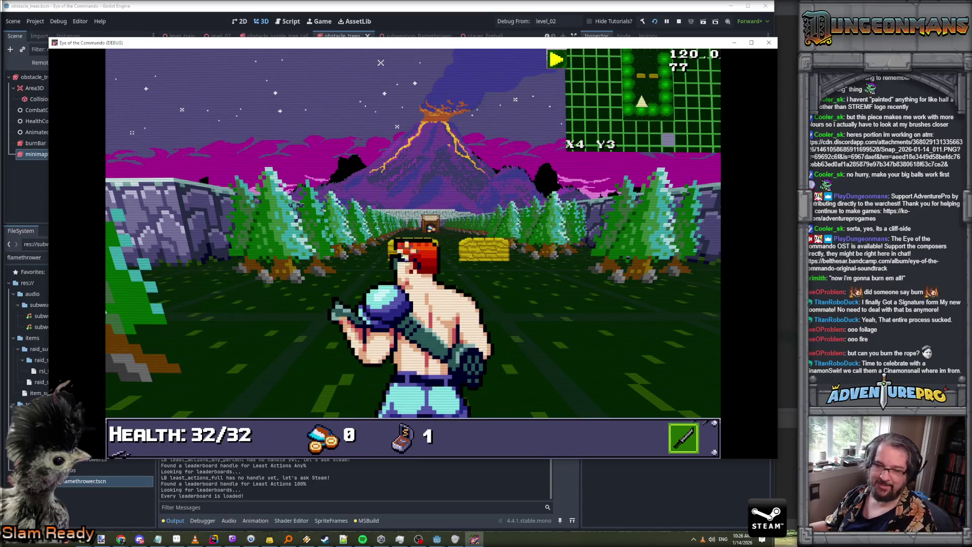
key("d")
key("Right")
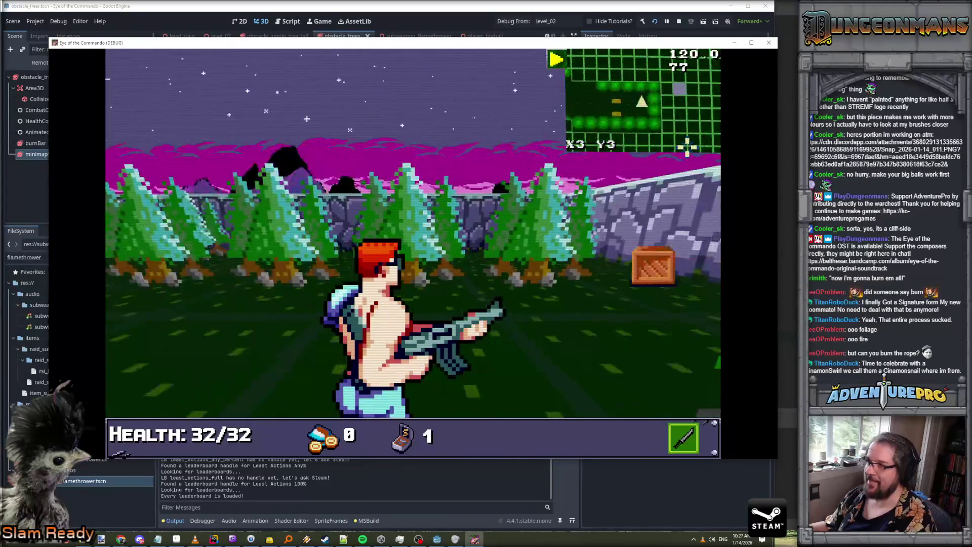
key("Left")
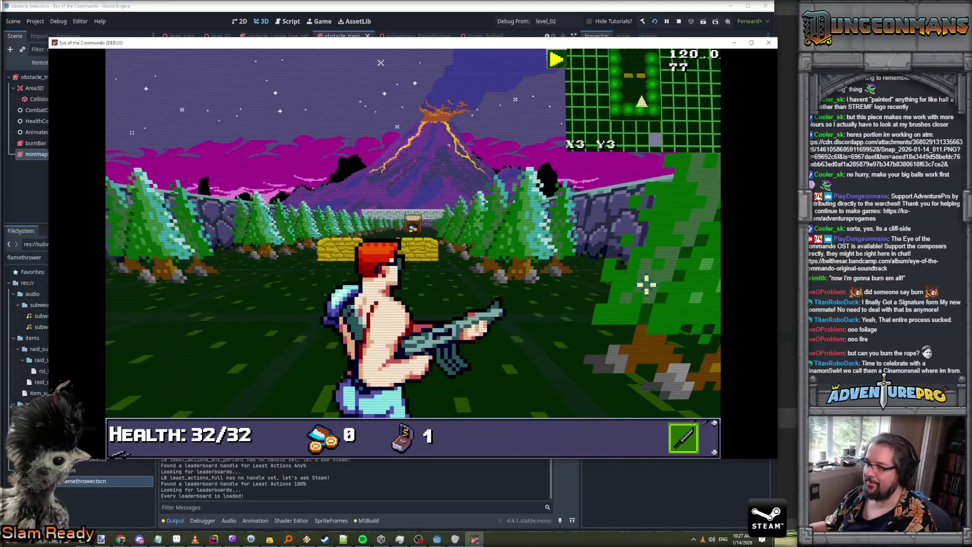
key("a")
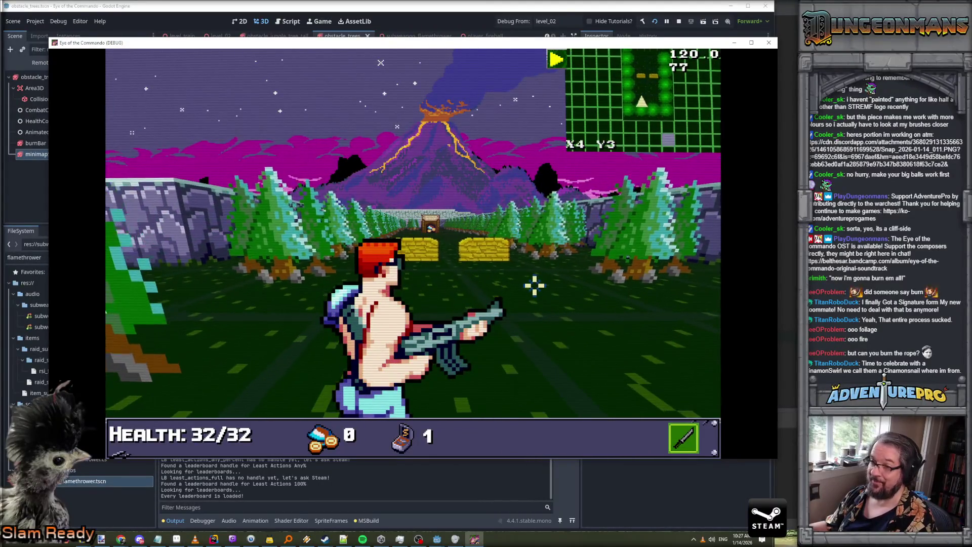
key("grave")
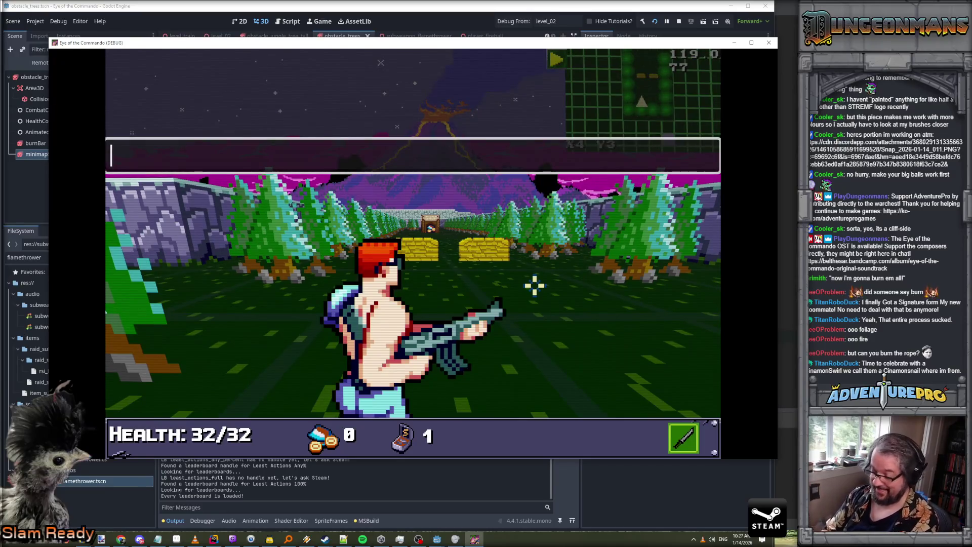
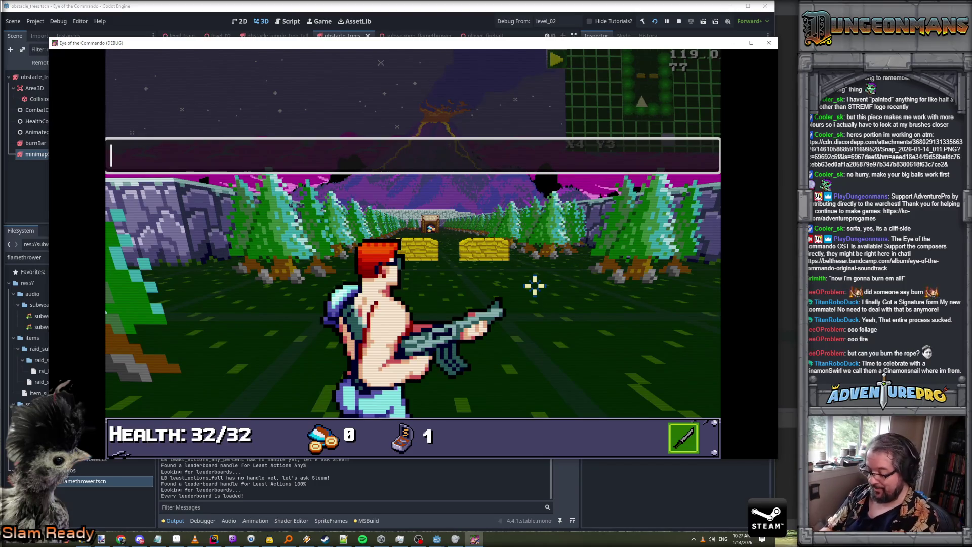
Submit the WARGOD cheat and equip the TDR-451 flamethrower in the Sub Weapon slot
key("Return")
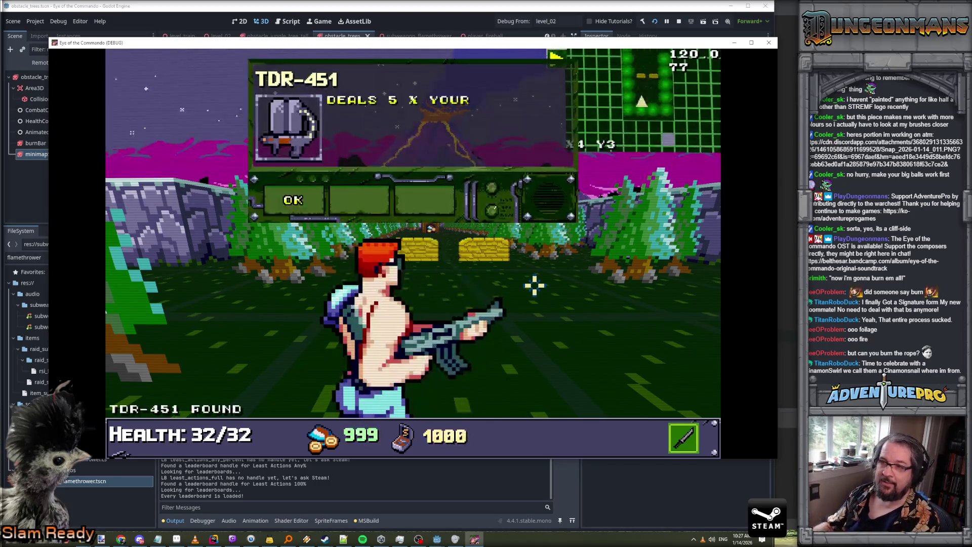
key("Tab")
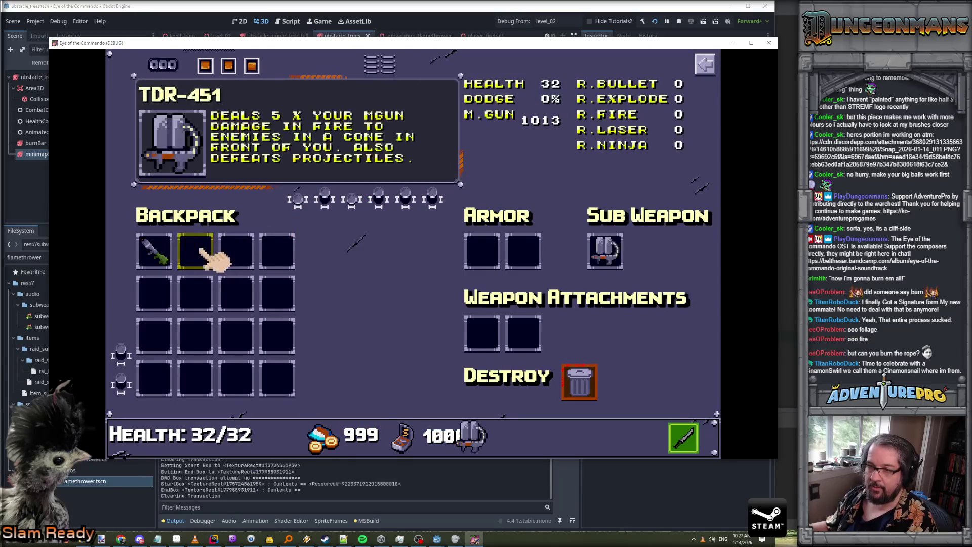
left_click_drag(217, 254, 605, 252)
key("Tab")
Sweep flamethrower fire across the trees to set them alight
right_click(381, 63)
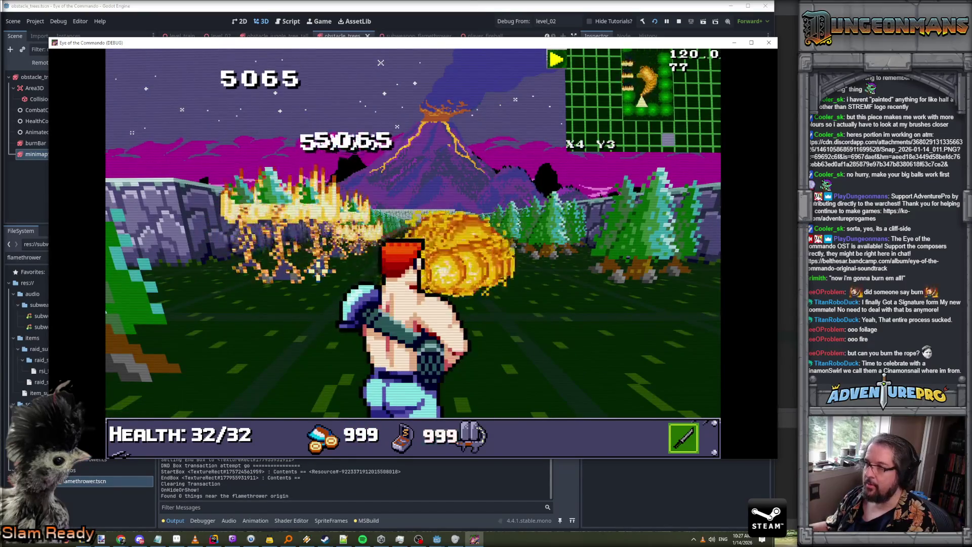
right_click(381, 63)
right_click(381, 63)
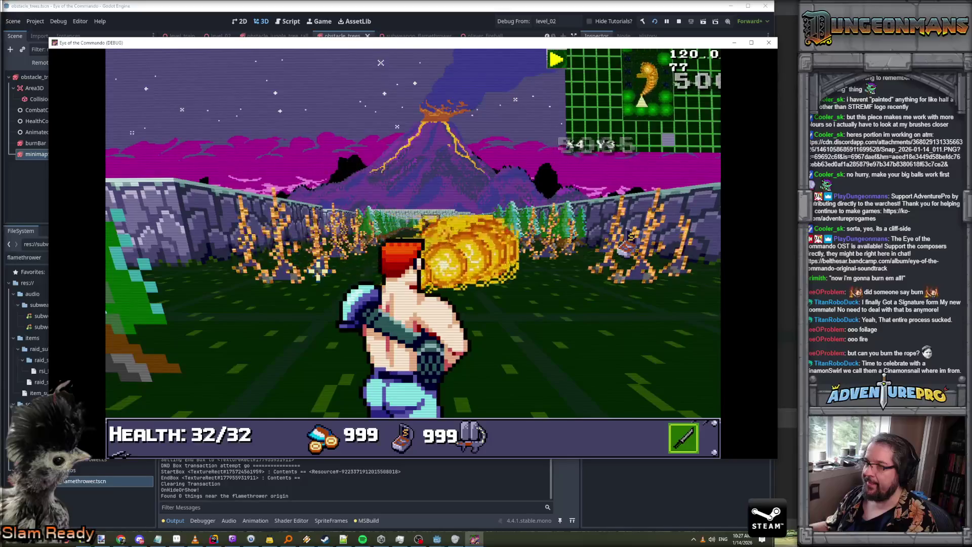
Move into cover behind the bales, dismiss the control tutorial, and fire from cover
key("w")
key("w")
key("w")
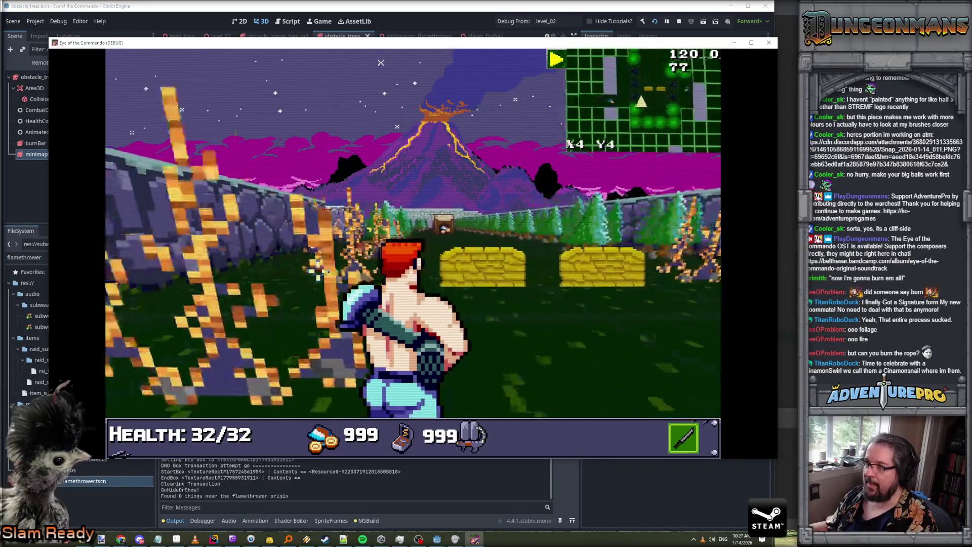
key("a")
key("a")
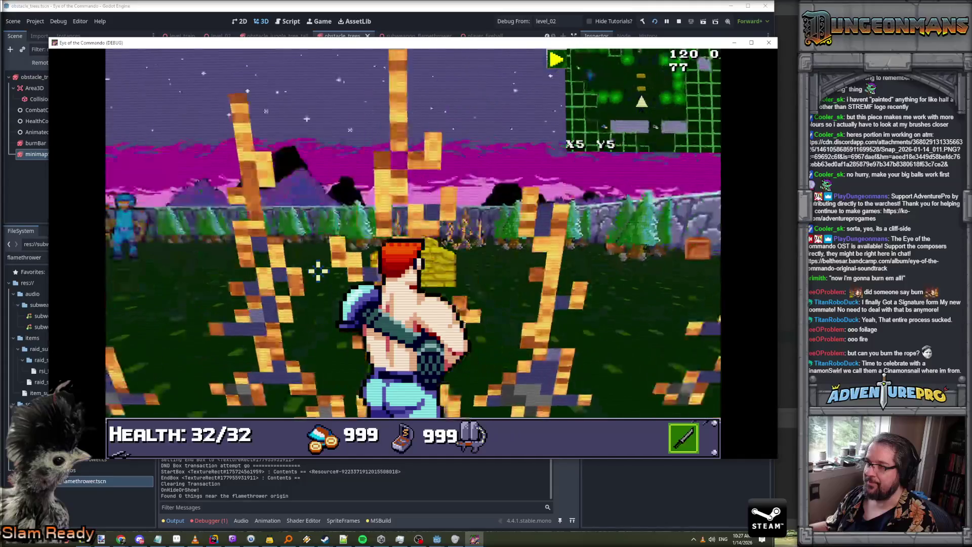
key("a")
key("w")
key("d")
key("w")
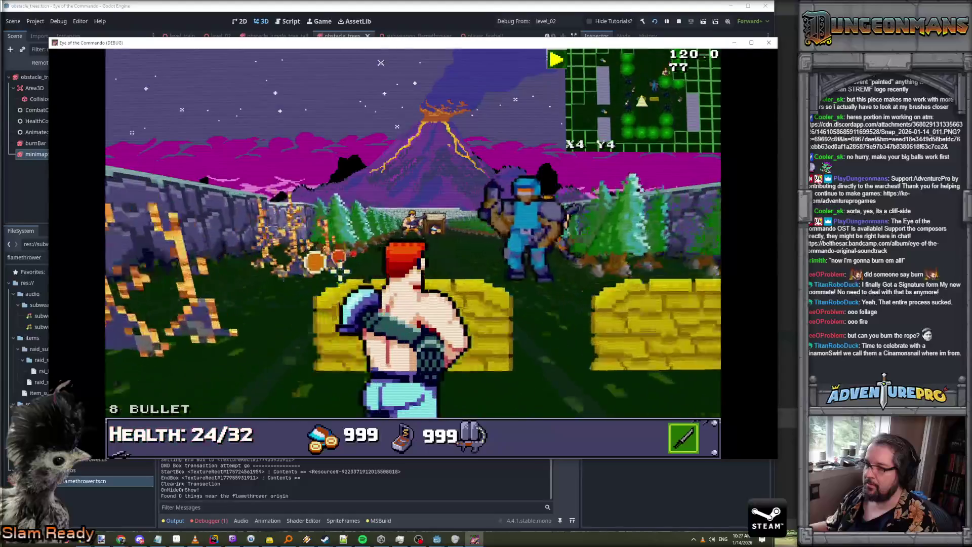
left_click(304, 200)
left_click(299, 199)
left_click(505, 248)
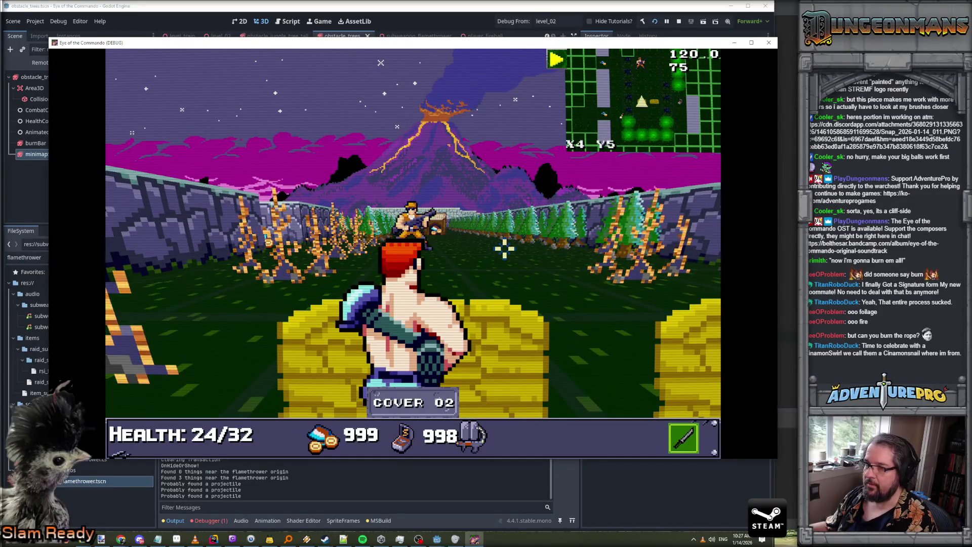
Advance past the bales along the wall toward the burning trees, then close the test run
key("w")
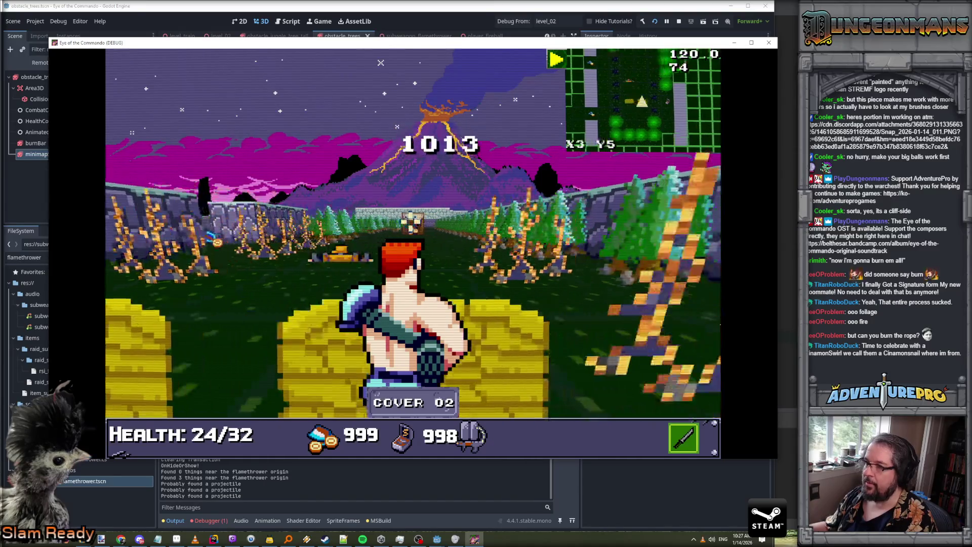
key("w")
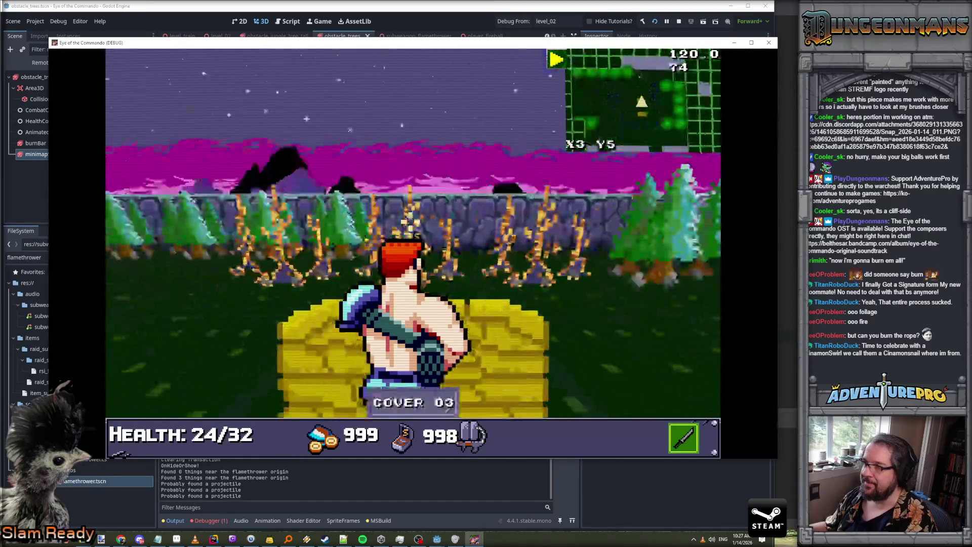
key("a")
key("d")
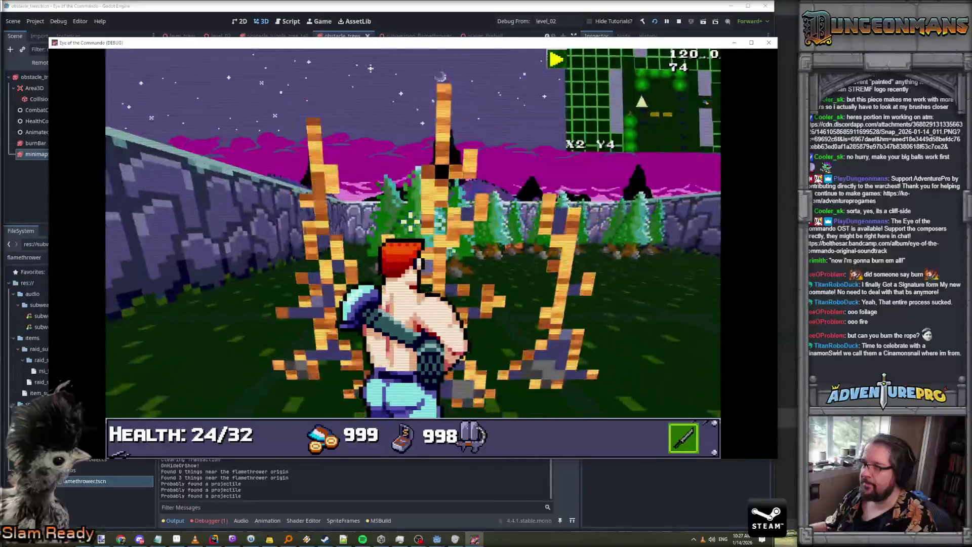
key("w")
key("d")
key("w")
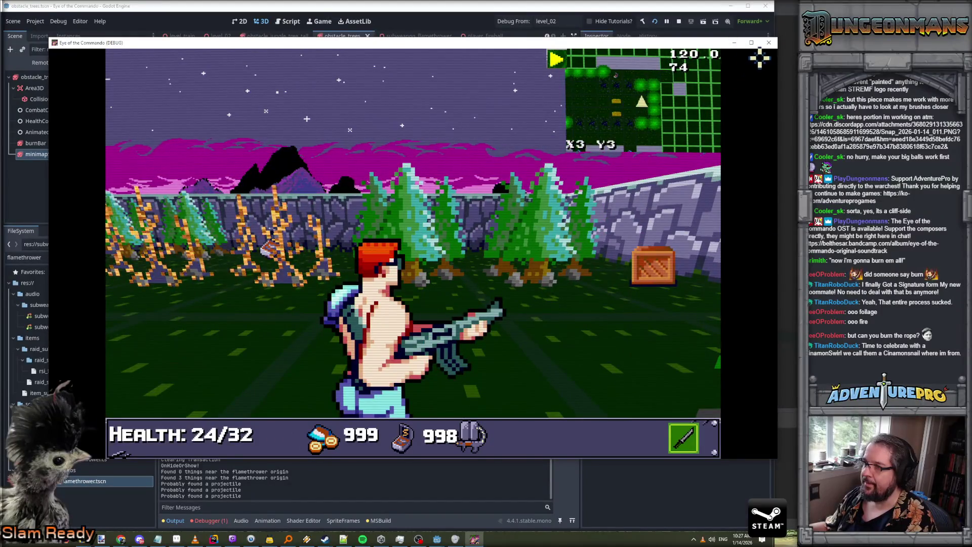
left_click(769, 43)
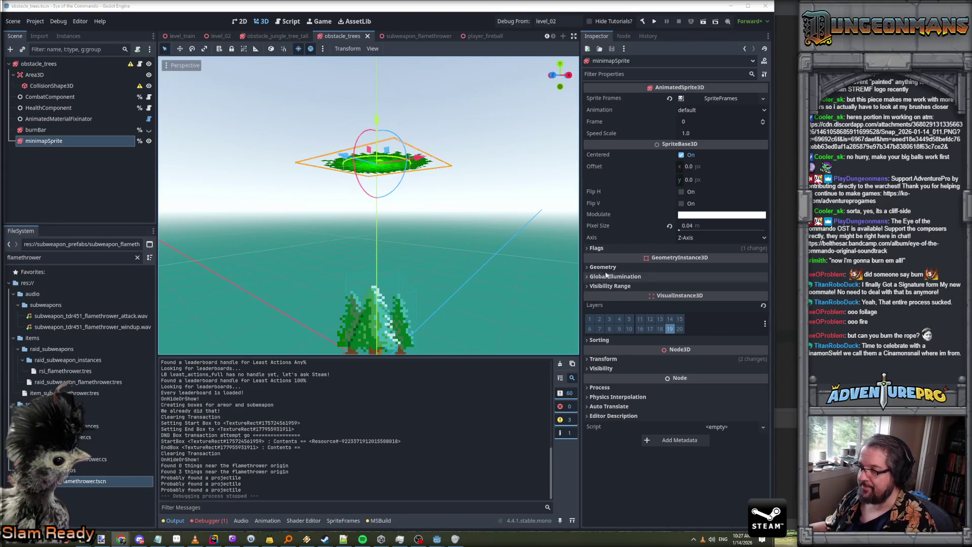
Set minimapSprite's X rotation back to 90° in its Transform
left_click(628, 359)
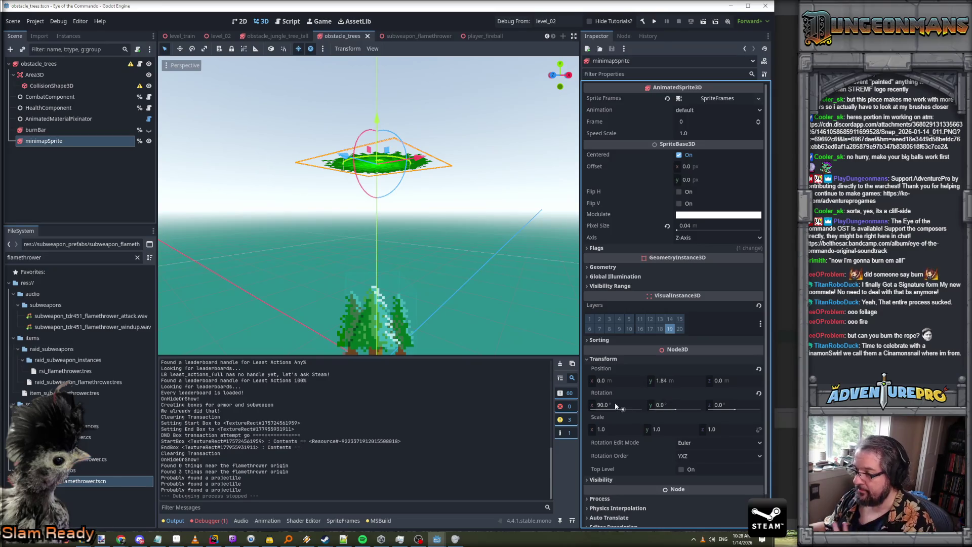
left_click_drag(623, 410, 644, 410)
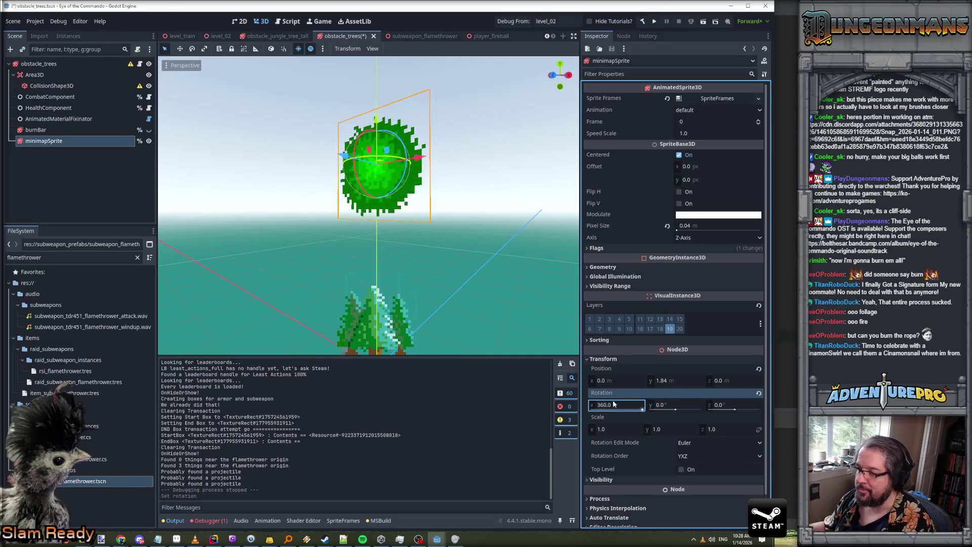
type("90")
key("Return")
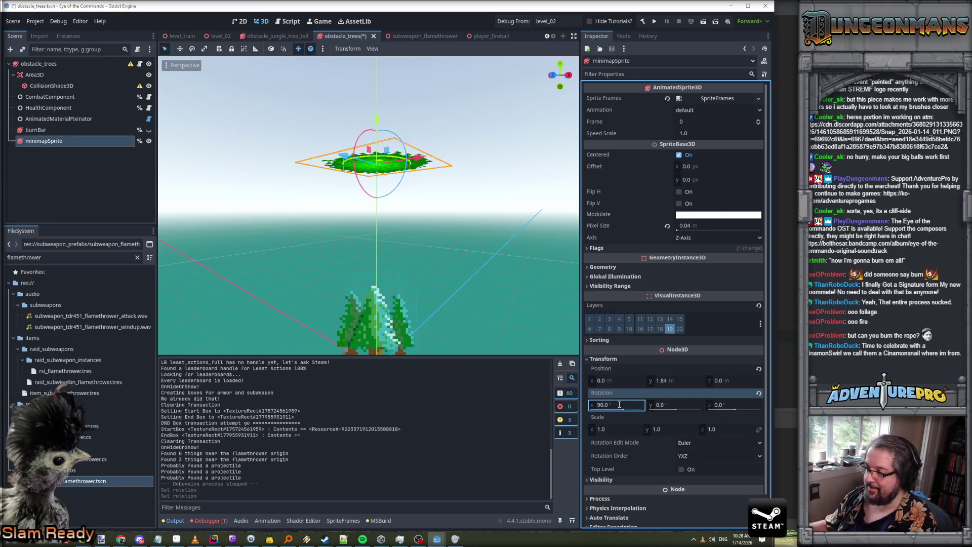
Set minimapSprite's position to 0, 1.84, 0, save obstacle_trees, and switch to level_02
left_click(623, 381)
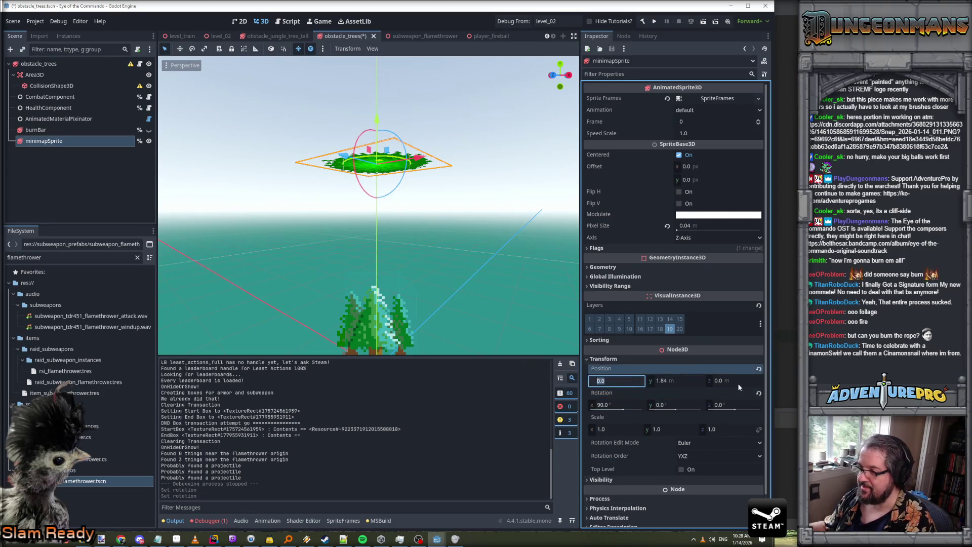
key("ctrl+s")
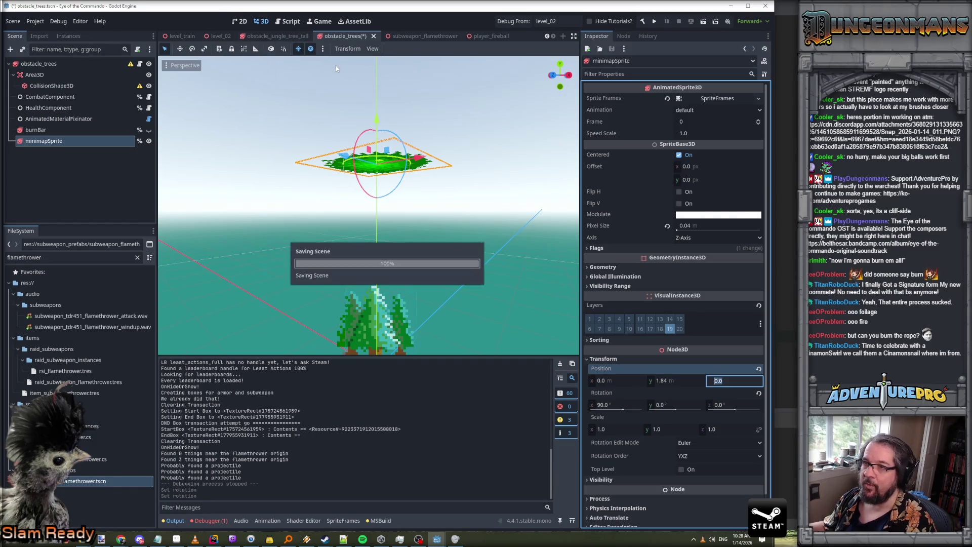
left_click(548, 36)
left_click(548, 36)
left_click(338, 36)
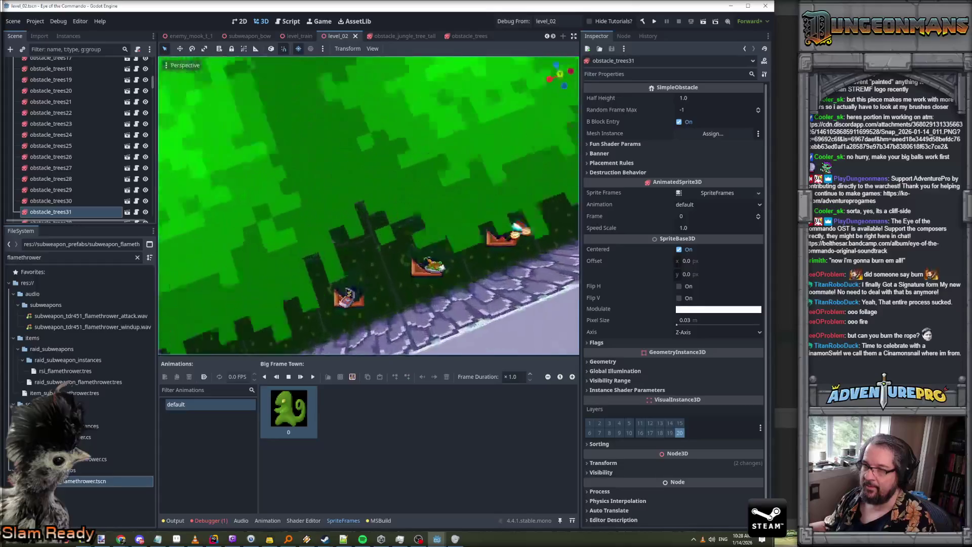
Select obstacle_trees4 and check its Transform, position 3.627, 0.5, 2.496
left_click(419, 200)
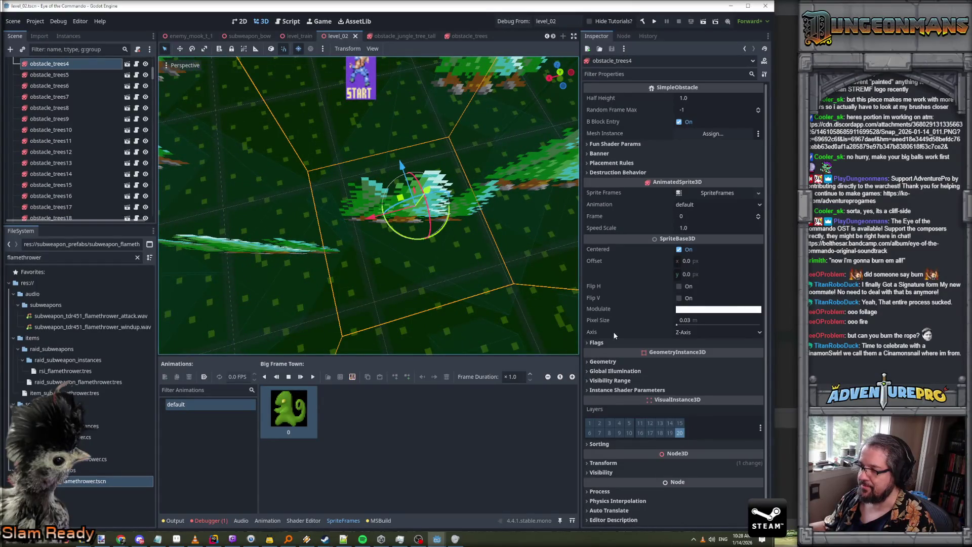
left_click(603, 463)
scroll(630, 437, "down", 2)
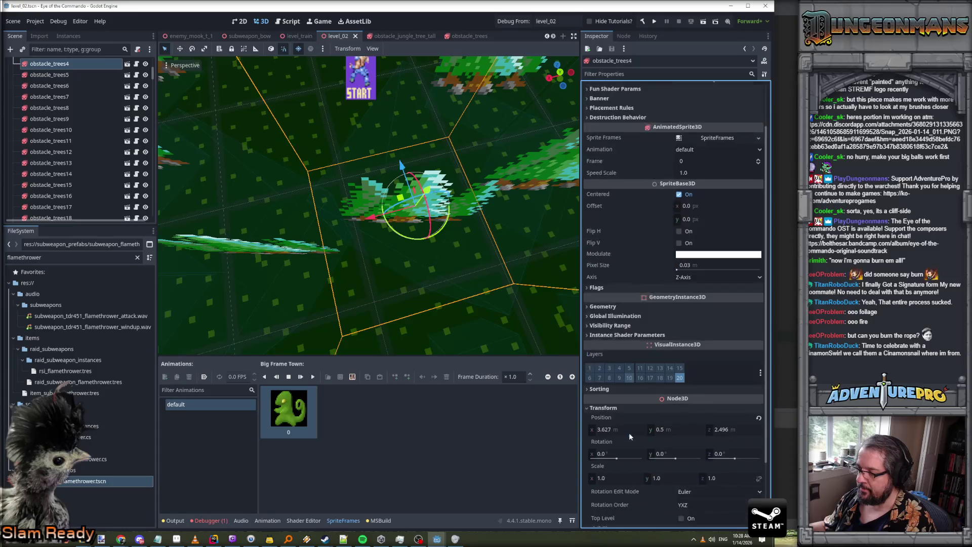
scroll(629, 433, "down", 2)
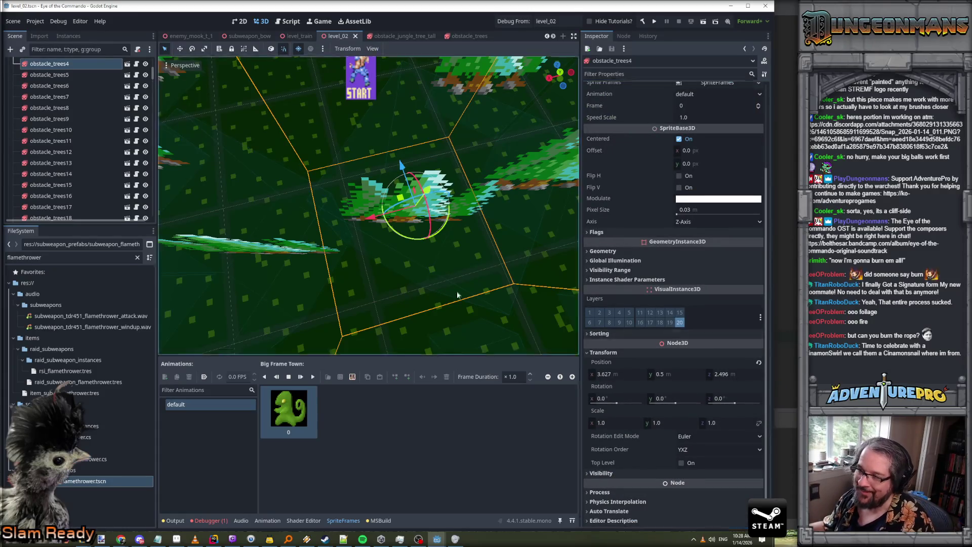
Select the flat tree sprite obstacle_trees3 and inspect its Geometry material settings and Transform
left_click(253, 248)
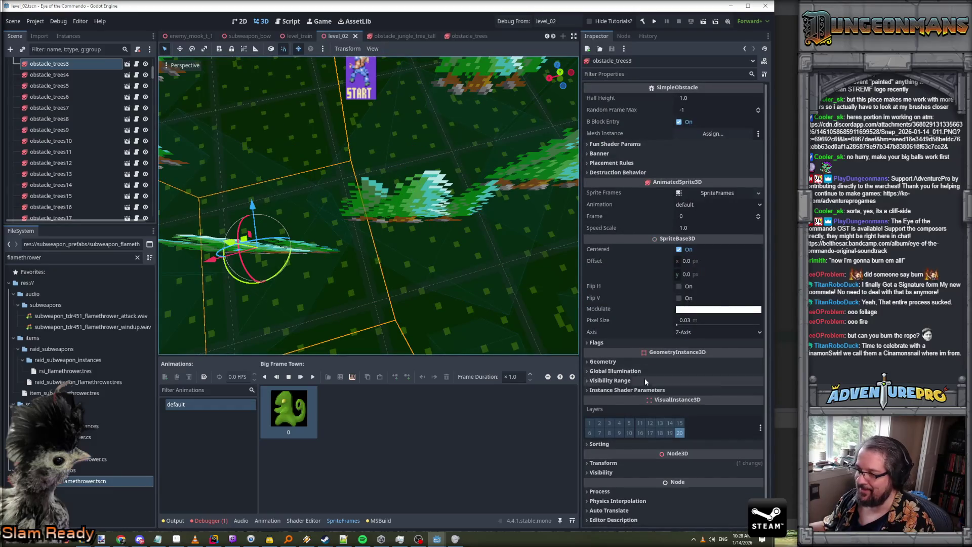
left_click(607, 361)
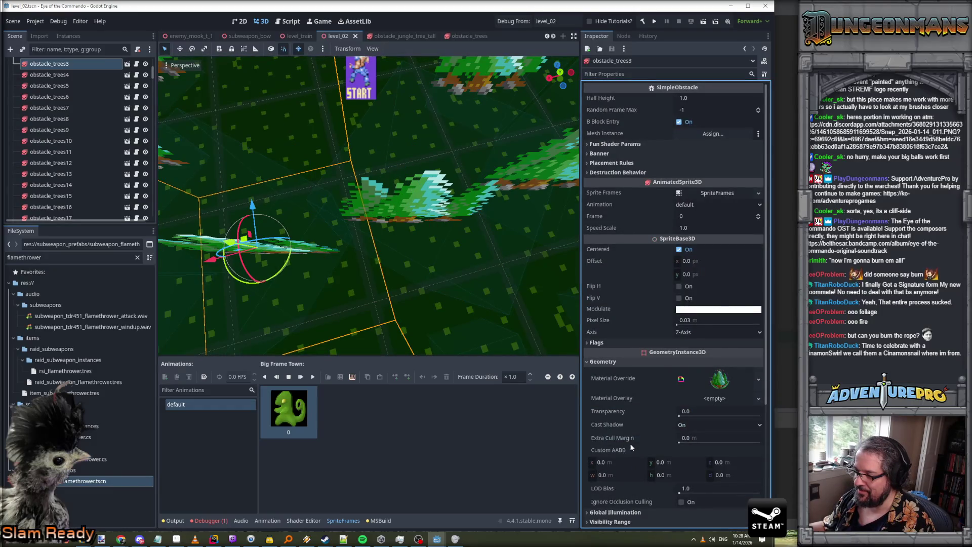
scroll(630, 443, "down", 5)
scroll(622, 443, "up", 5)
scroll(614, 375, "down", 5)
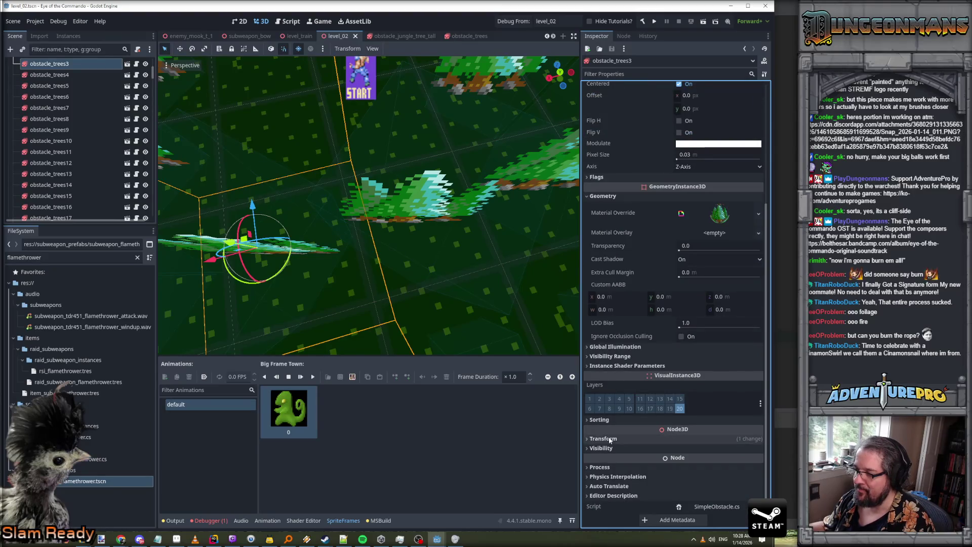
left_click(611, 440)
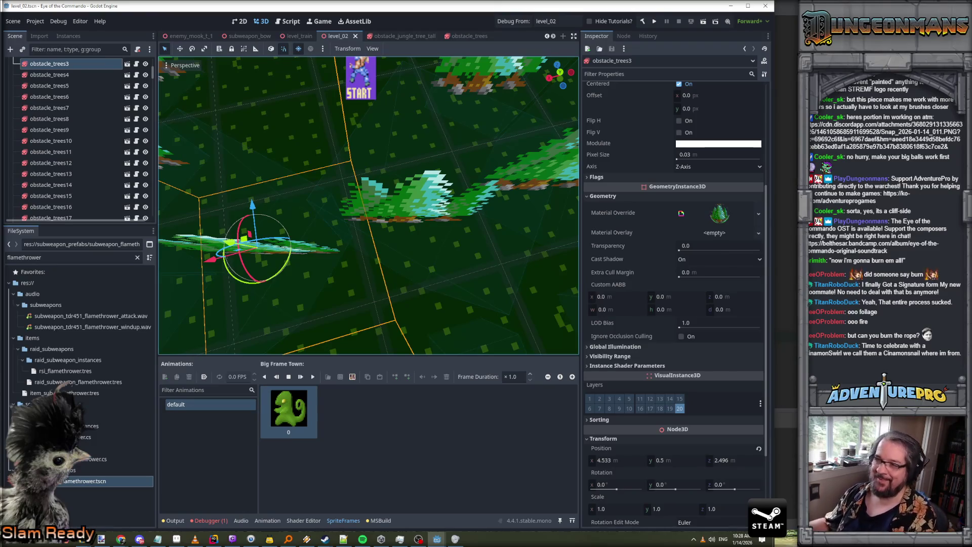
key("f")
scroll(369, 205, "down", 5)
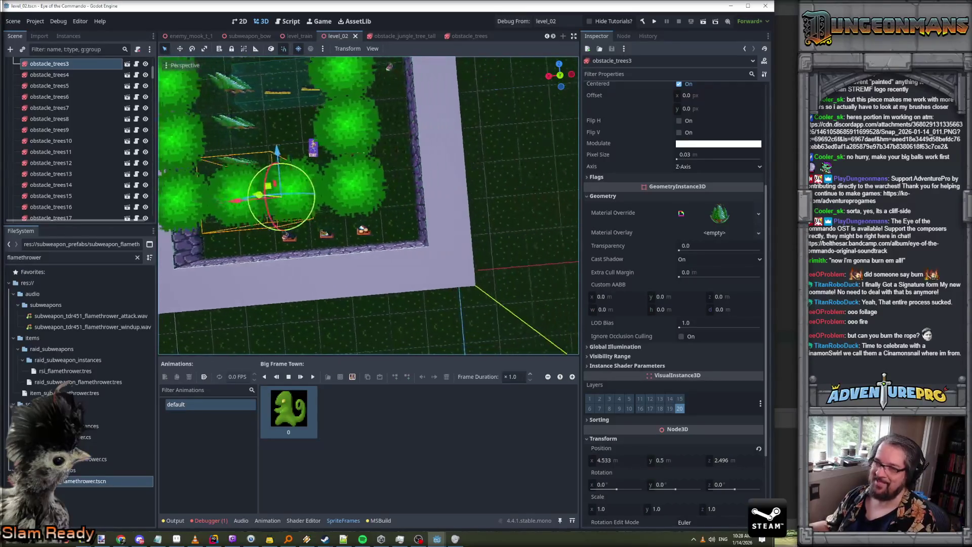
key("w")
key("s")
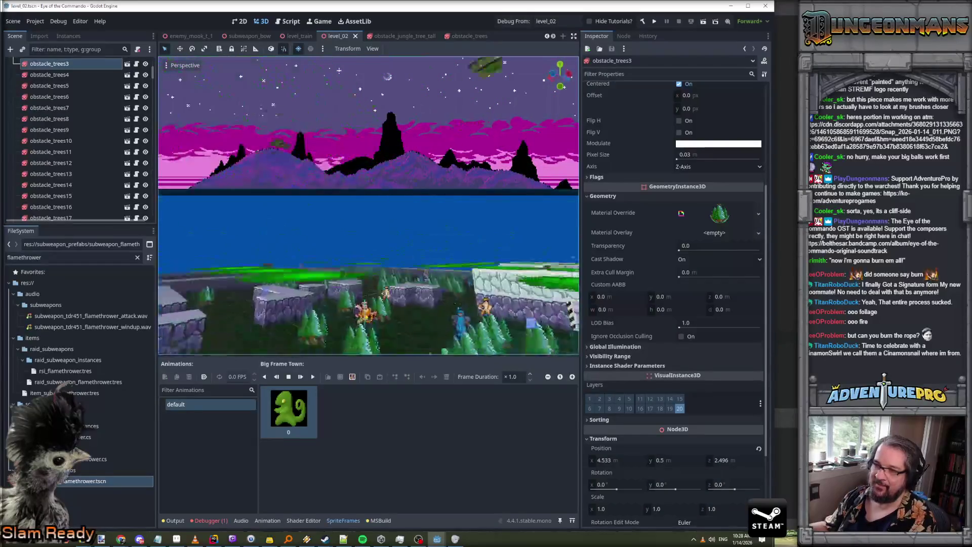
key("w")
key("s")
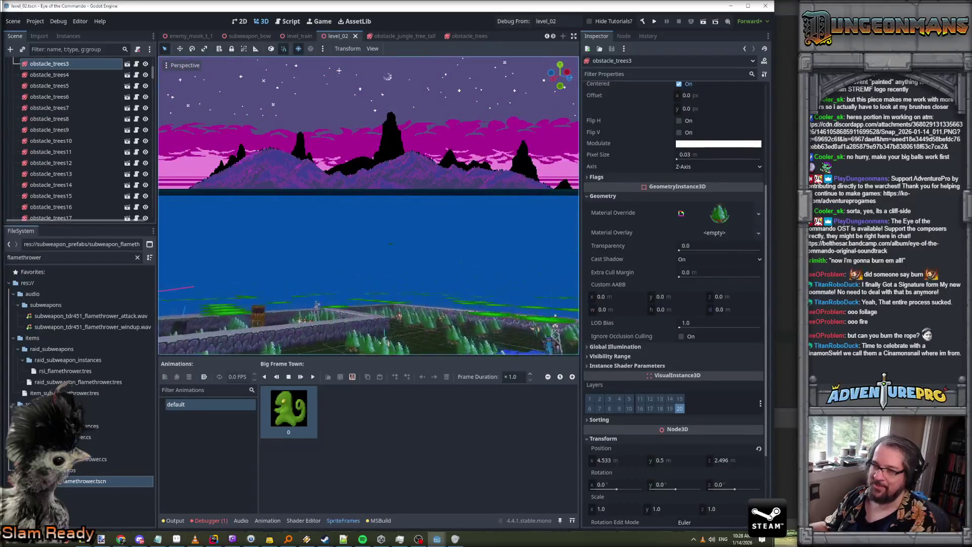
key("w")
key("w")
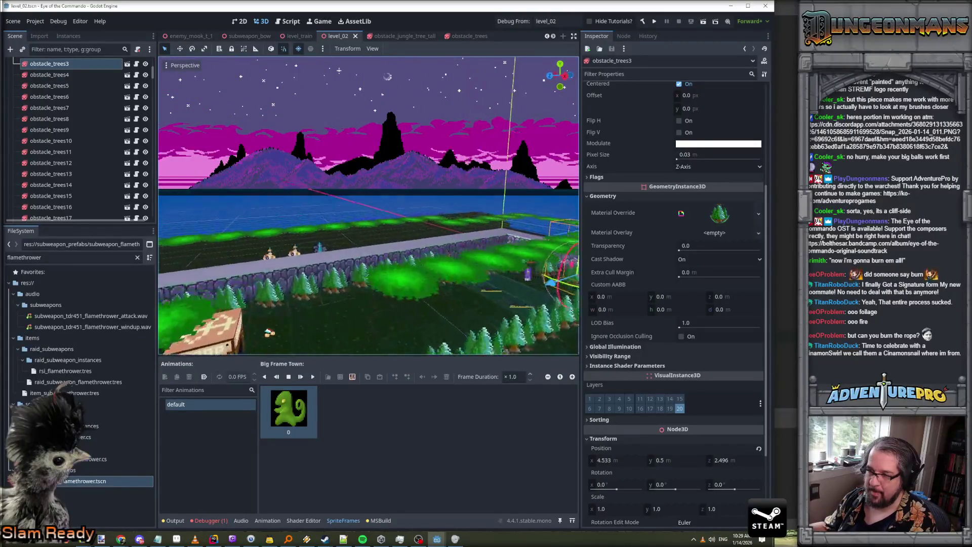
key("e")
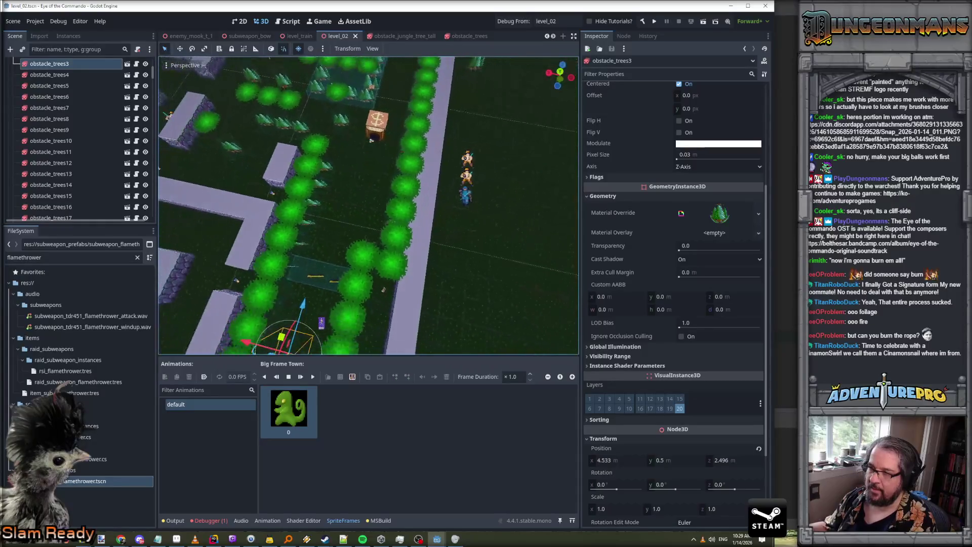
key("w")
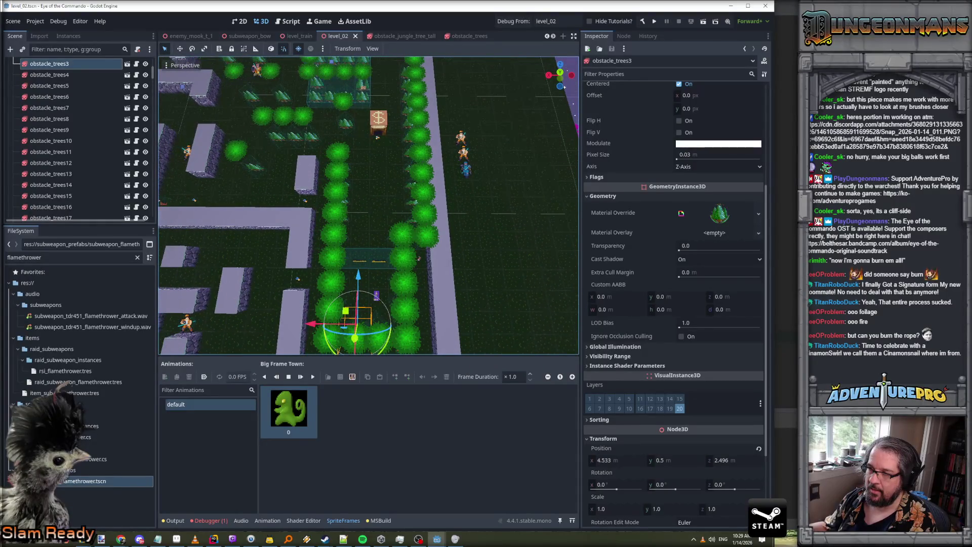
key("d")
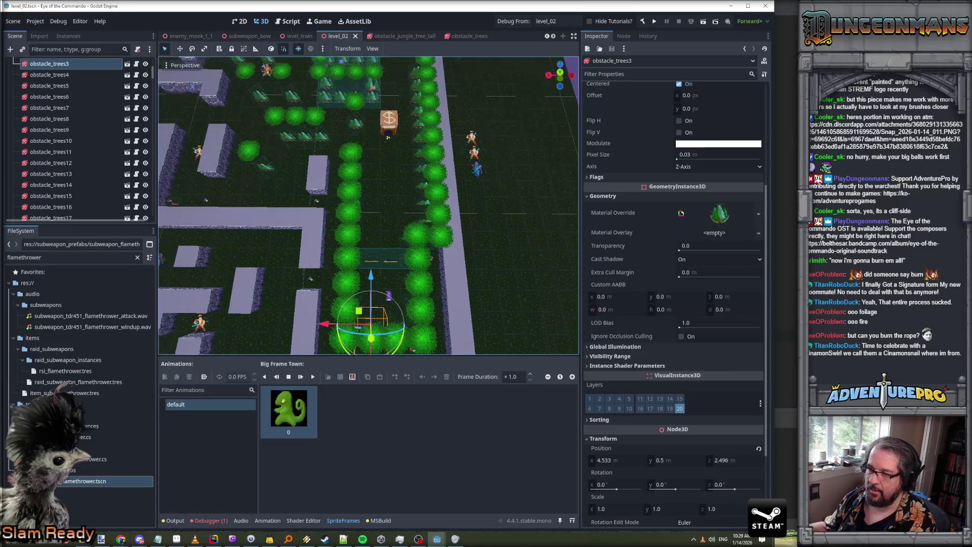
key("w")
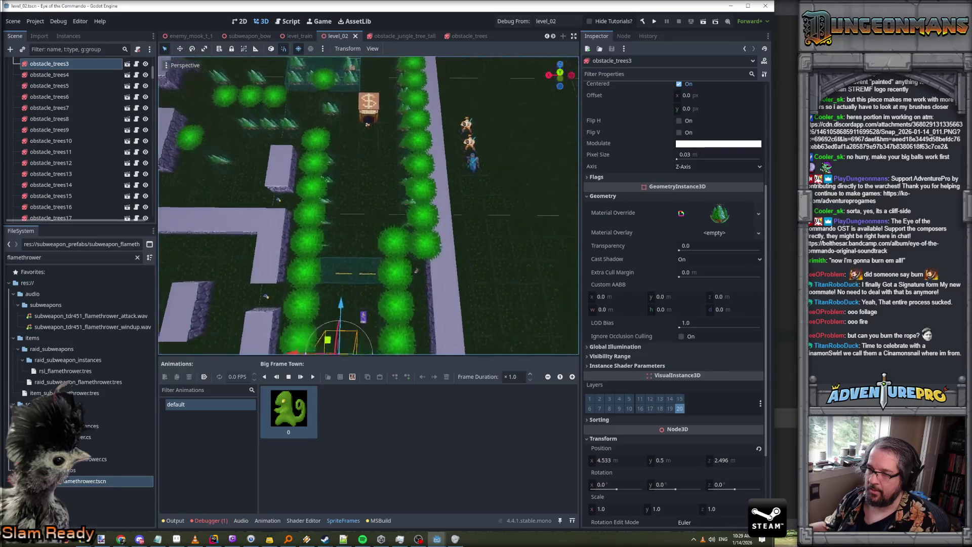
key("s")
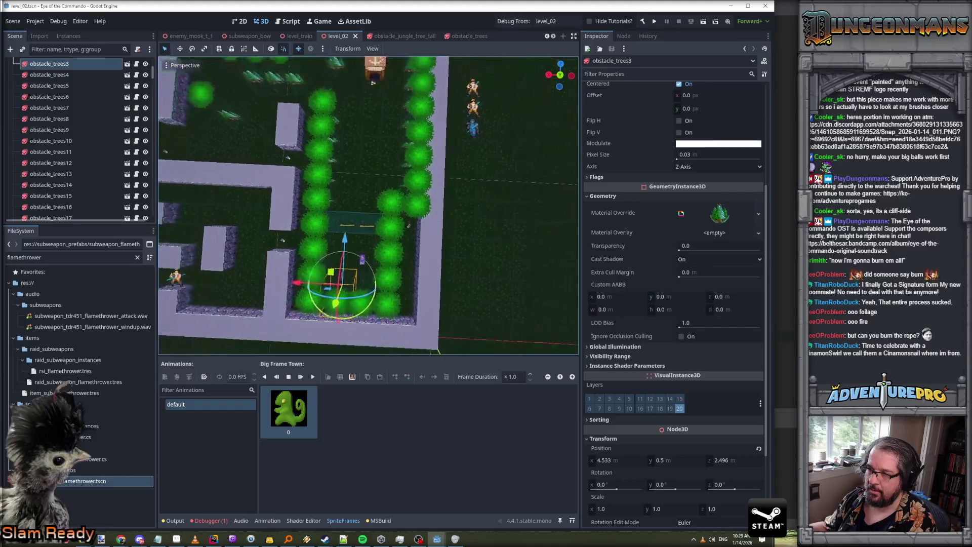
key("w")
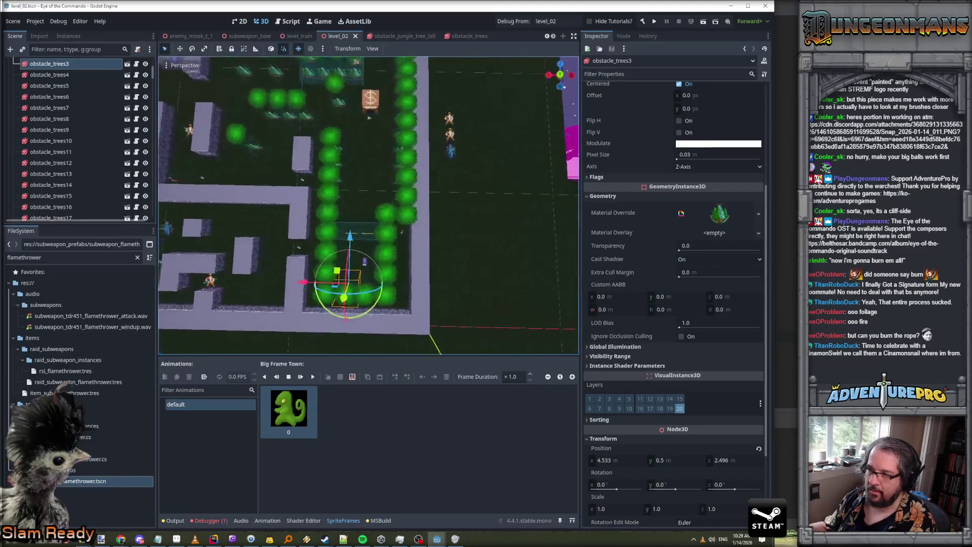
key("s")
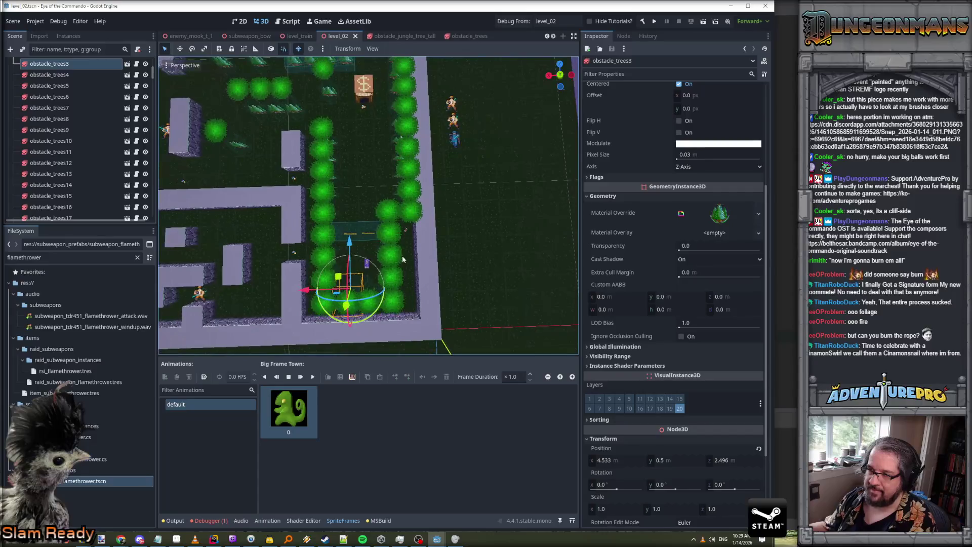
left_click(388, 233)
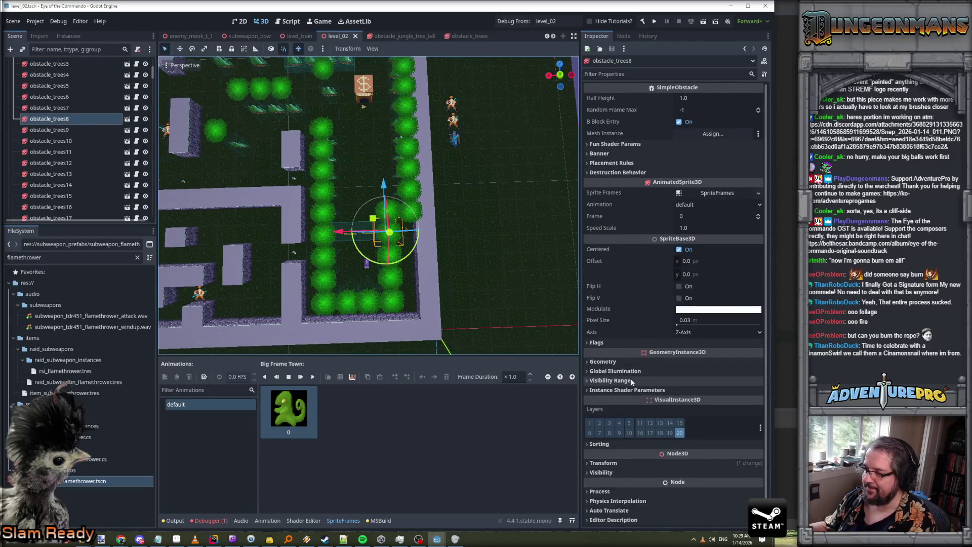
Set obstacle_trees8's position to 2.5, 0.5, 5.5
left_click(631, 463)
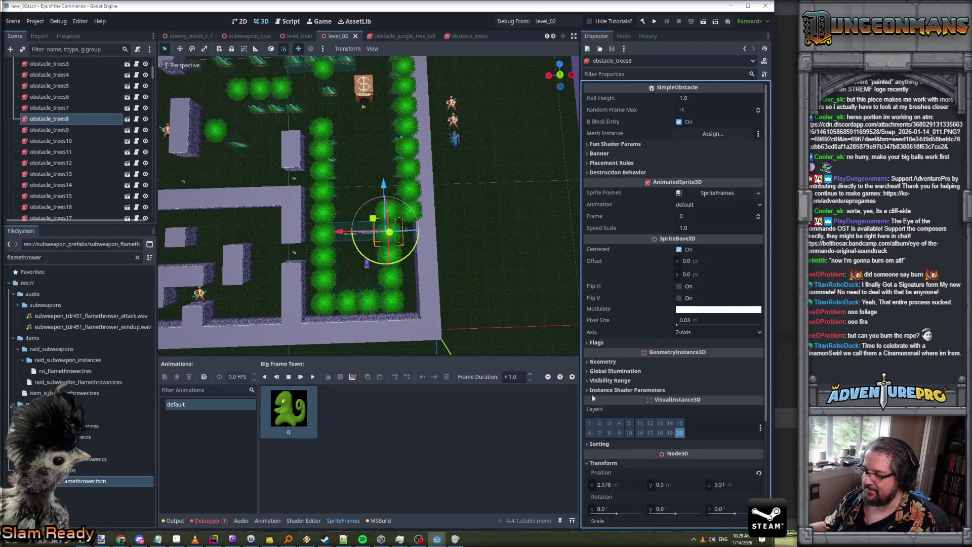
left_click(616, 485)
type("2.5")
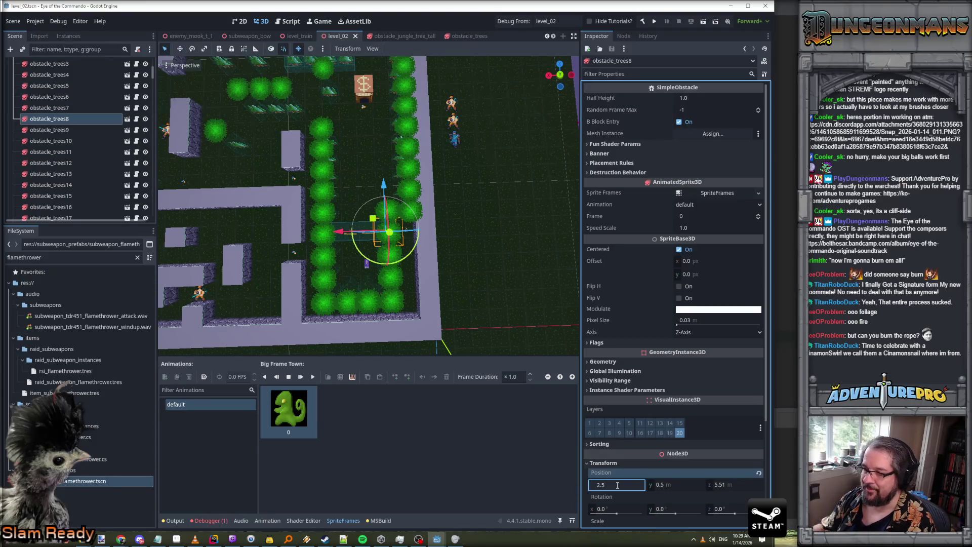
type("5.5")
key("Return")
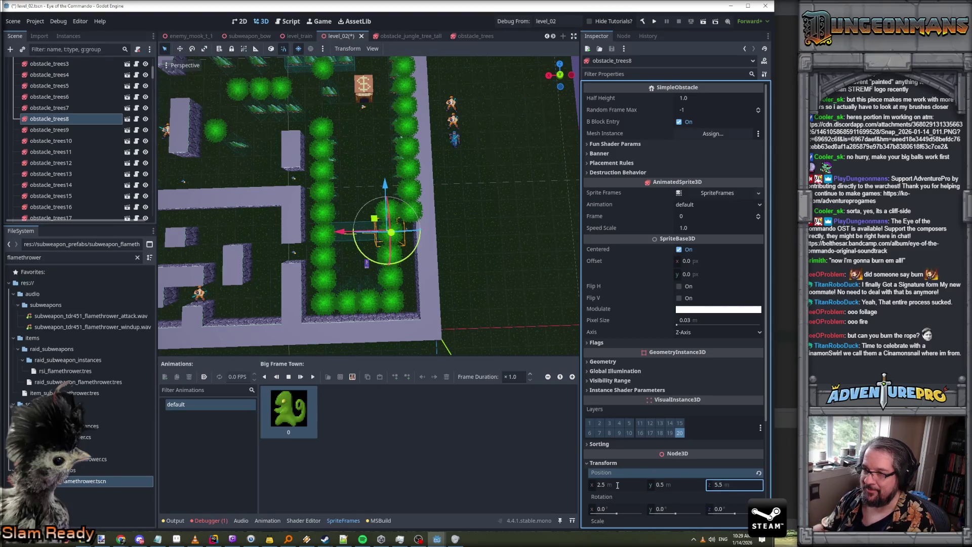
left_click(401, 289)
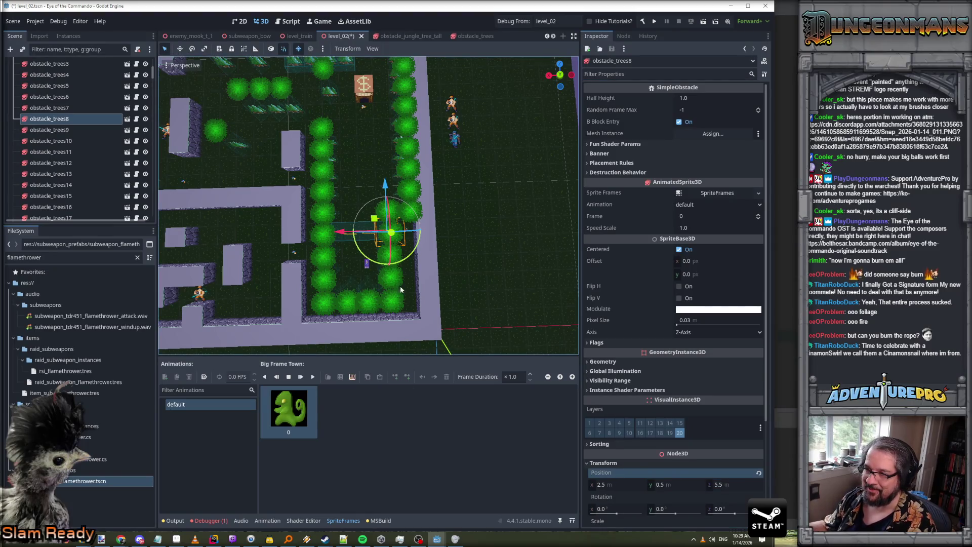
Set obstacle_trees7's position to 2.5, 0.5, 4.5, then open the obstacle_trees scene in the editor
left_click(388, 256)
left_click(608, 463)
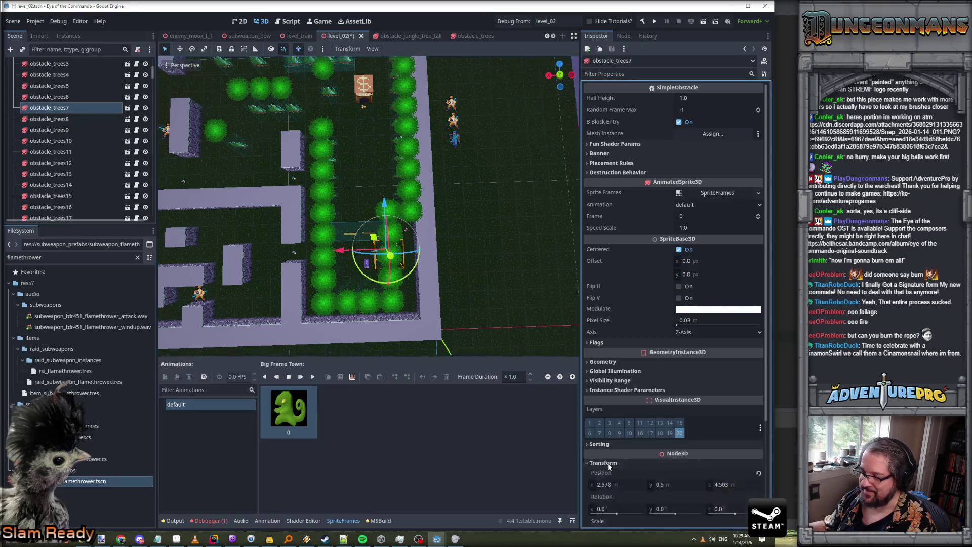
left_click(625, 485)
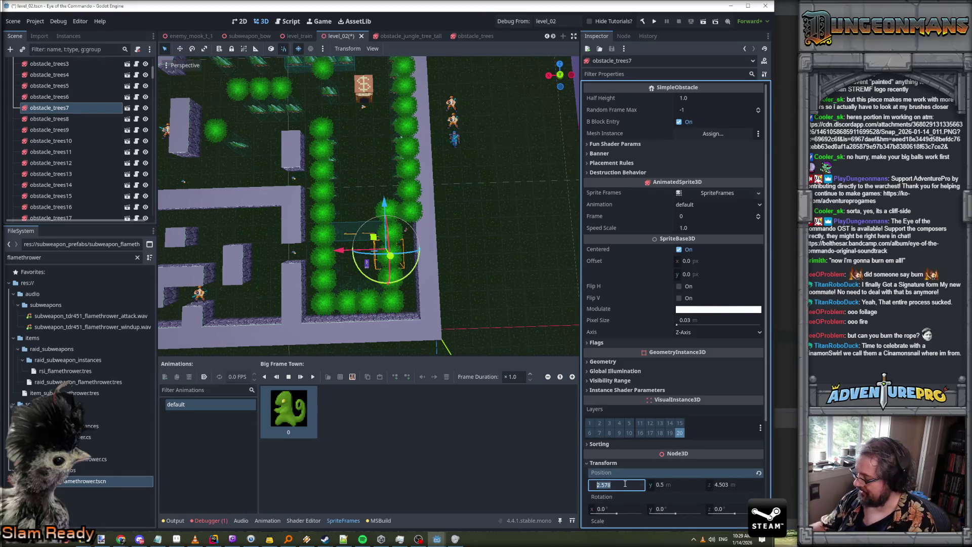
type("2.5")
key("Tab")
type("4.5")
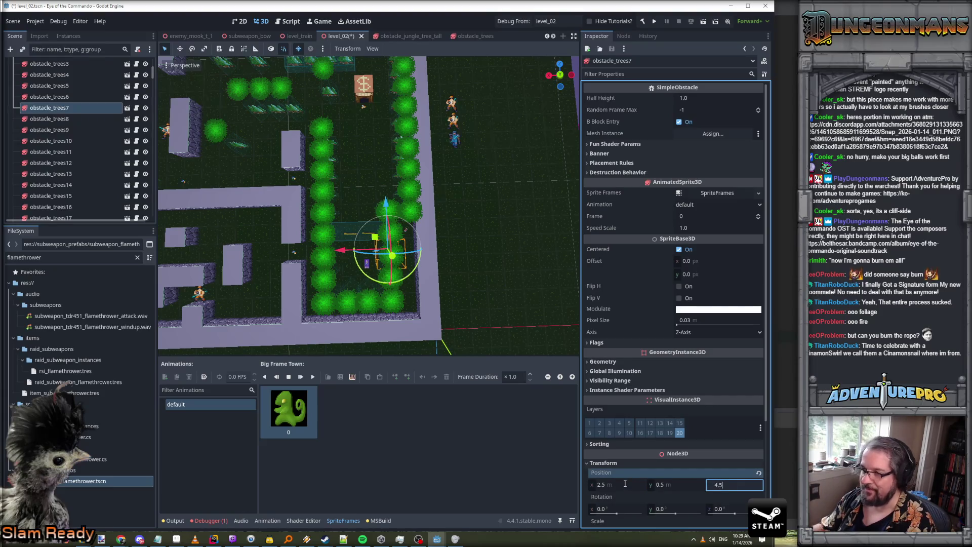
key("Return")
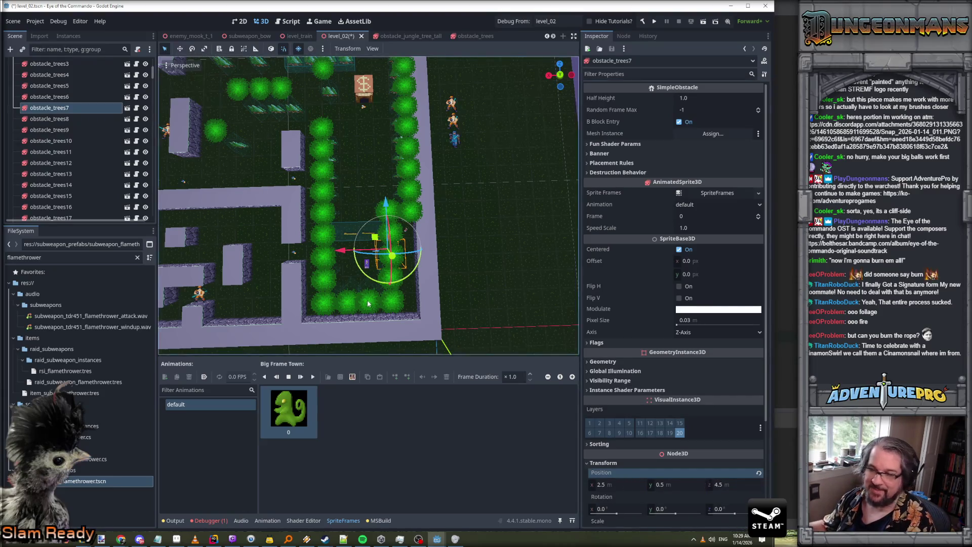
mouse_move(354, 254)
left_mouse_down()
mouse_move(163, 284)
mouse_move(185, 193)
mouse_move(186, 213)
left_mouse_up()
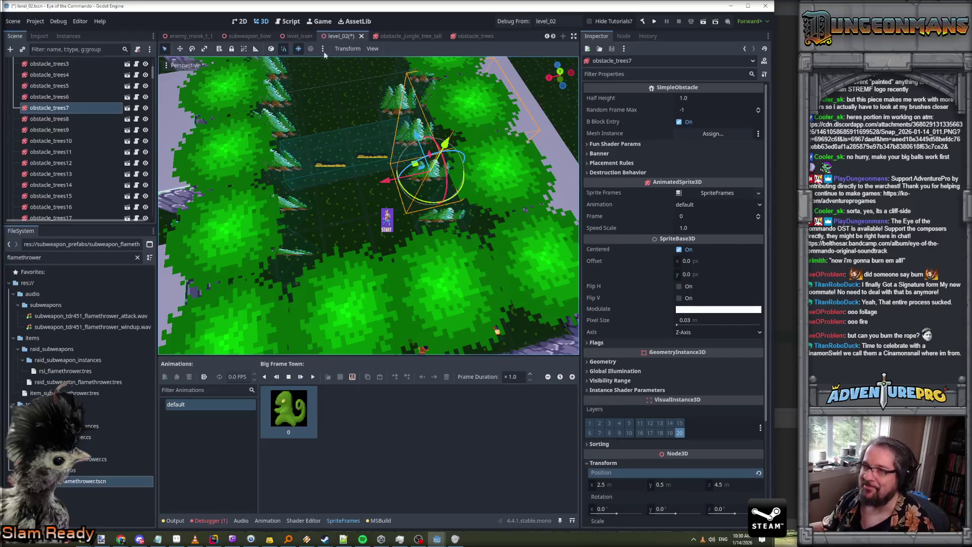
right_click(291, 243, "alt")
left_click(324, 267)
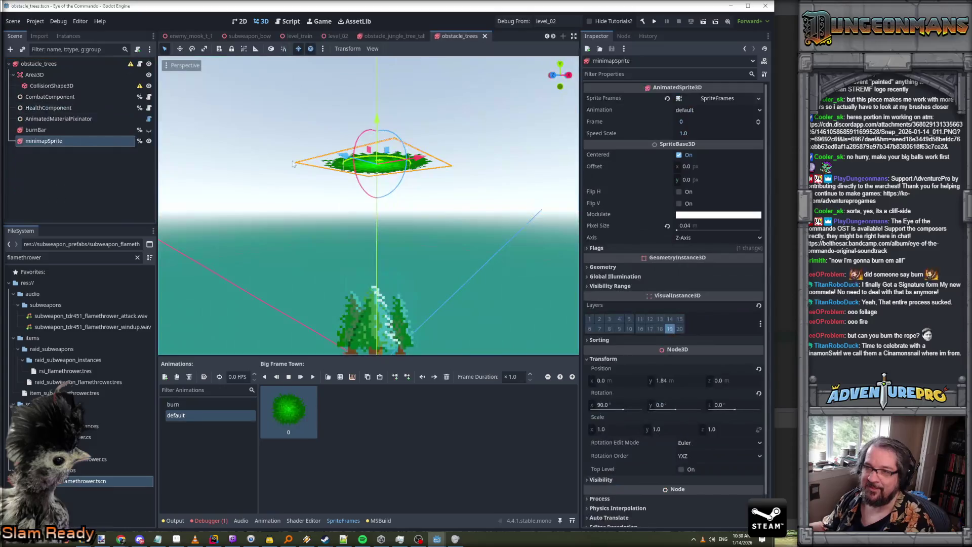
Change minimapSprite's pixel size from 0.04 to 0.03 and view the trees from above
left_click(687, 231)
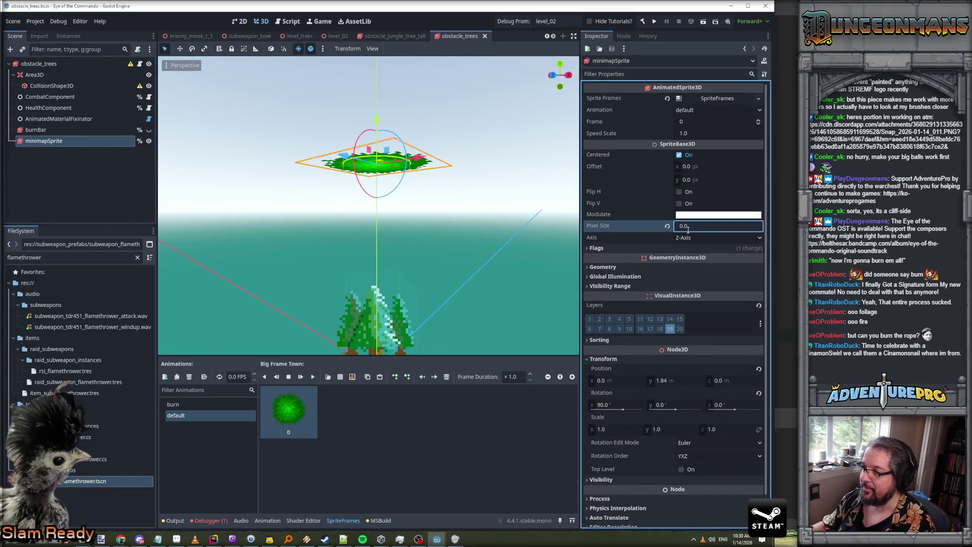
type("2")
key("Return")
left_click_drag(411, 182, 198, 127)
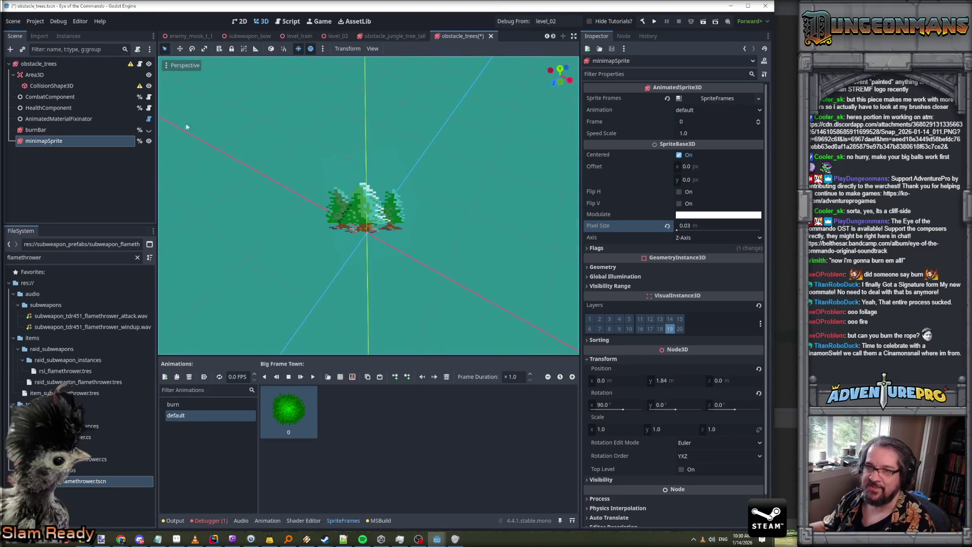
Reselect minimapSprite in the scene tree and save the obstacle_trees scene
left_click(50, 65)
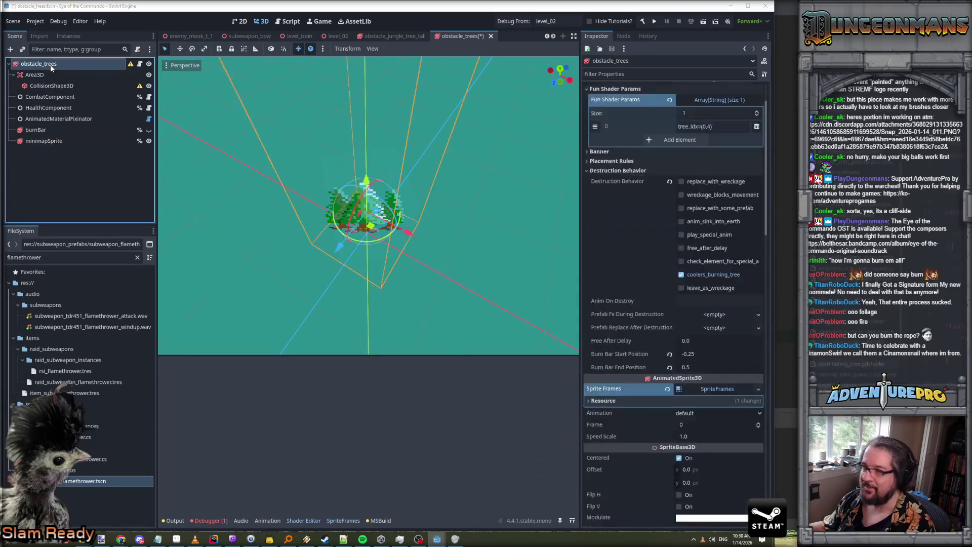
scroll(609, 226, "up", 2)
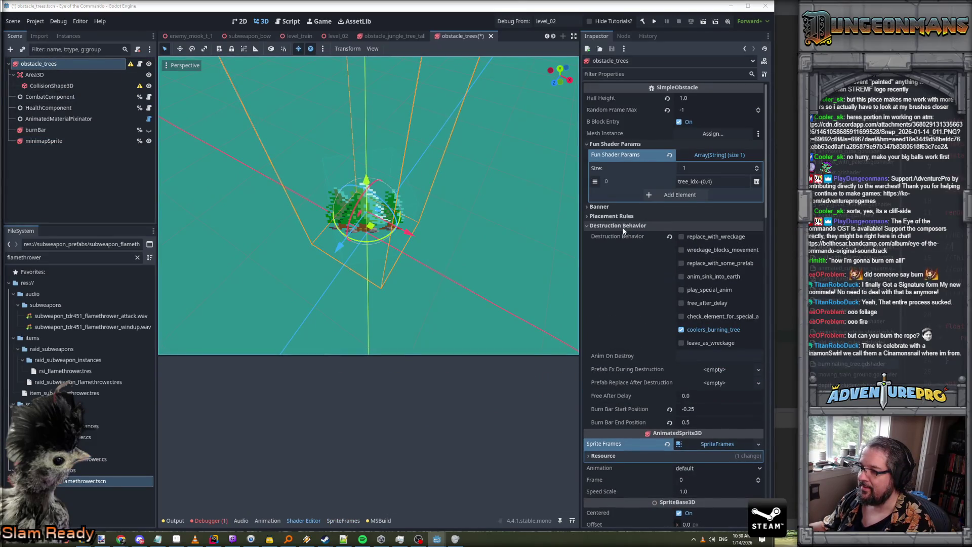
scroll(645, 180, "down", 10)
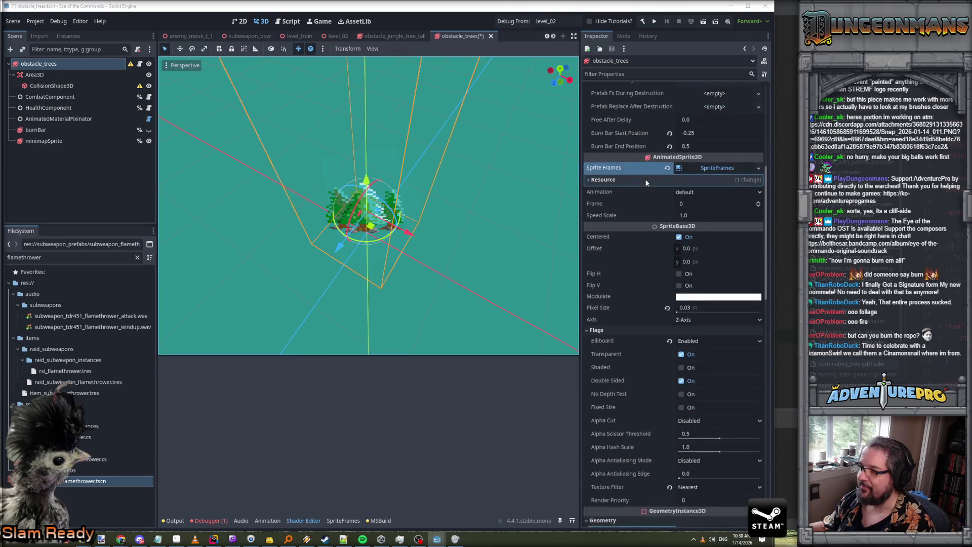
left_click(31, 141)
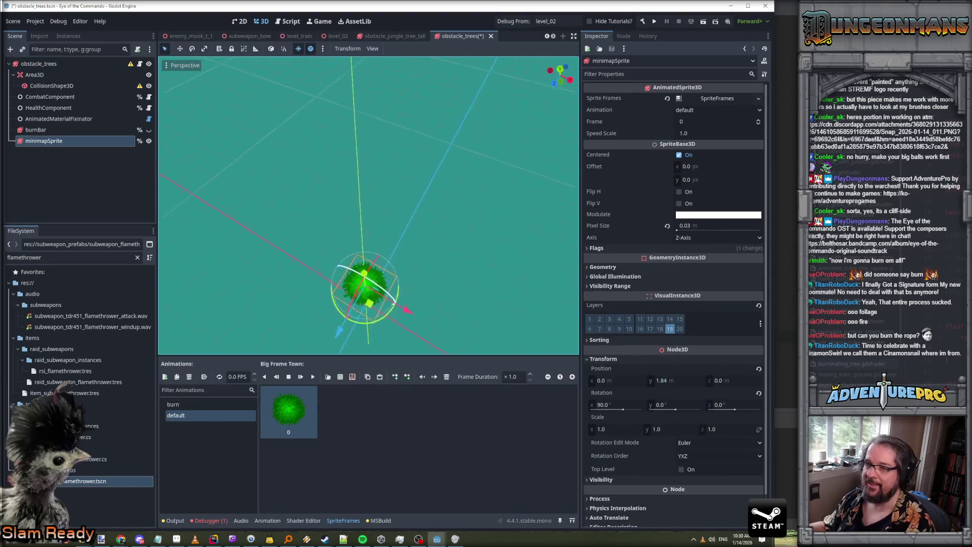
key("ctrl+s")
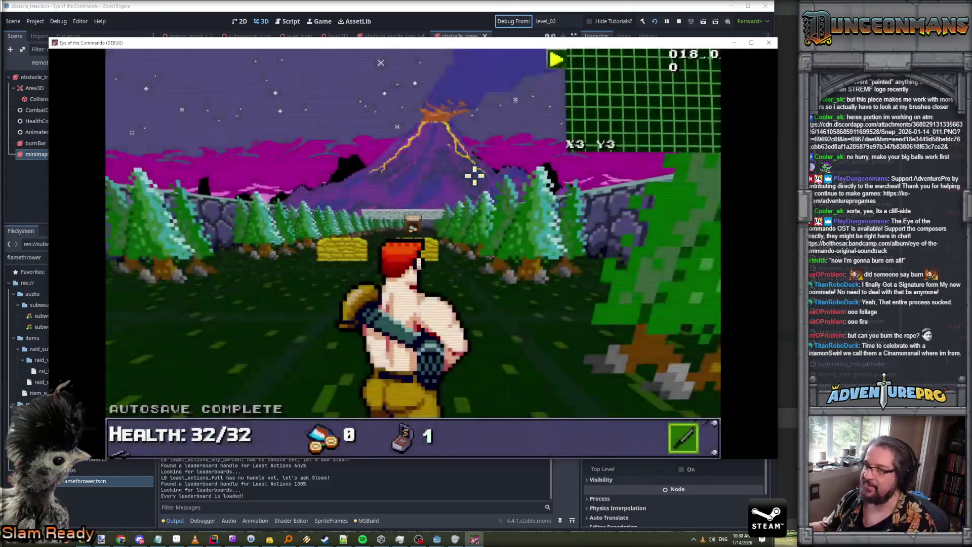
Walk between the trees toward the volcano into hay-bale cover 03 and close the Control tutorial
key("w")
key("e")
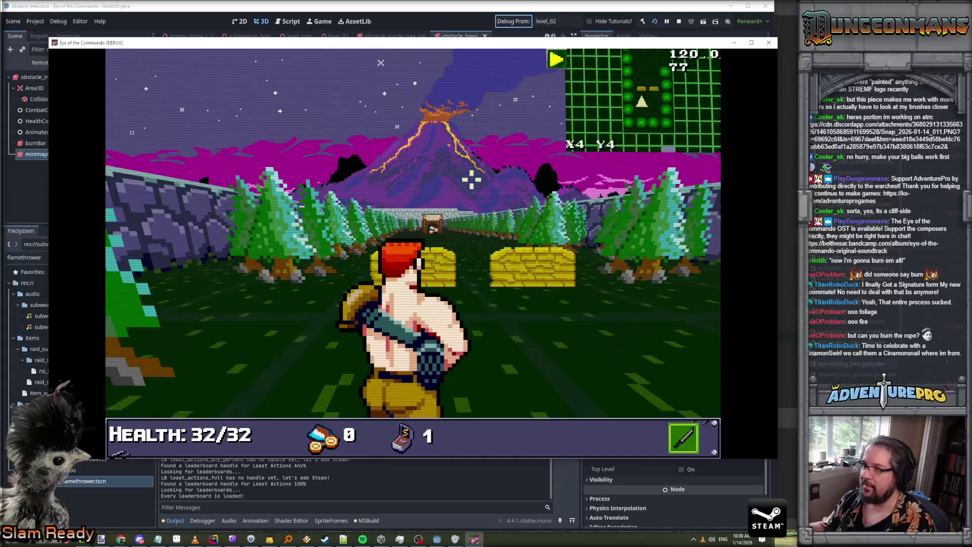
key("w")
key("q")
key("w")
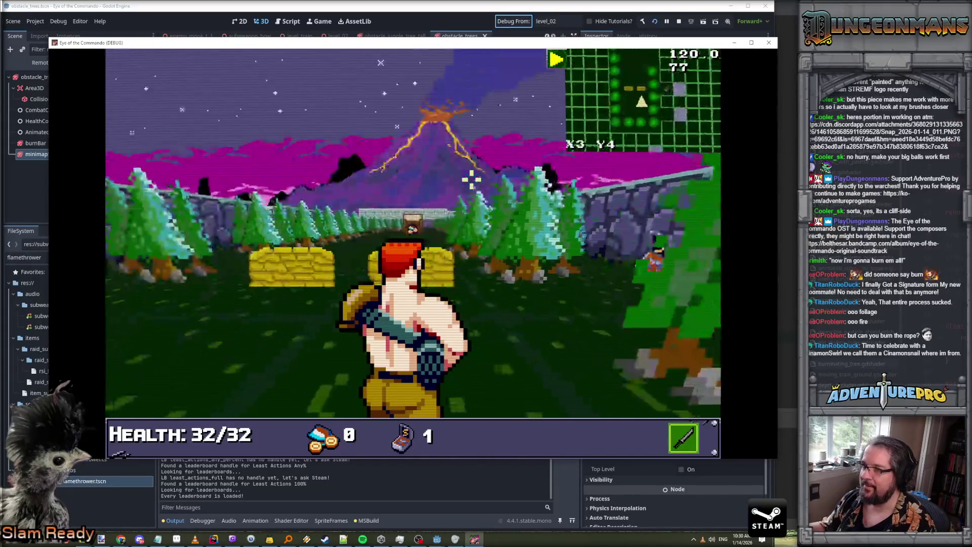
key("w")
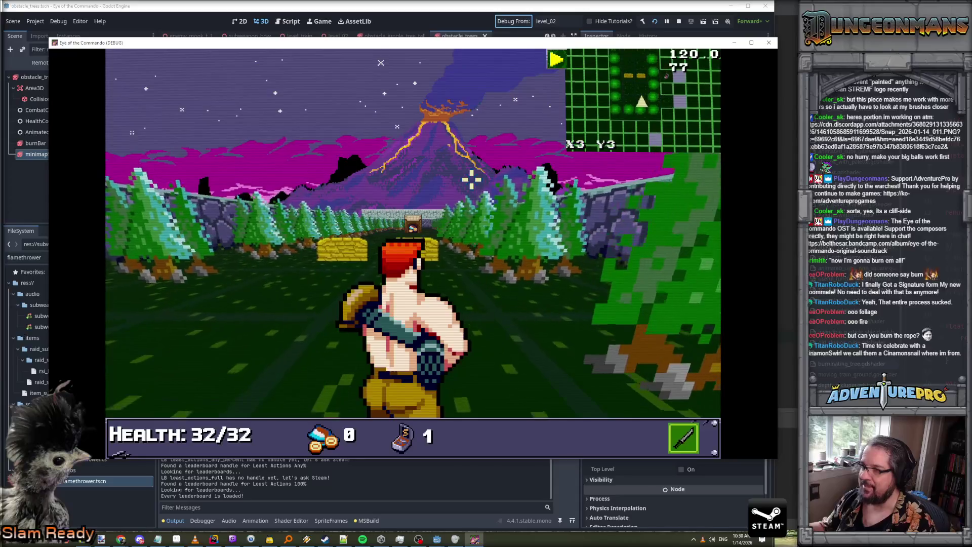
key("d")
key("a")
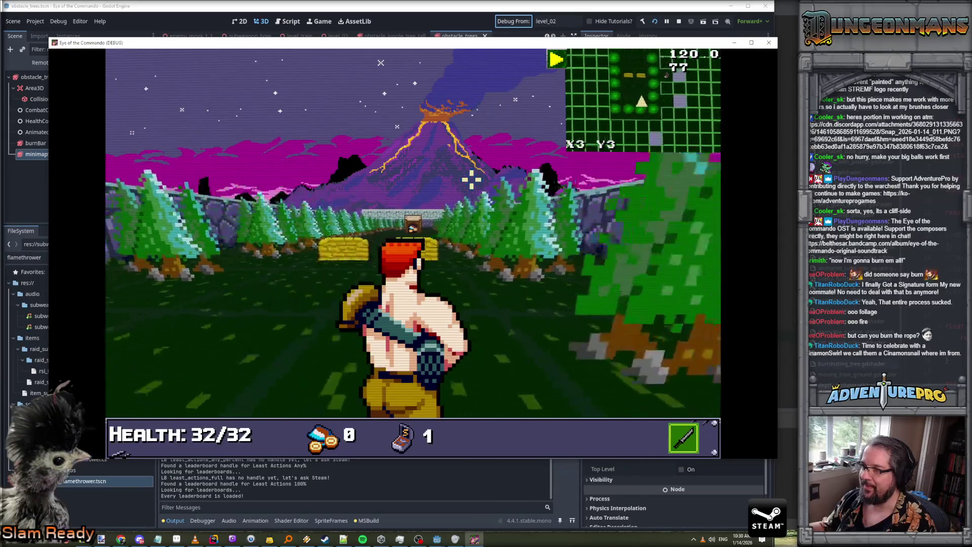
key("e")
key("e")
key("e")
key("e")
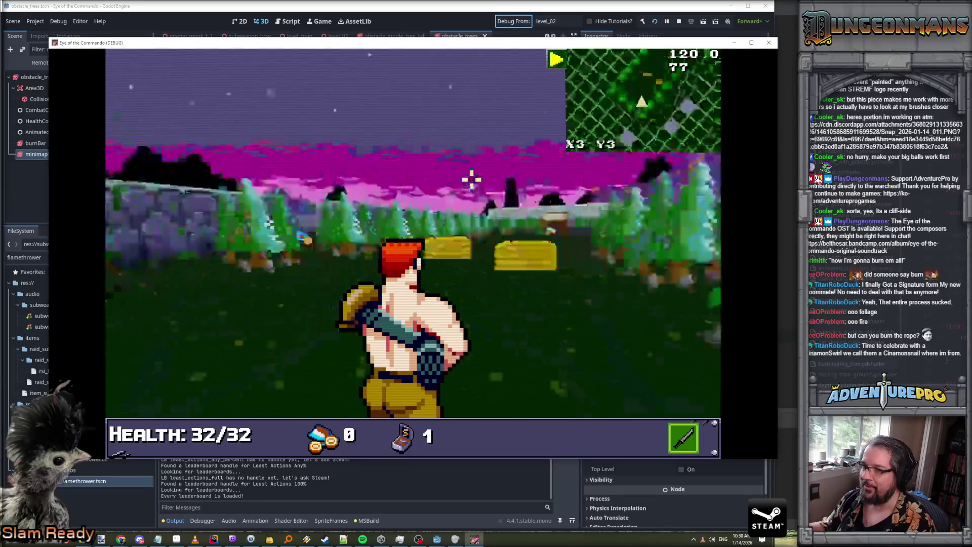
key("s")
key("w")
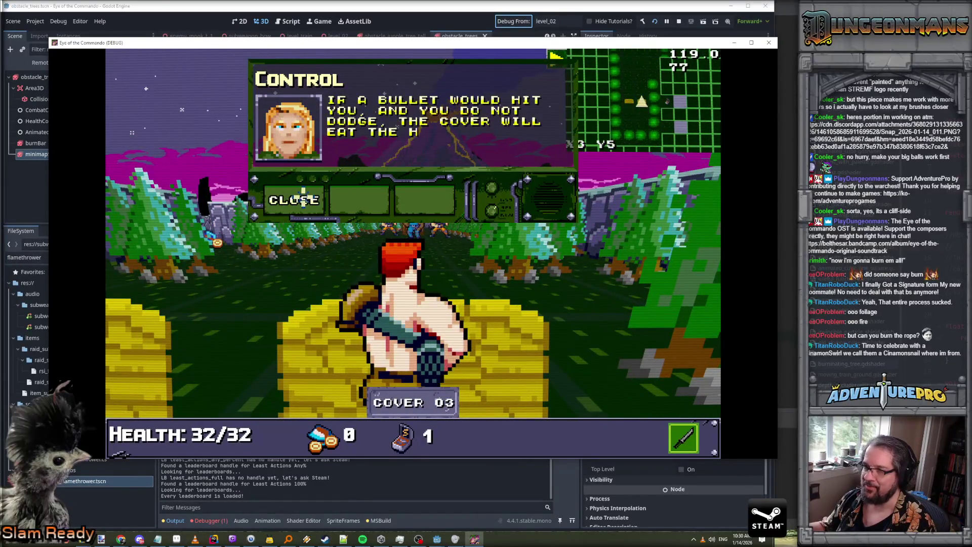
left_click(303, 200)
Step east, run the WARGOD cheat from the console, and dismiss the granted-item popup
key("d")
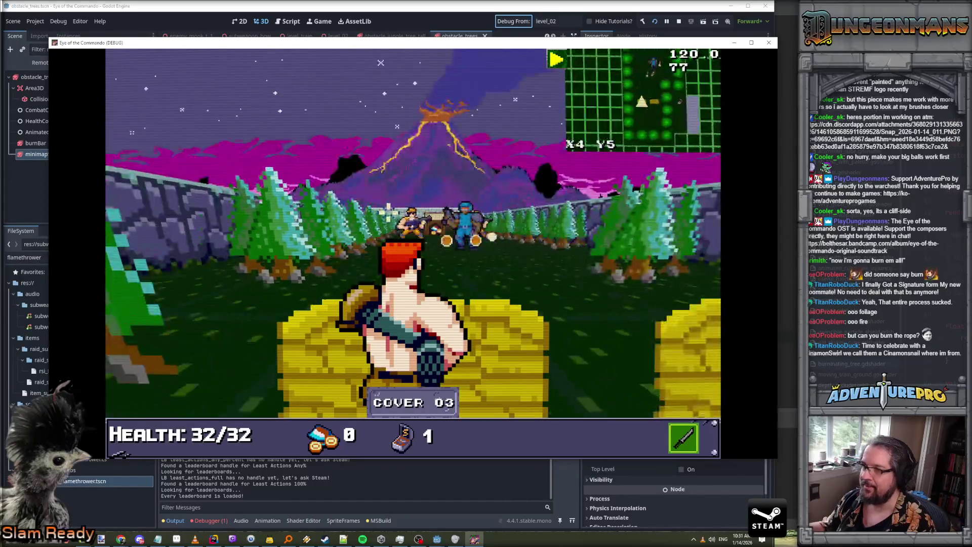
key("grave")
type("OD")
key("Return")
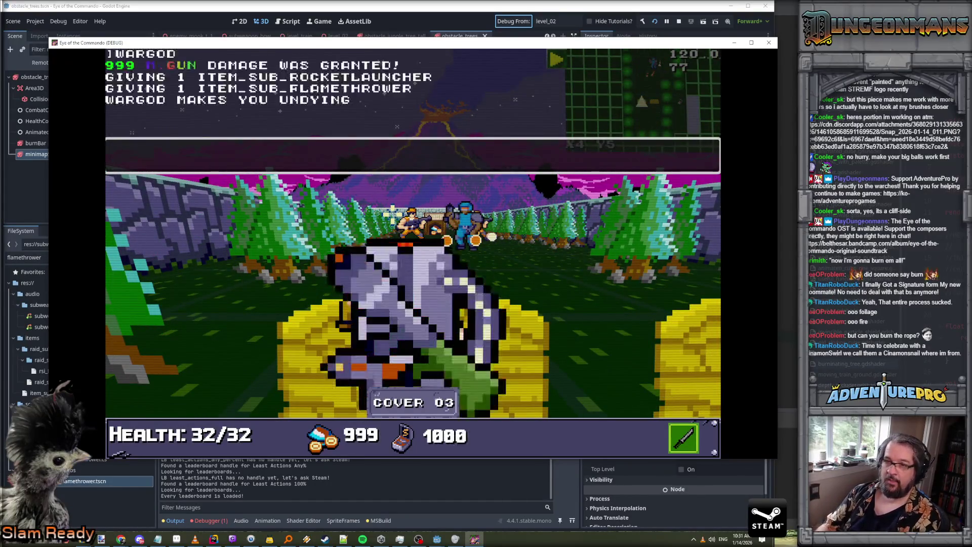
key("grave")
Equip the TDR-451 flamethrower as the sub weapon and fire it at the roadside trees
key("Tab")
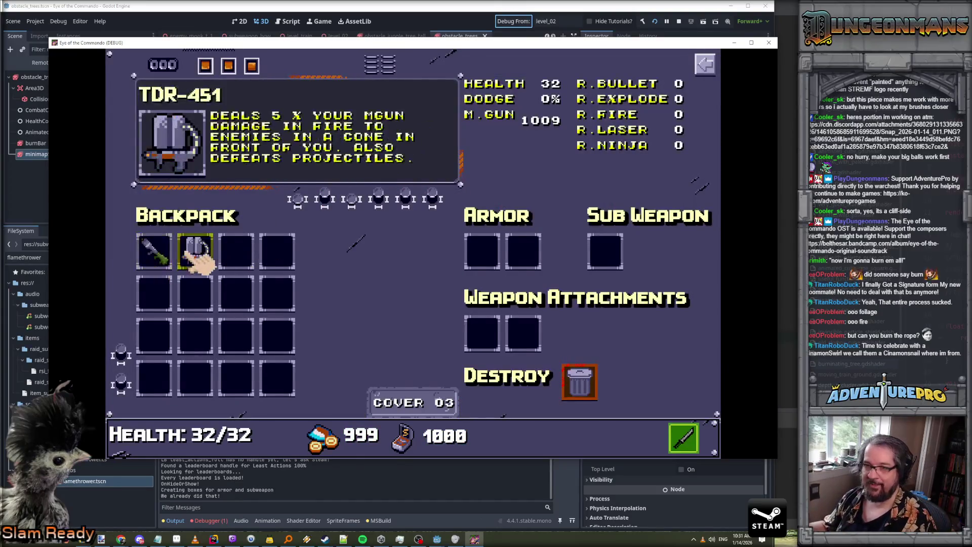
left_click_drag(196, 250, 471, 434)
key("Tab")
left_click(402, 229)
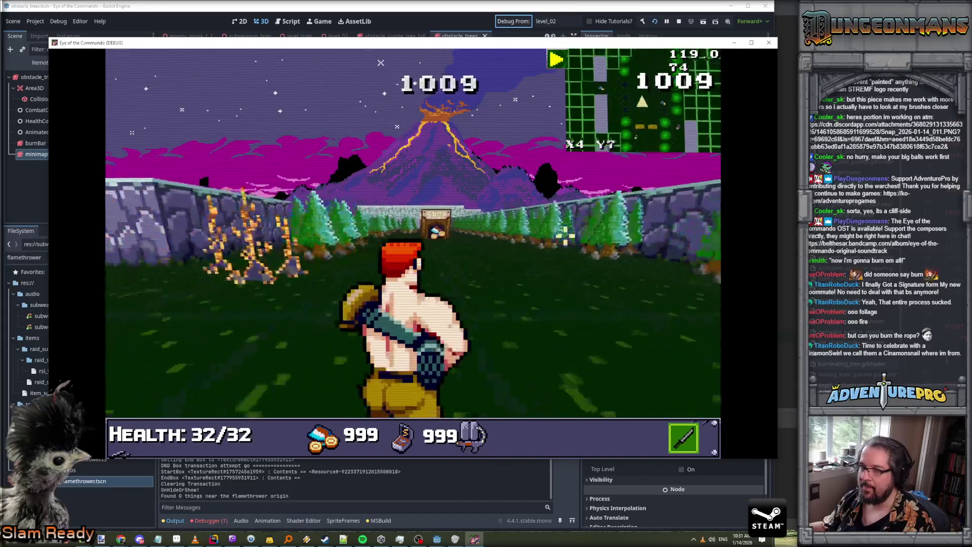
Walk down the road to collect the Freedom Medal, dismiss its popup, and look around
key("Up")
key("Up")
key("Return")
key("Up")
key("Up")
key("Left")
key("Up")
key("Right")
key("Right")
key("Right")
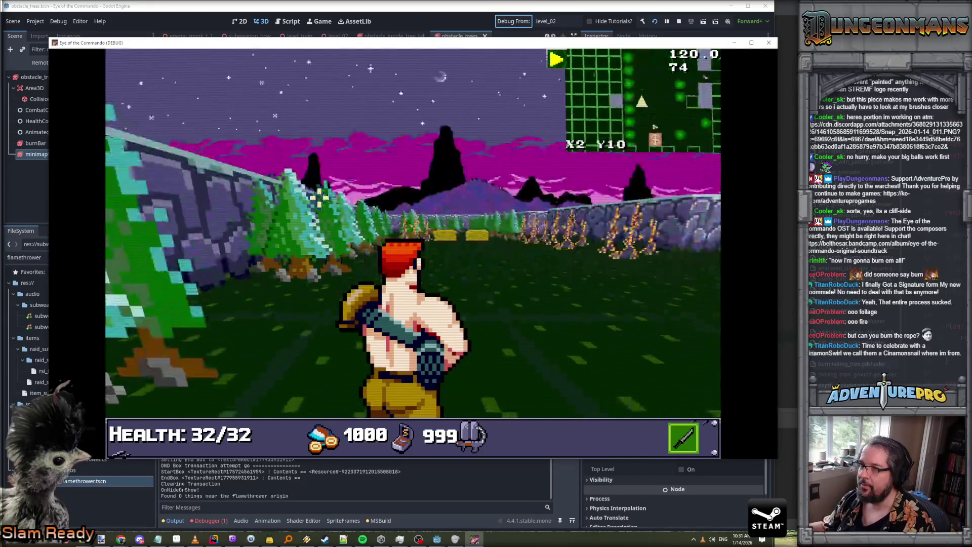
key("Left")
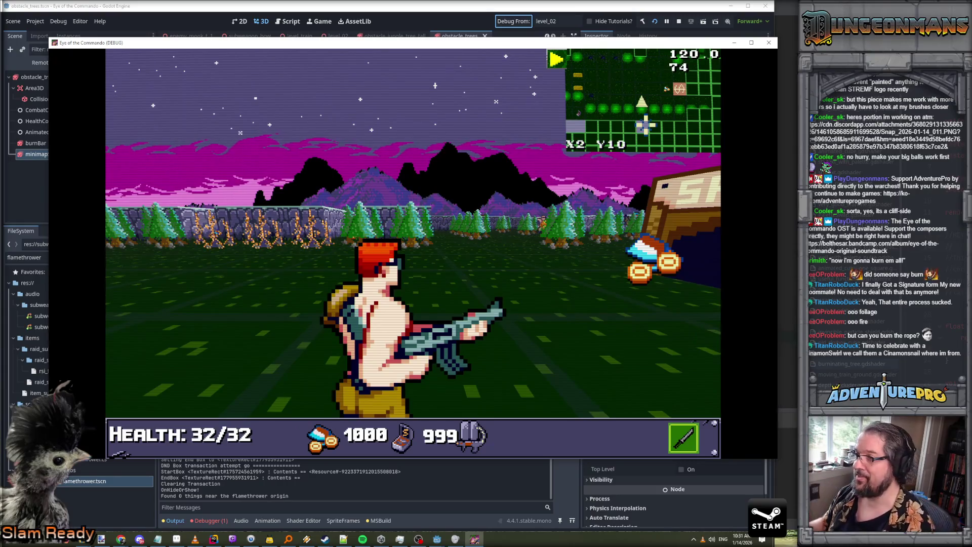
key("Left")
key("Right")
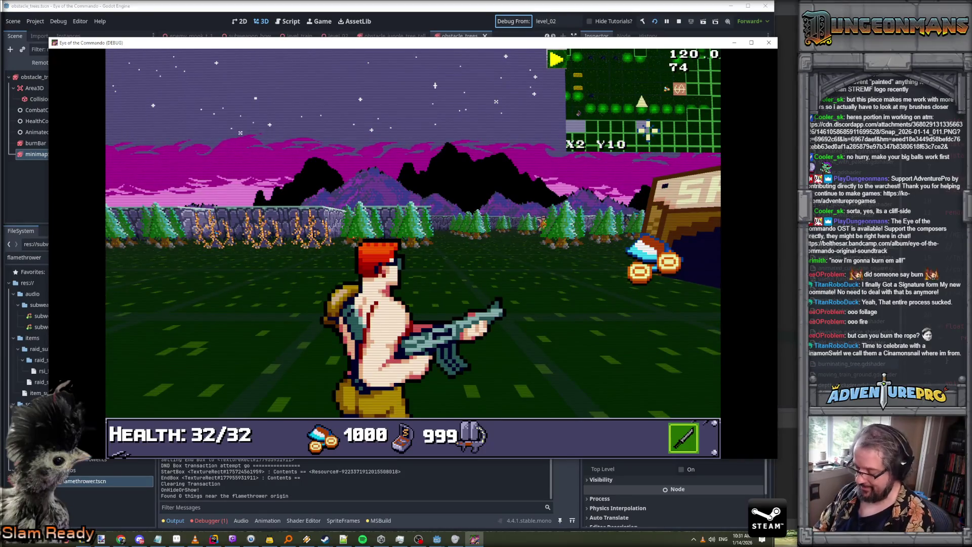
Open the full level map, pan it up-left, and close it
key("Tab")
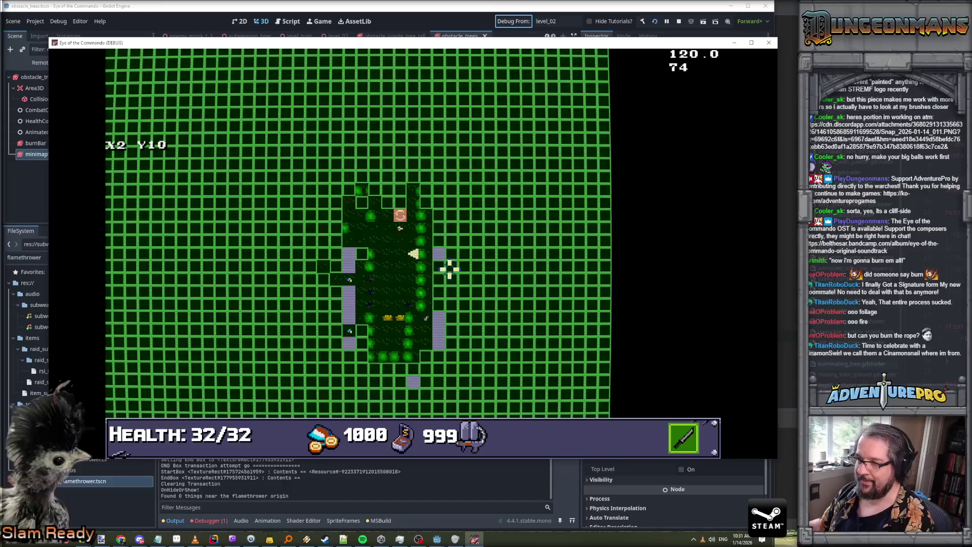
left_click_drag(449, 269, 434, 259)
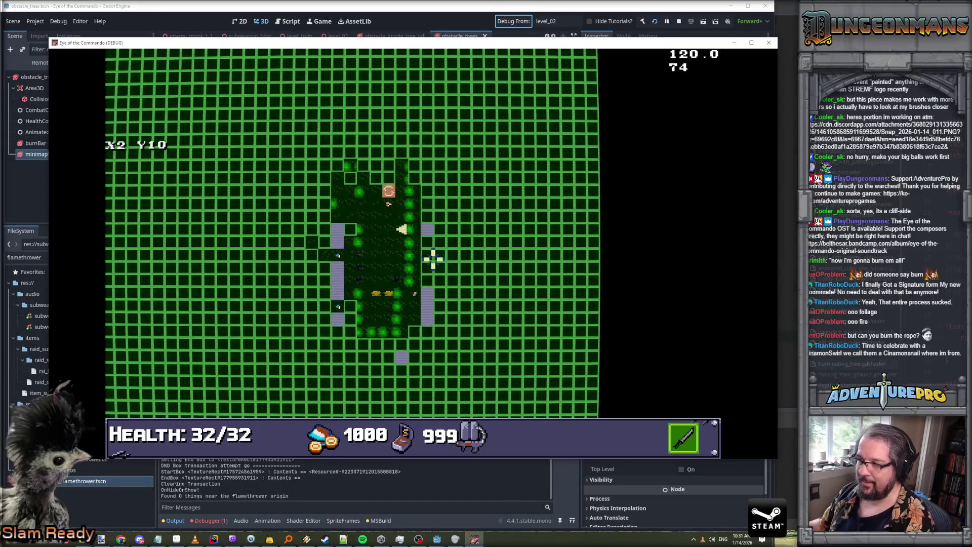
key("Tab")
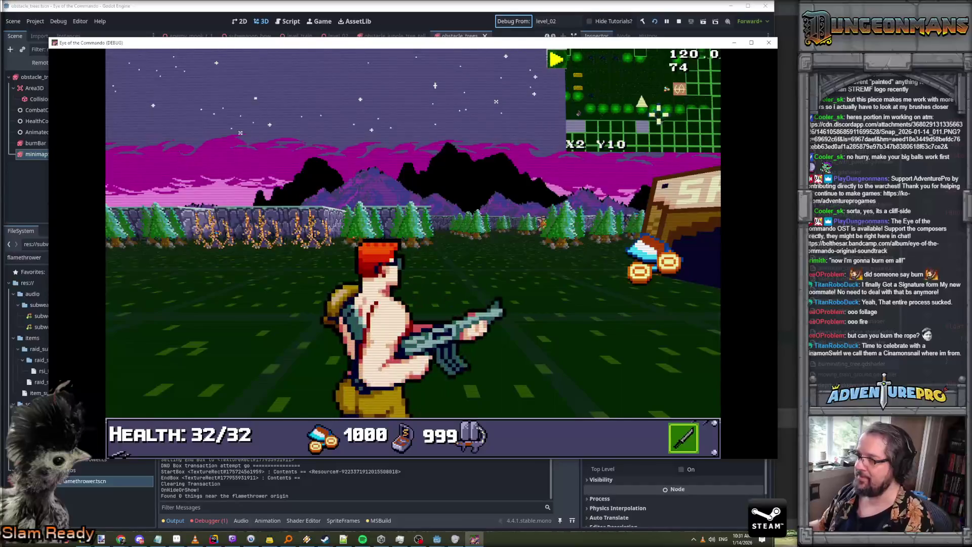
Walk back along the road toward the volcano and shop, turning to check the trees
key("Right")
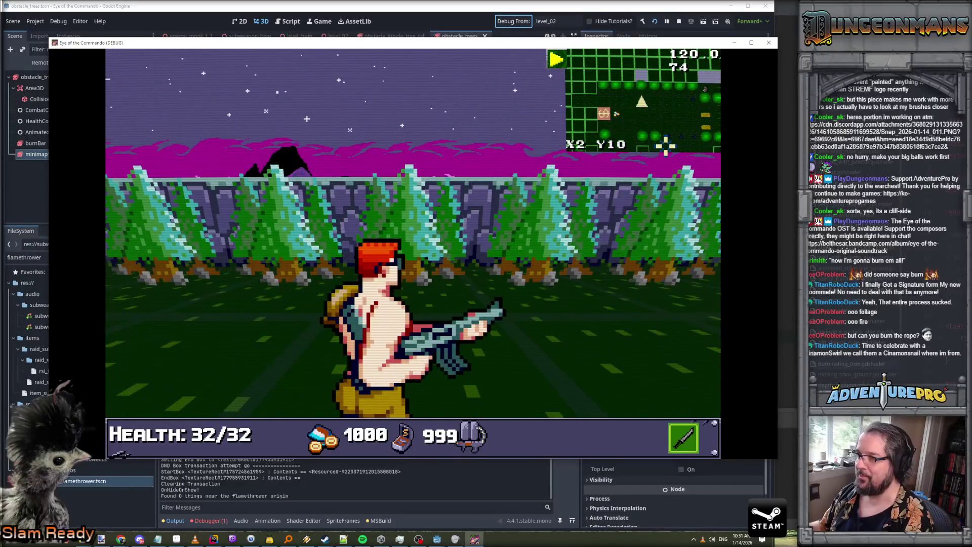
key("Left")
key("Up")
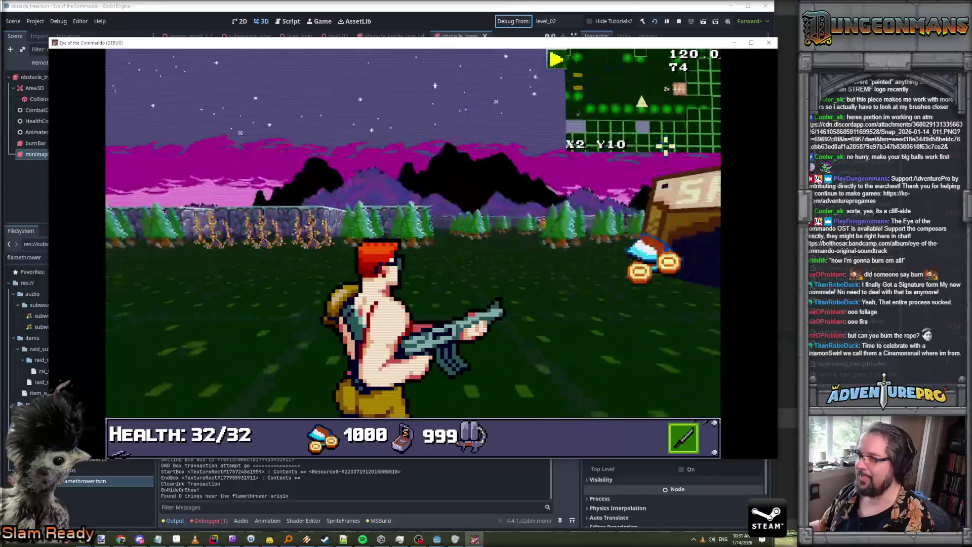
key("Down")
key("Right")
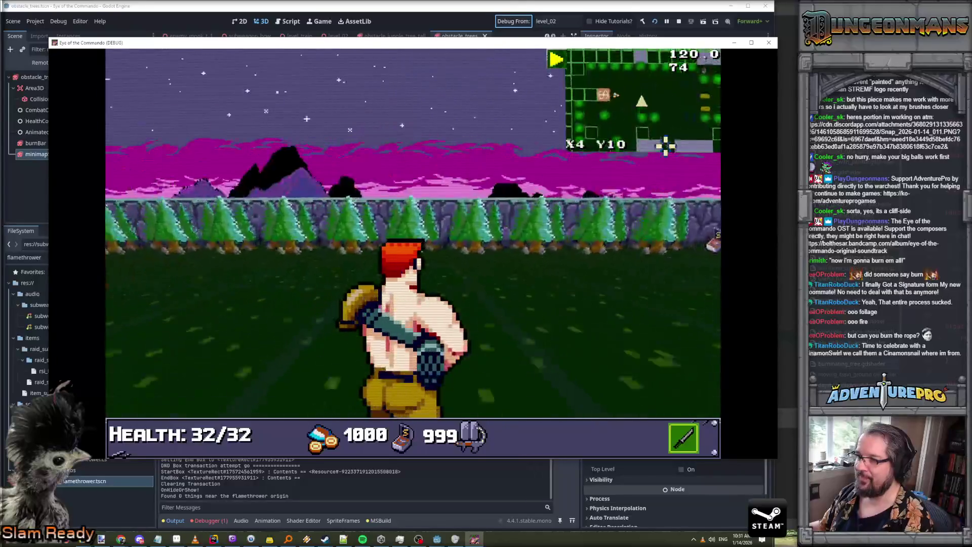
key("Left")
key("Up")
key("Left")
key("Right")
key("Right")
key("Right")
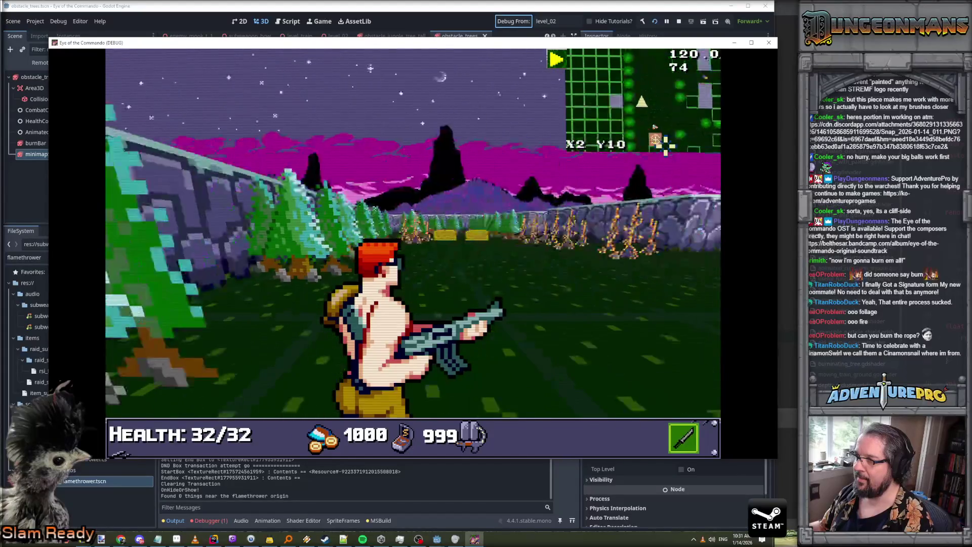
key("Up")
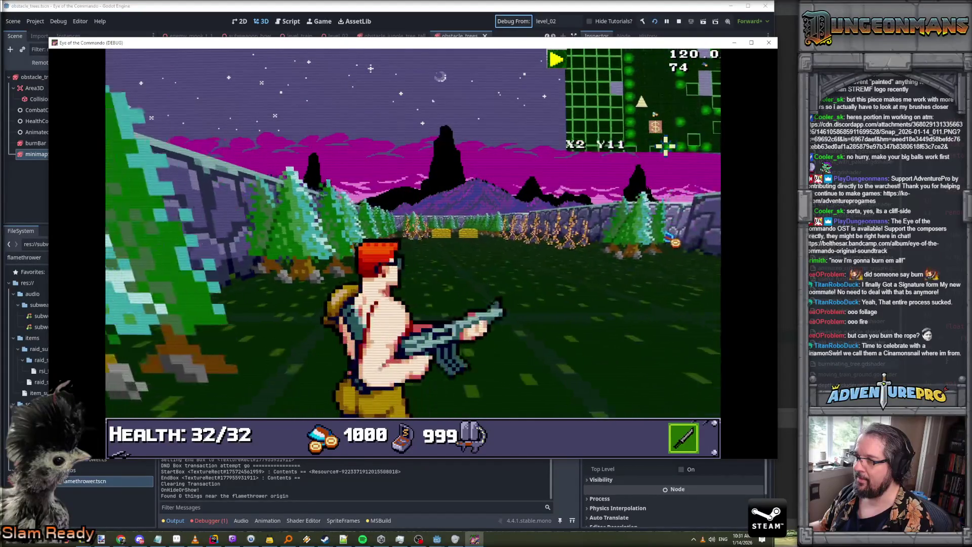
Continue up the burned corridor and end facing the tree-lined cliff wall
key("Right")
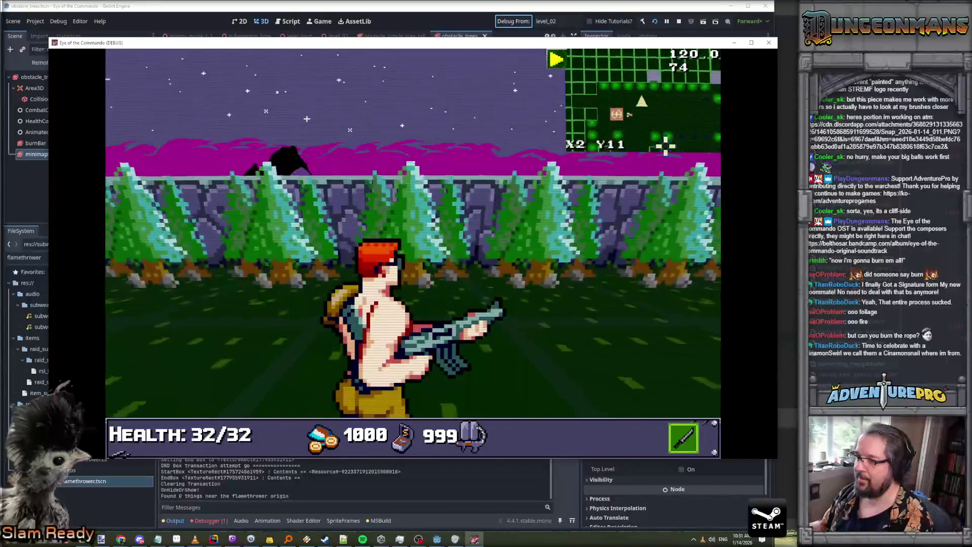
key("Right")
key("Up")
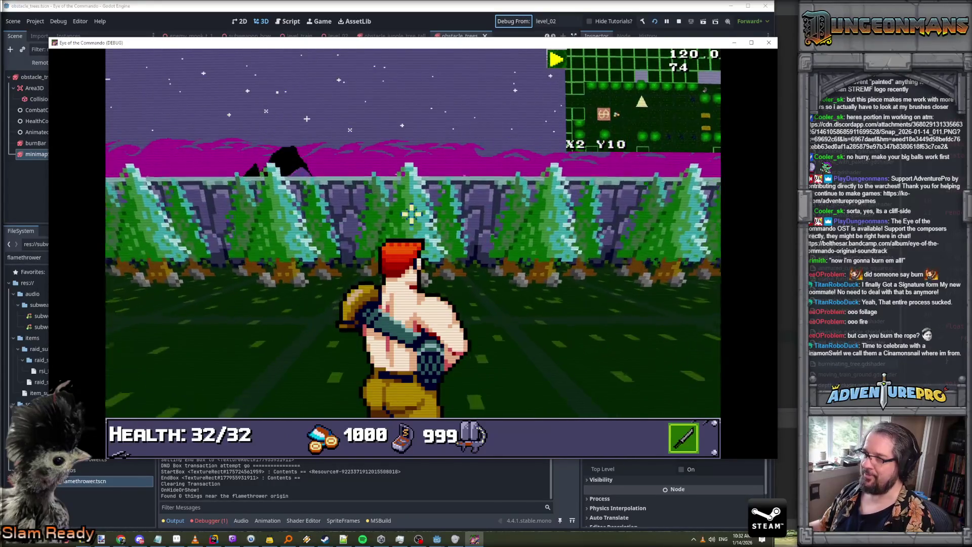
key("Up")
key("Left")
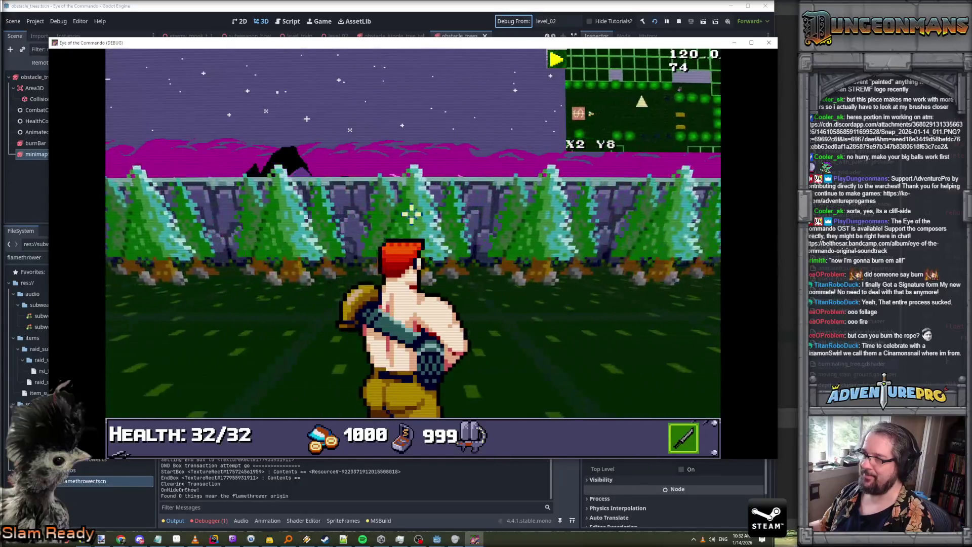
Burn the trees along the cliff wall with the flamethrower
key("Right")
key("Up")
key("Up")
key("space")
key("Left")
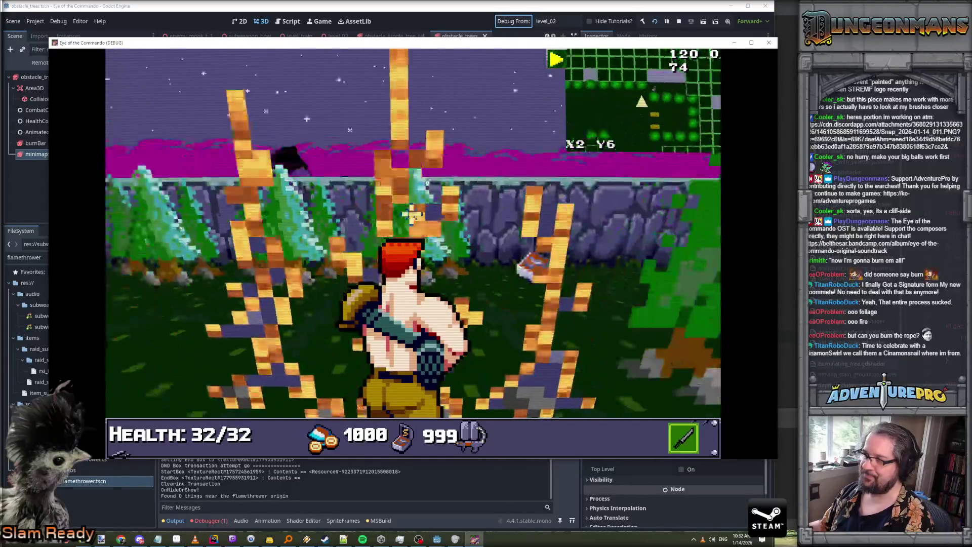
key("Right")
key("Up")
key("Left")
key("space")
key("Left")
key("Up")
key("Right")
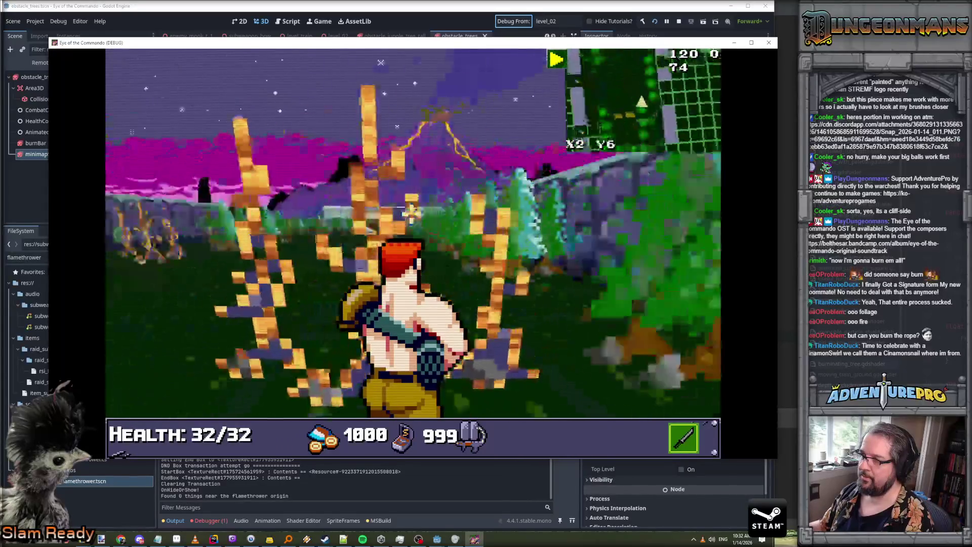
key("Left")
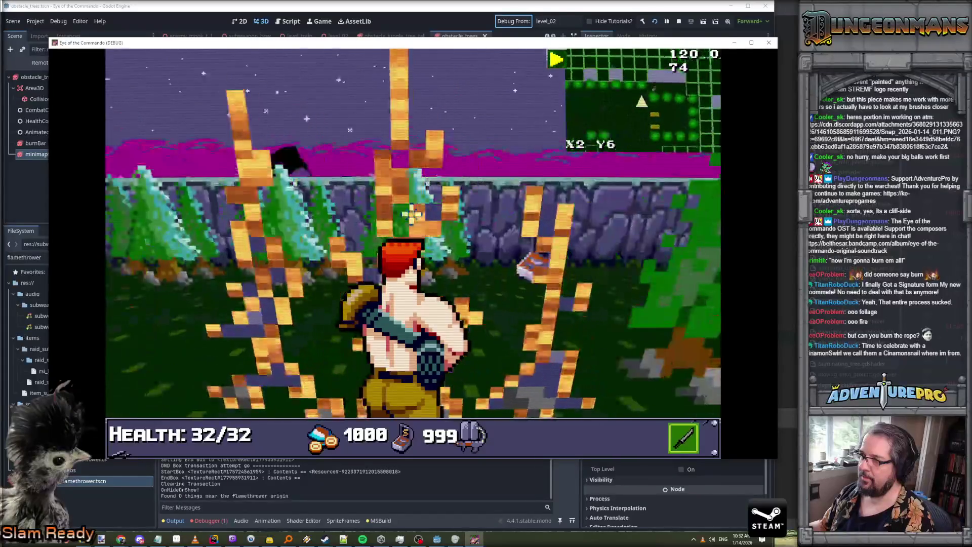
key("Right")
key("Right")
key("Right")
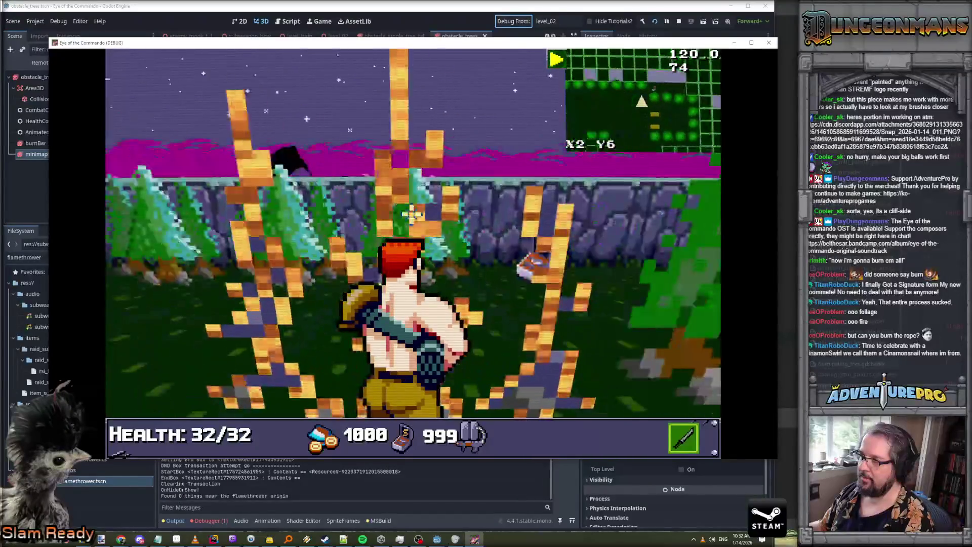
key("Right")
key("Up")
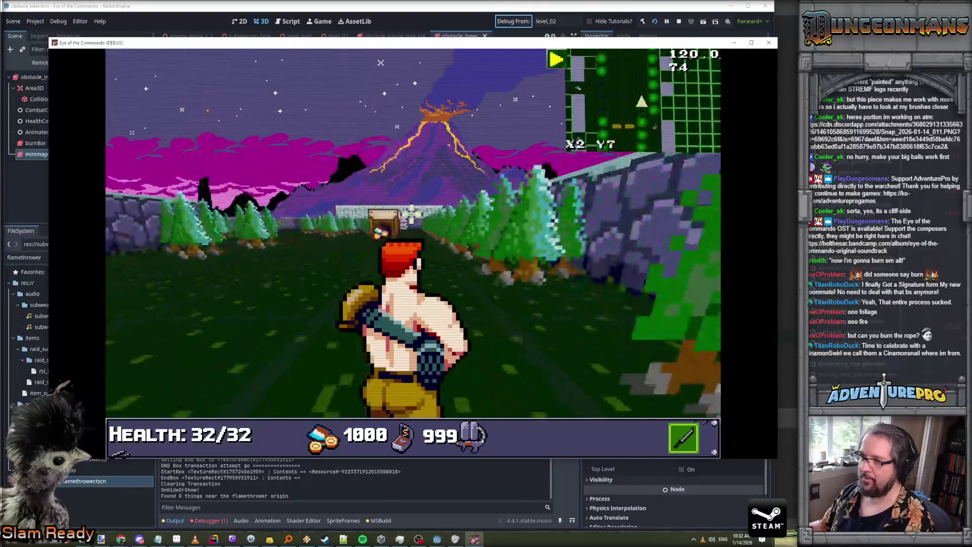
Walk to the shop gate and dismiss the Great Freedom Medal dialog
key("d")
key("Up")
key("Up")
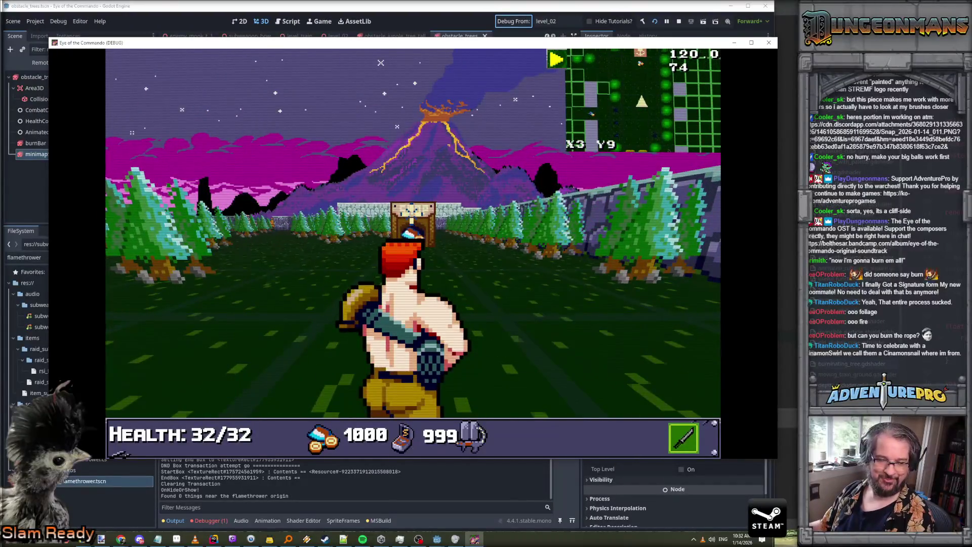
key("Up")
key("Up")
key("Up")
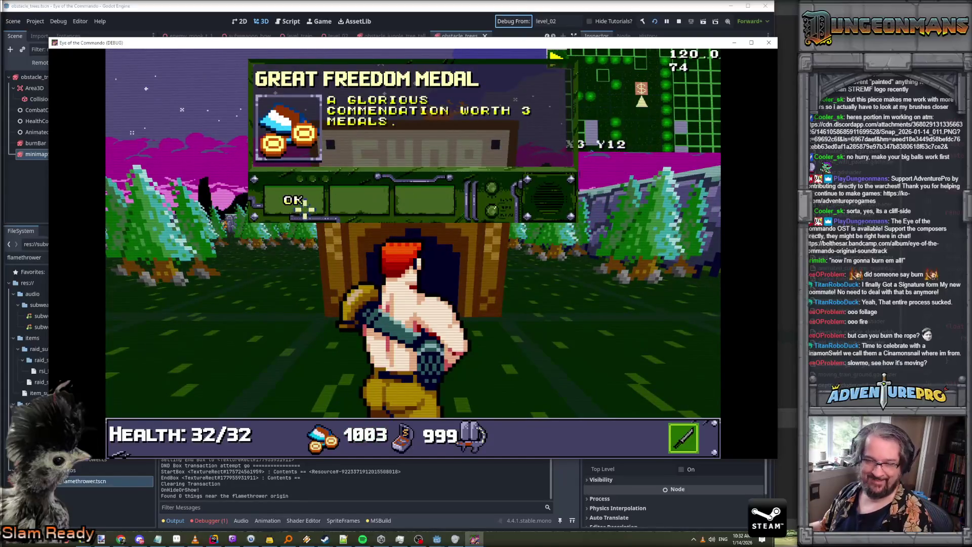
left_click(299, 203)
Walk back toward the cliff wall and look over the burnt trees
key("Down")
key("Down")
key("a")
key("Up")
key("Up")
key("Right")
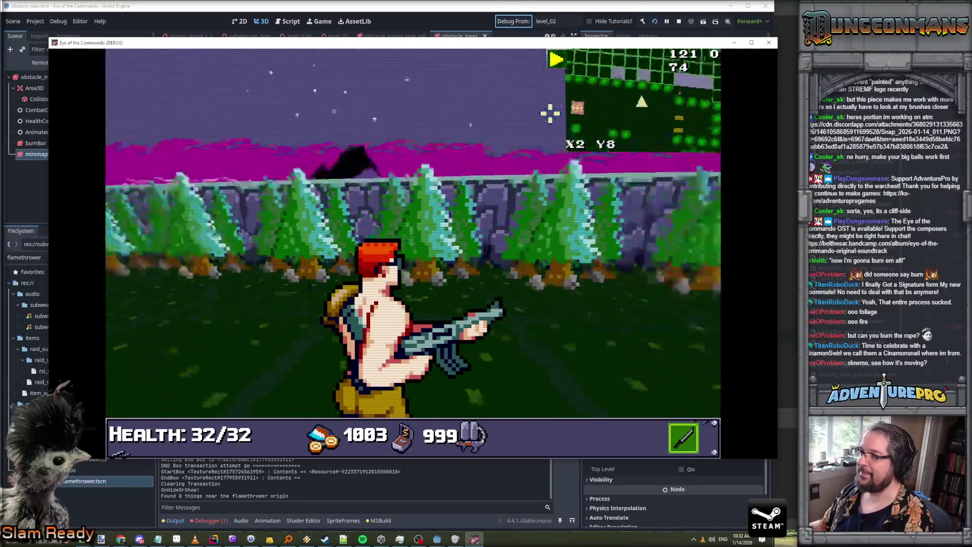
key("Left")
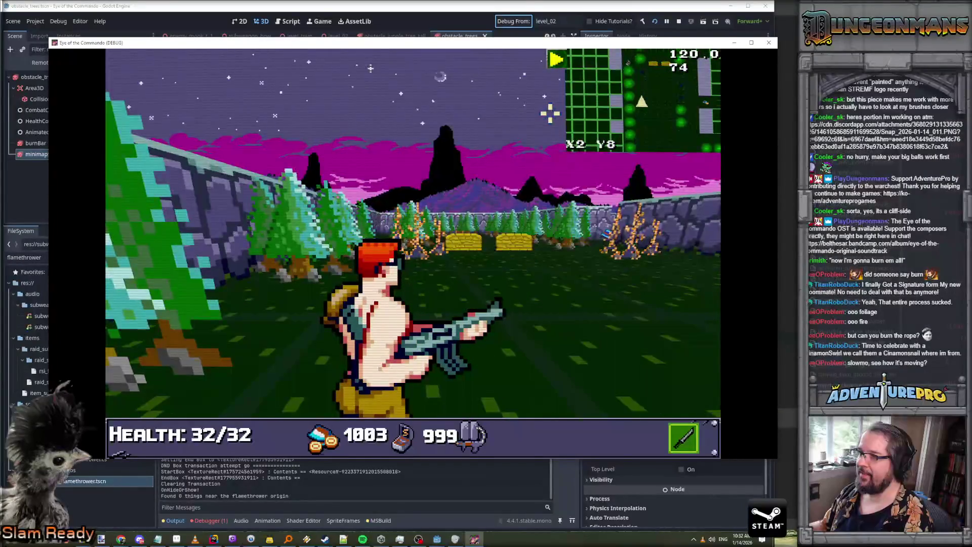
key("Left")
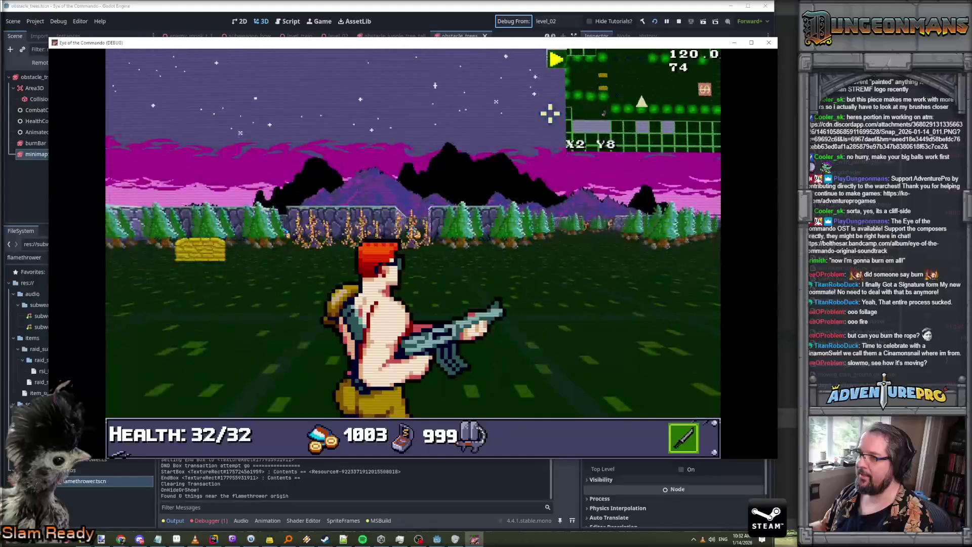
key("Right")
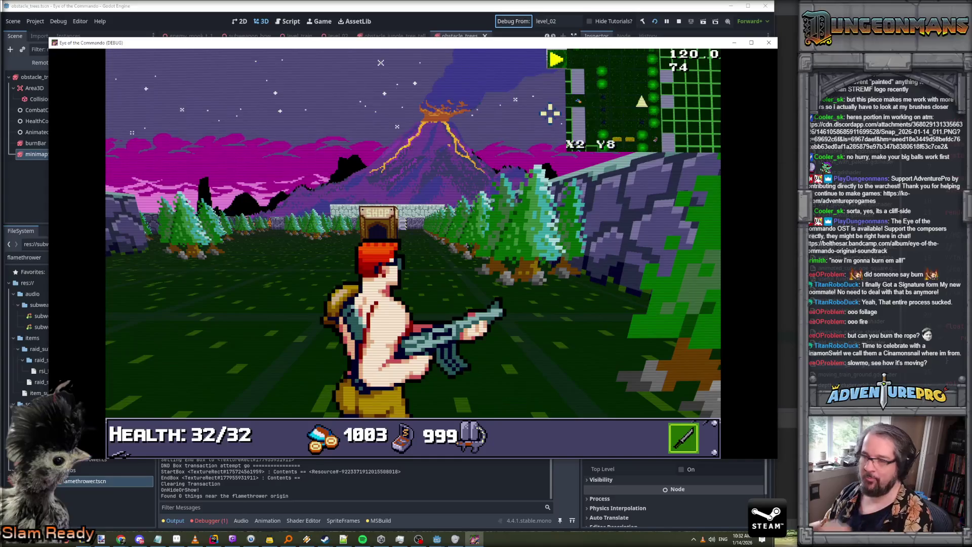
Return to the Godot editor showing the obstacle_trees scene
key("alt+Tab")
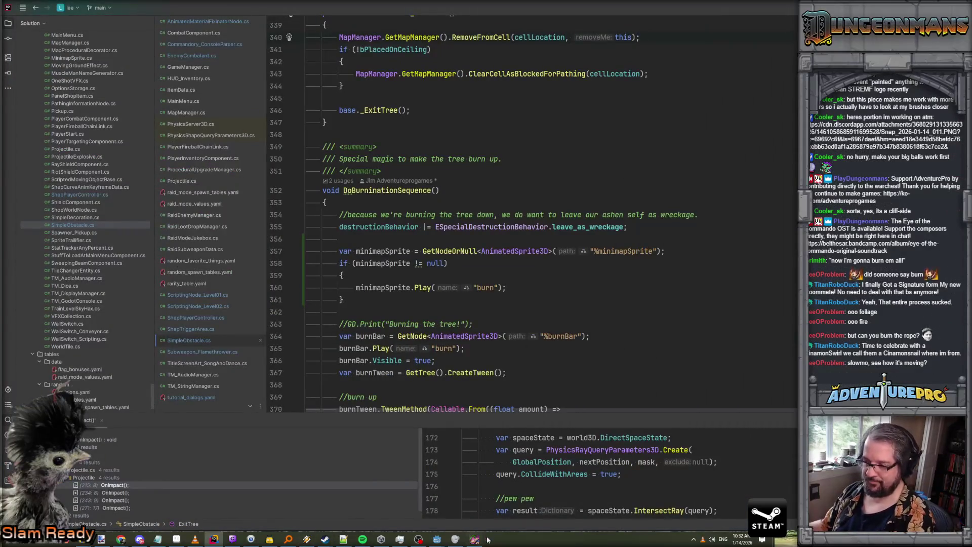
mouse_move(437, 539)
left_click(417, 518)
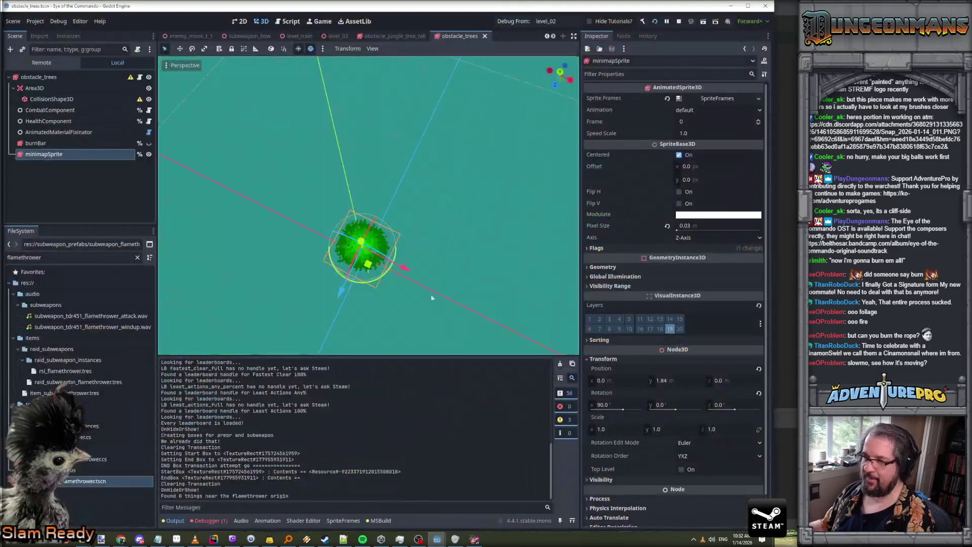
scroll(365, 242, "up", 5)
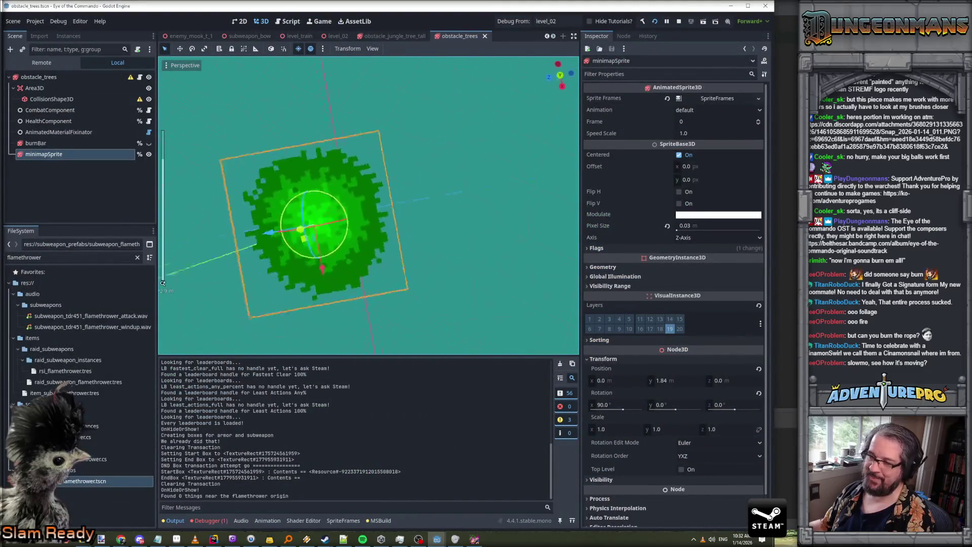
scroll(365, 241, "down", 5)
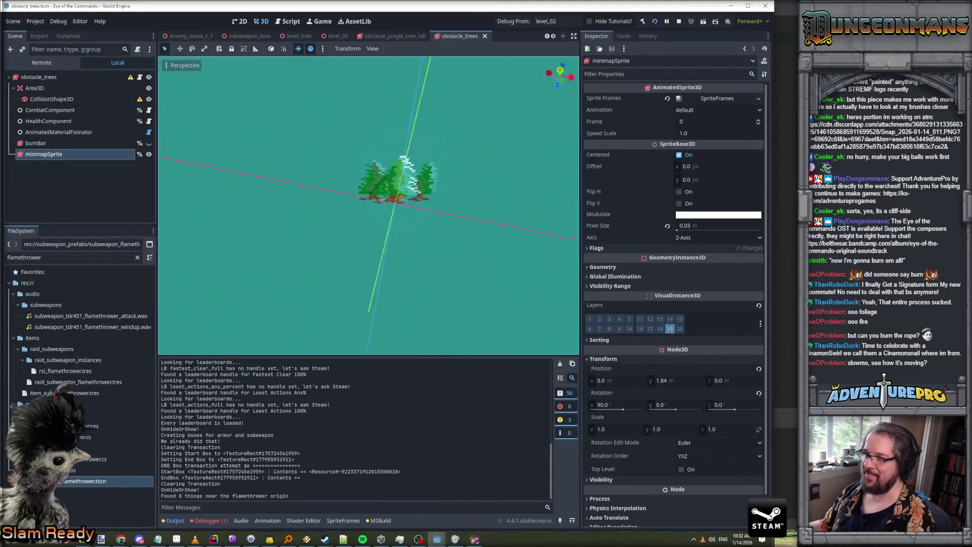
left_click(679, 155)
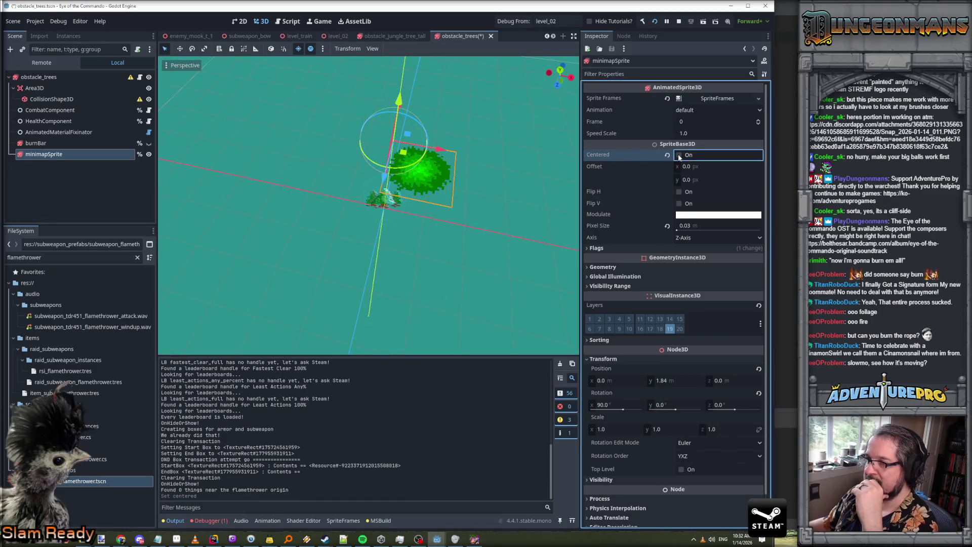
left_click(679, 155)
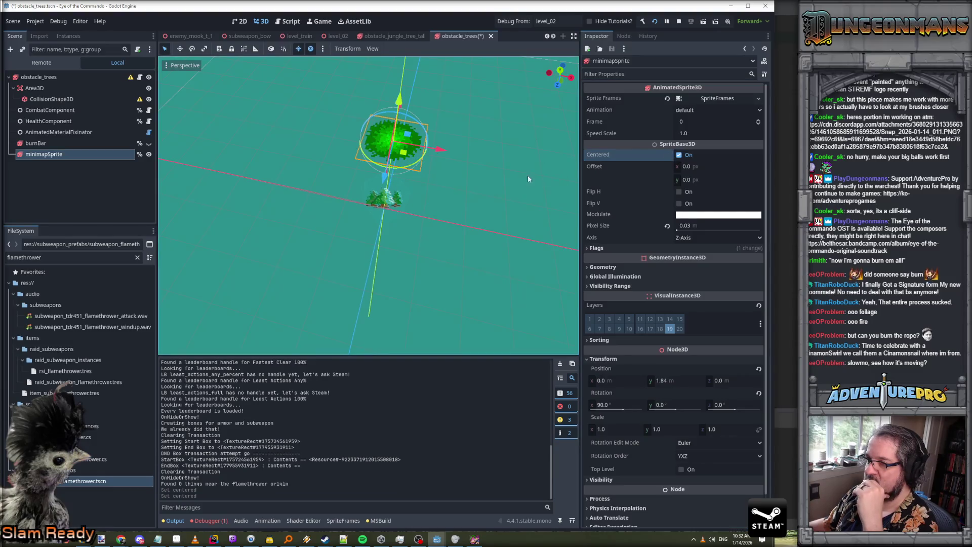
left_click_drag(516, 176, 402, 84)
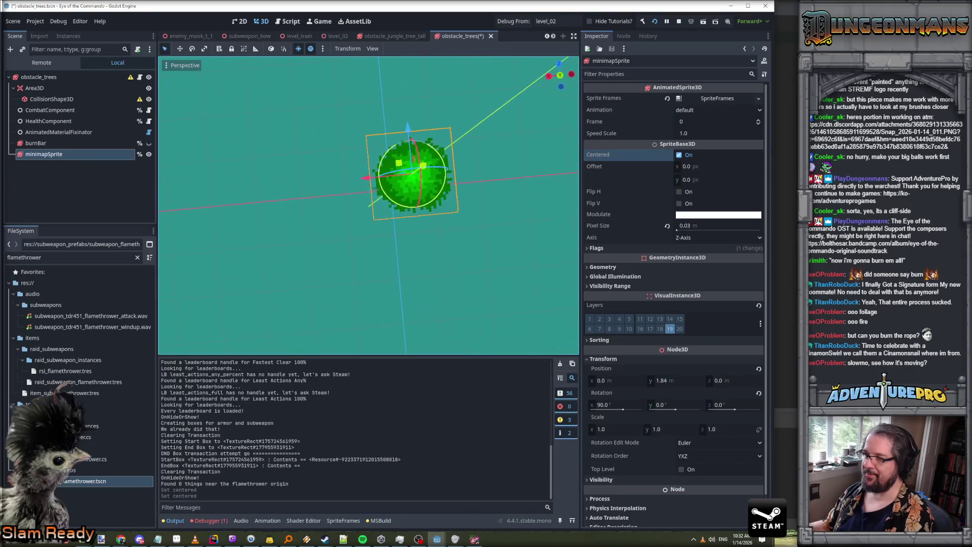
left_click(679, 155)
left_click(709, 167)
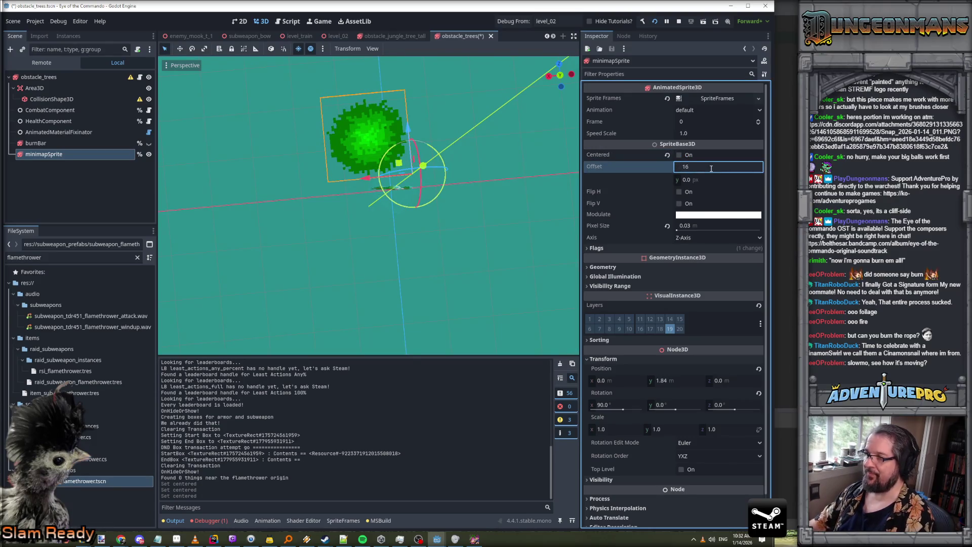
Set the minimapSprite Offset to -16 on both x and y
key("Tab")
type("16")
key("Return")
left_click(711, 168)
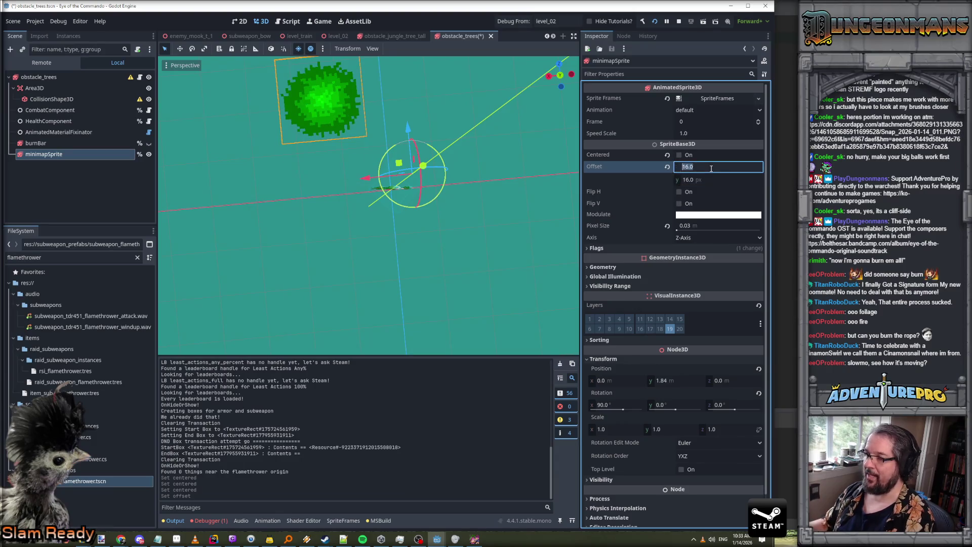
type("6")
key("Tab")
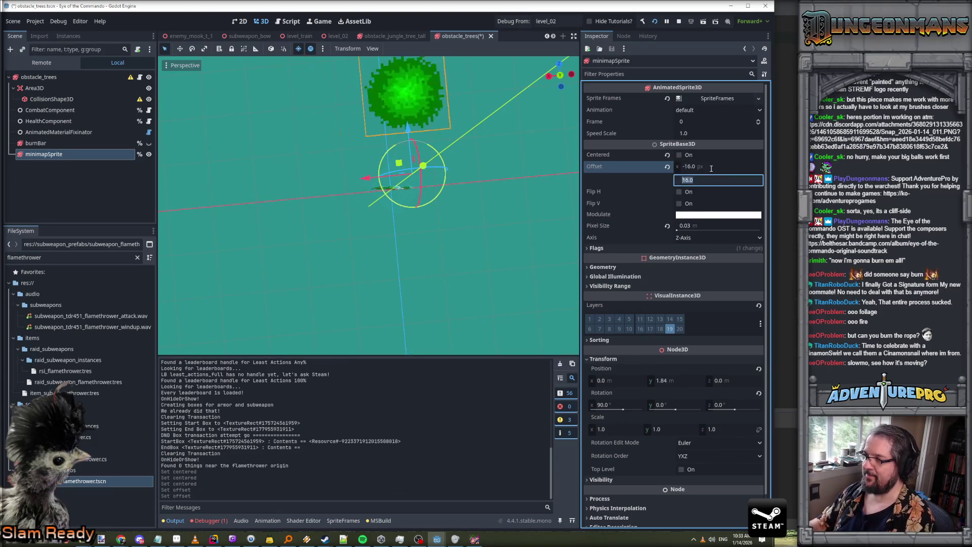
type("-16")
key("Return")
Check the shifted sprite, save obstacle_trees, and expand the sprite's Flags section
left_click_drag(557, 192, 415, 202)
left_click_drag(496, 193, 555, 185)
key("ctrl+s")
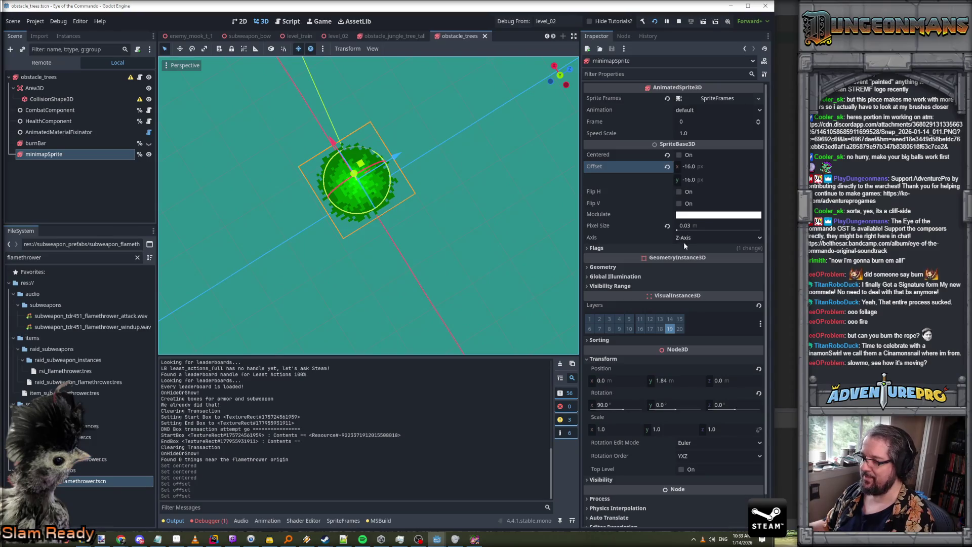
scroll(685, 239, "down", 2)
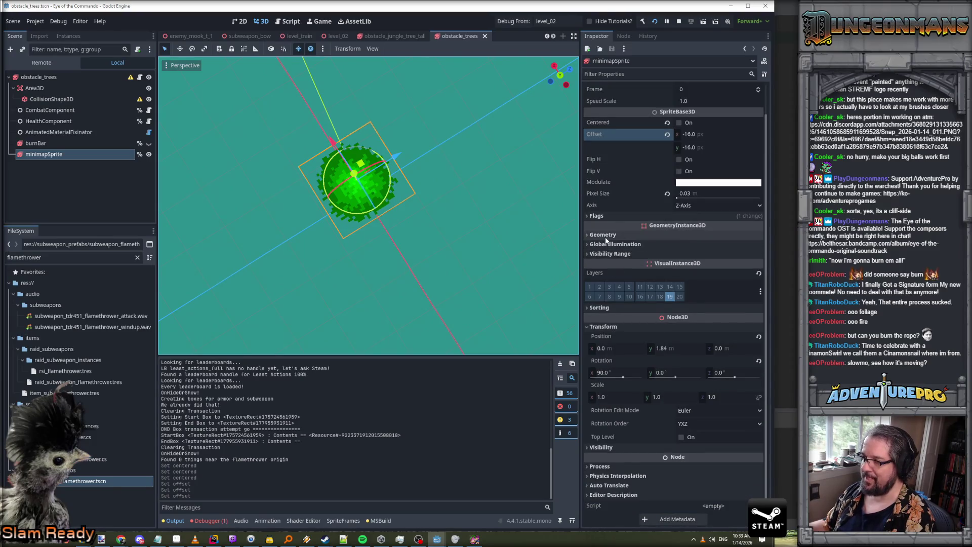
left_click(607, 216)
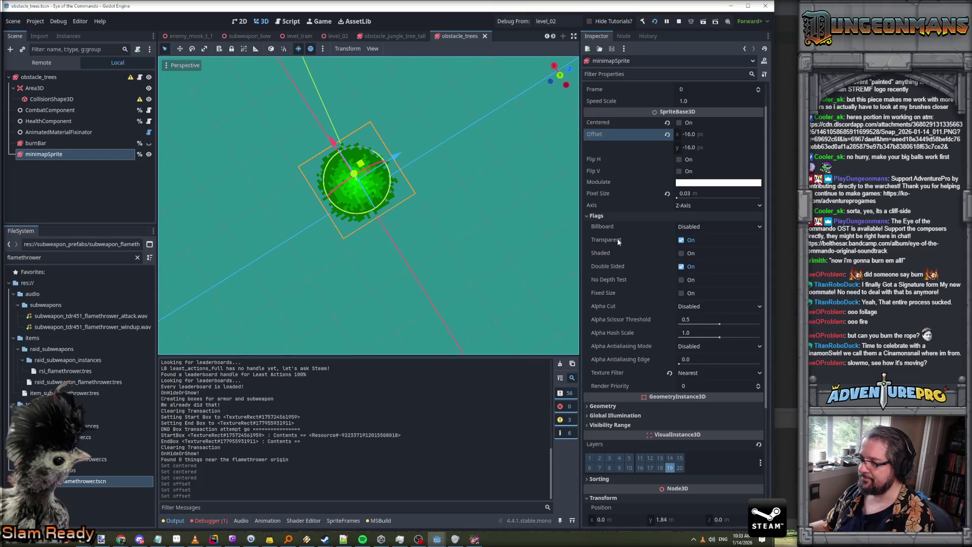
Make minimapSprite single-sided with Rotation X of -90 and save the scene
left_click(682, 266)
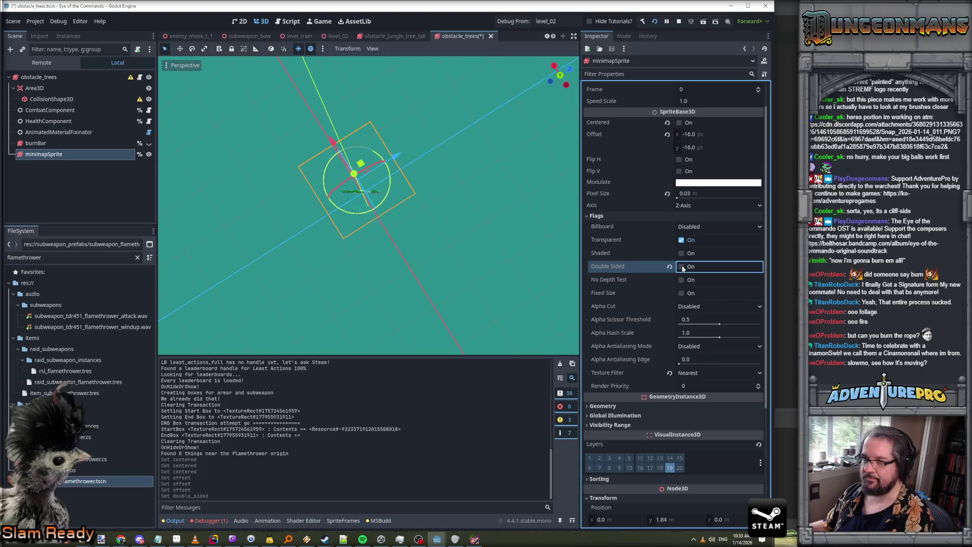
scroll(678, 243, "down", 5)
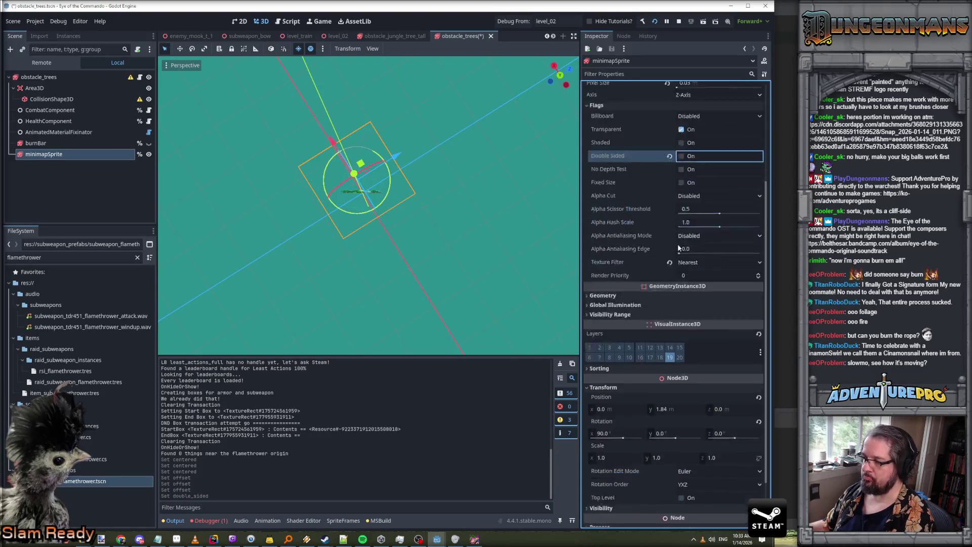
left_click(620, 372)
type("-90")
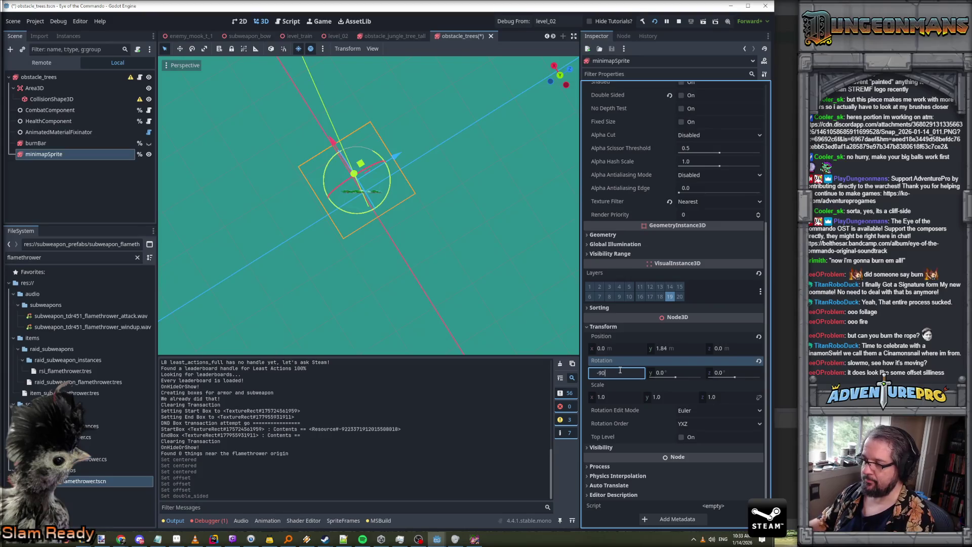
key("Return")
key("ctrl+s")
Orbit close to view the sprite side-on and save the scene again
scroll(419, 186, "up", 3)
mouse_move(419, 186)
left_mouse_down()
mouse_move(436, 152)
mouse_move(453, 193)
mouse_move(420, 167)
mouse_move(419, 186)
mouse_move(395, 188)
mouse_move(390, 142)
mouse_move(375, 135)
mouse_move(464, 196)
left_mouse_up()
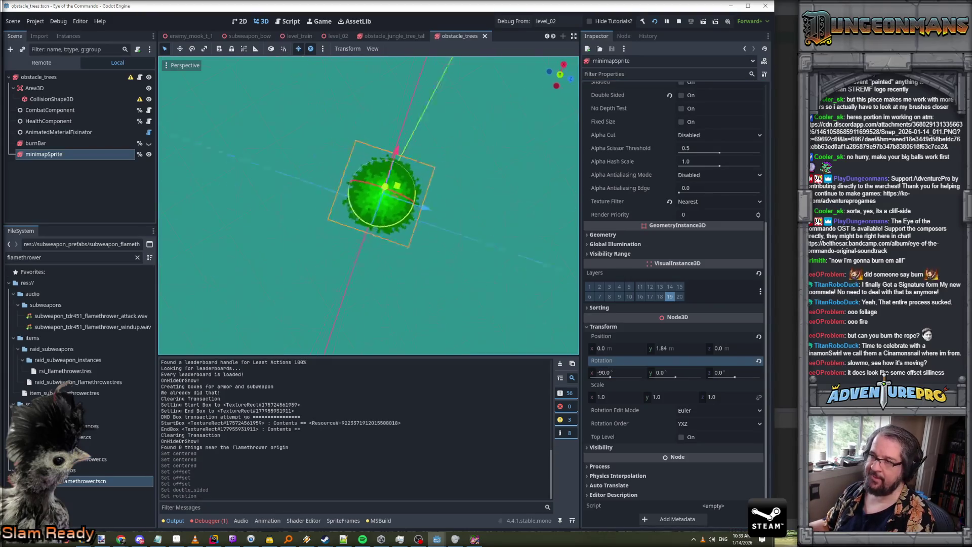
scroll(419, 186, "down", 5)
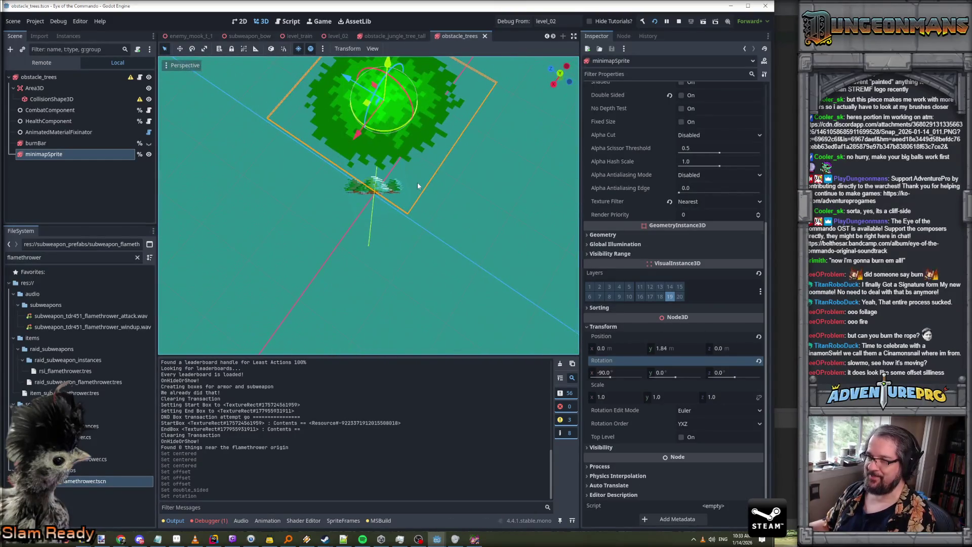
key("ctrl+s")
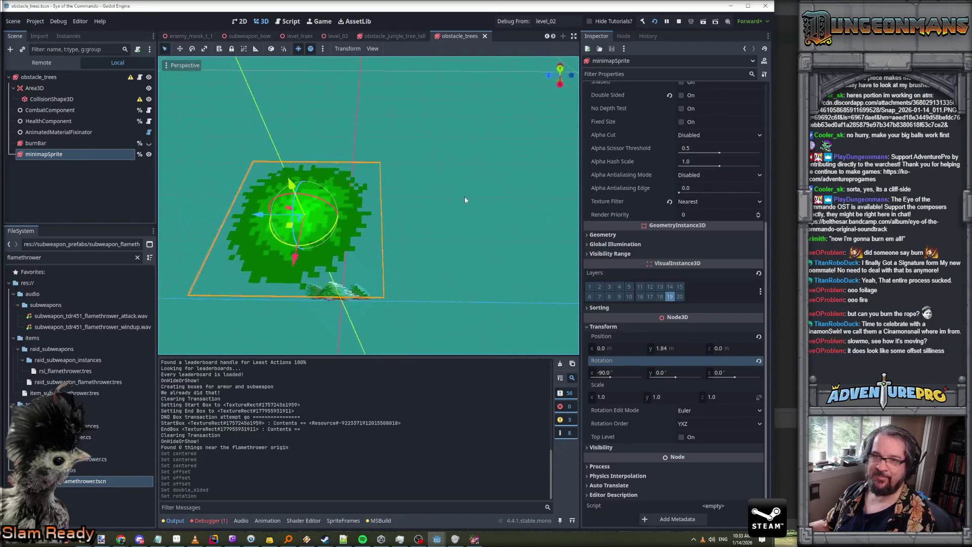
Collapse Area3D, inspect the root and minimapSprite nodes, then run the game with F5
left_click(12, 88)
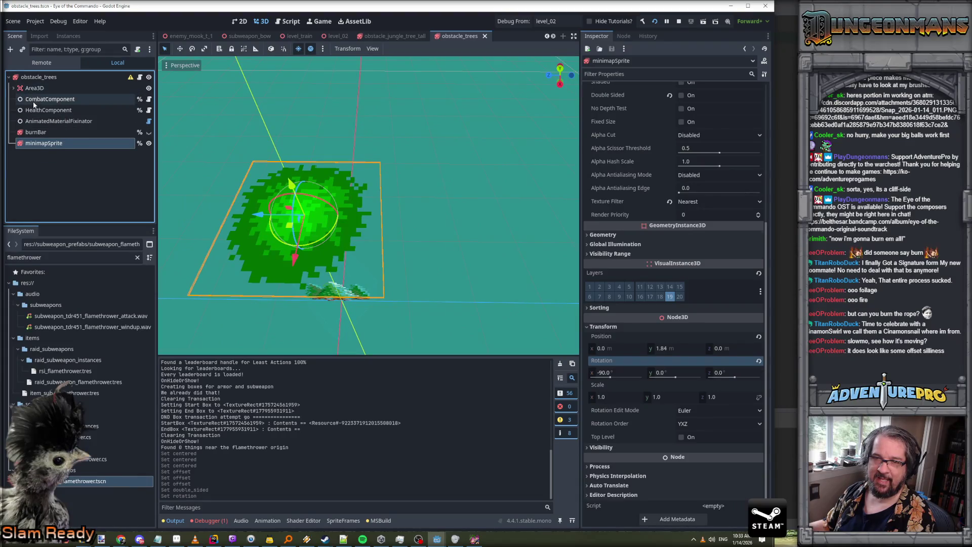
left_click(30, 80)
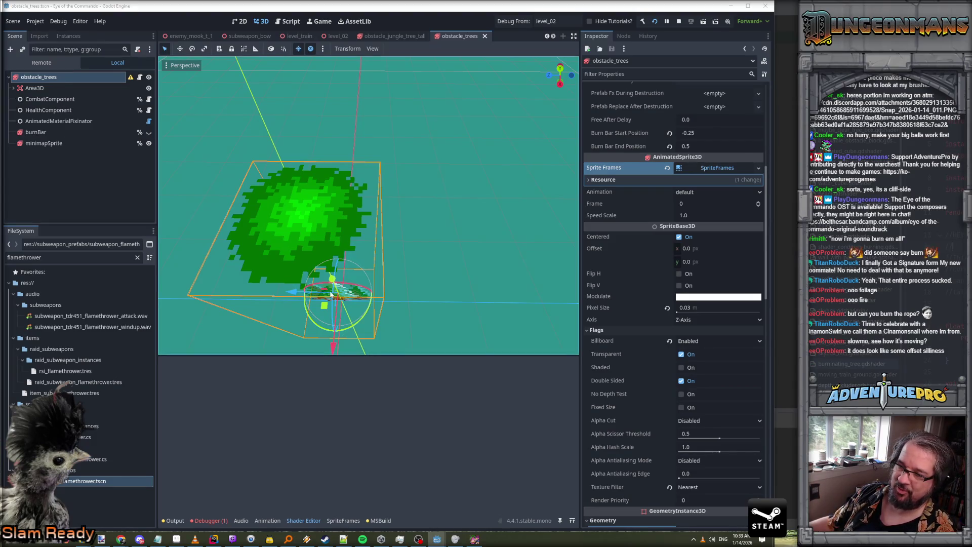
left_click(50, 145)
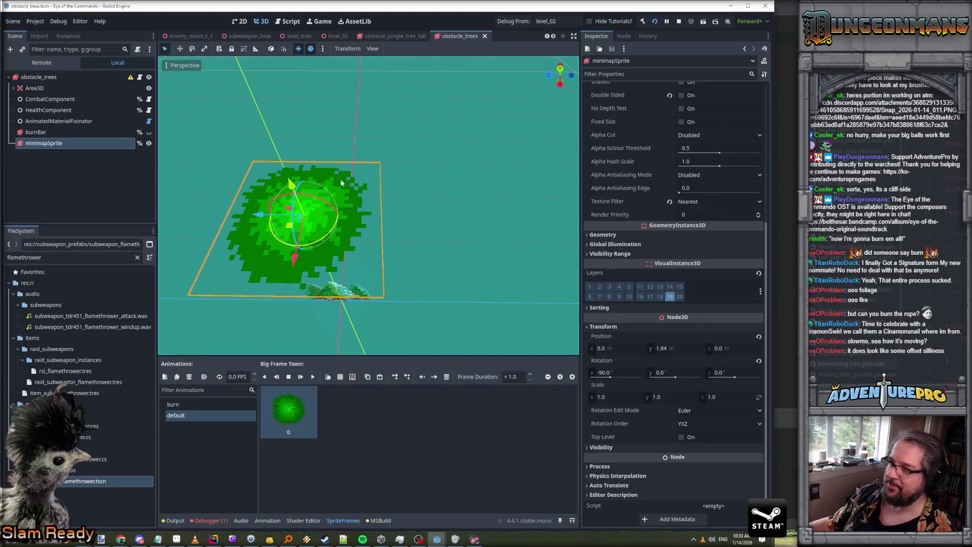
key("F5")
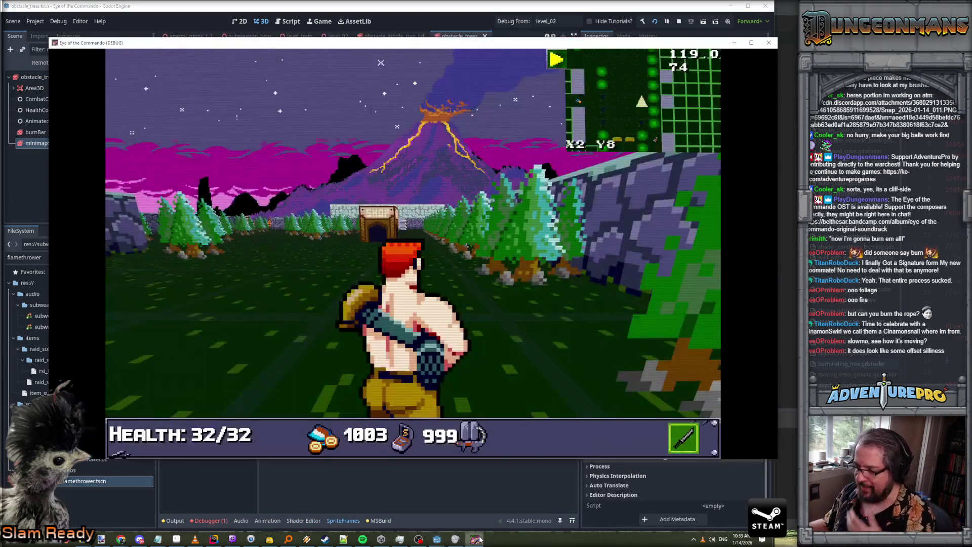
Restart the game, turn around the tree rows and stone wall, and open the cheat console
left_click(769, 43)
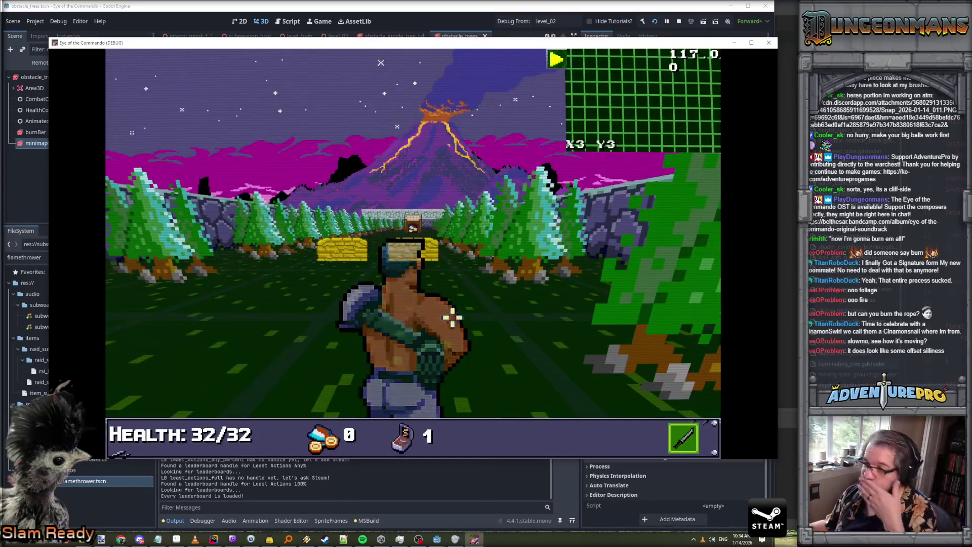
key("Up")
key("Right")
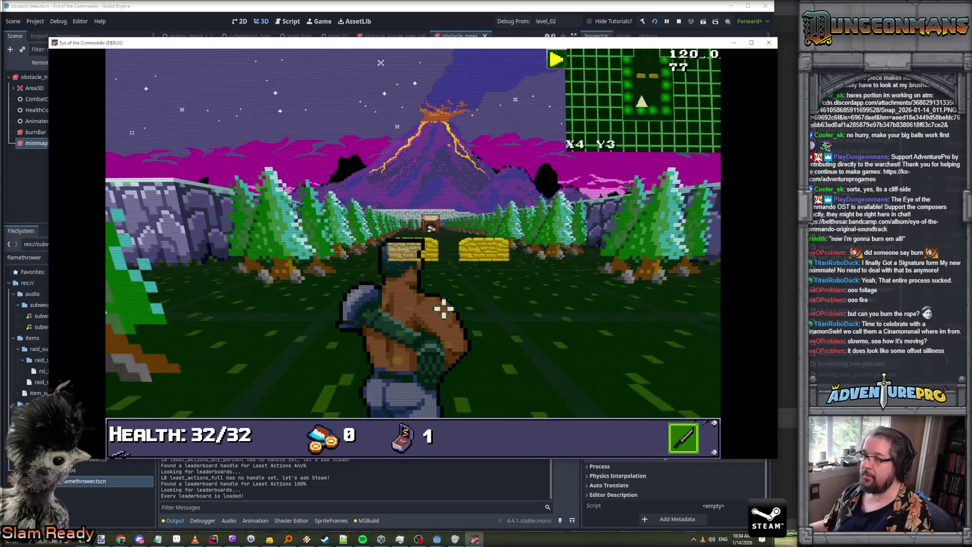
key("Left")
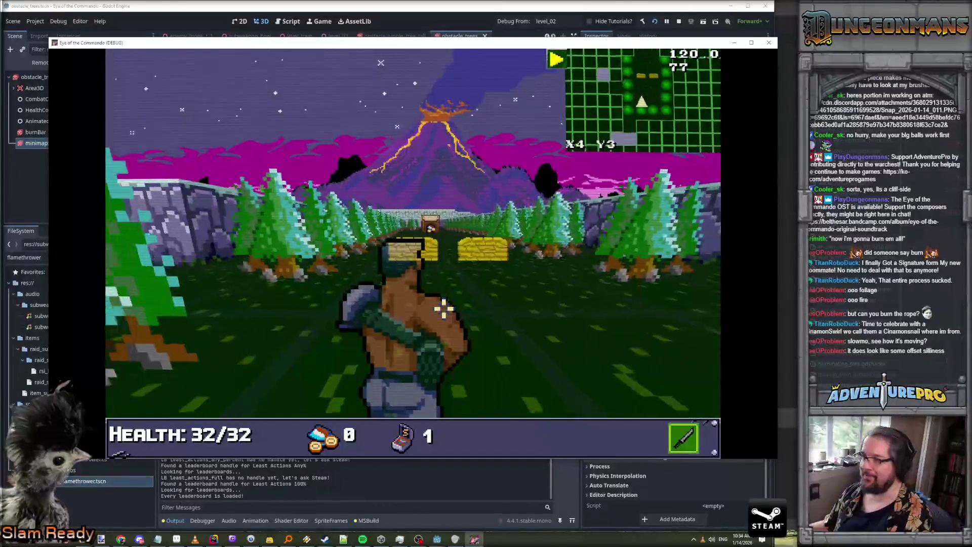
key("Left")
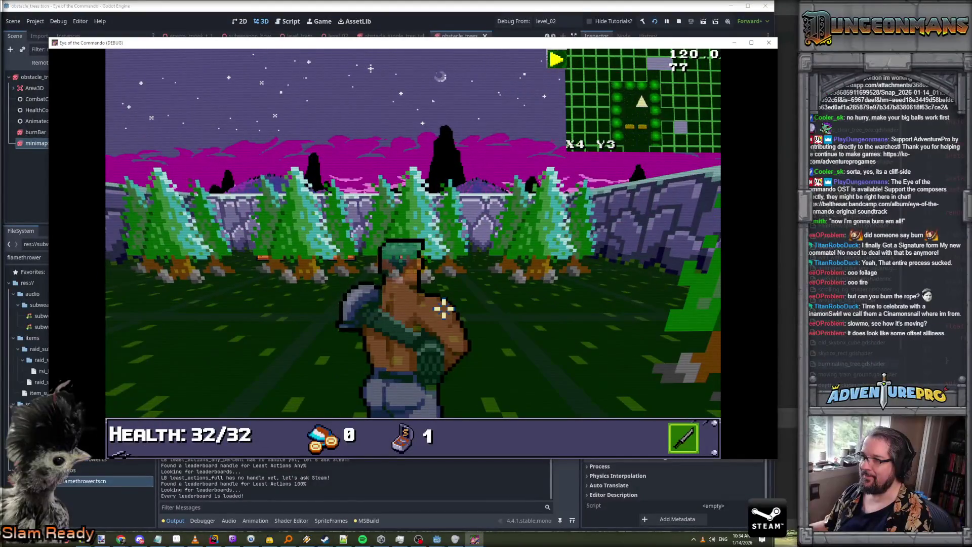
key("Right")
key("Right")
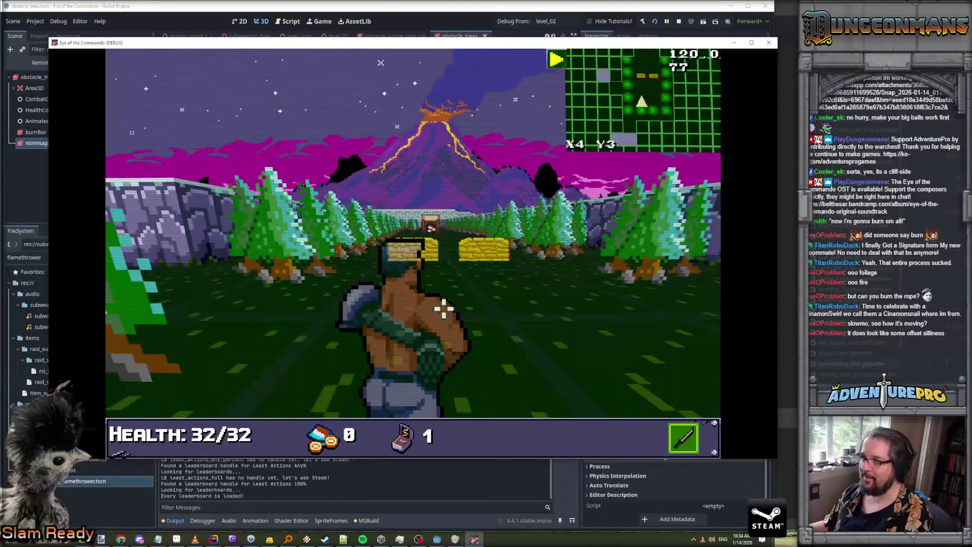
key("Left")
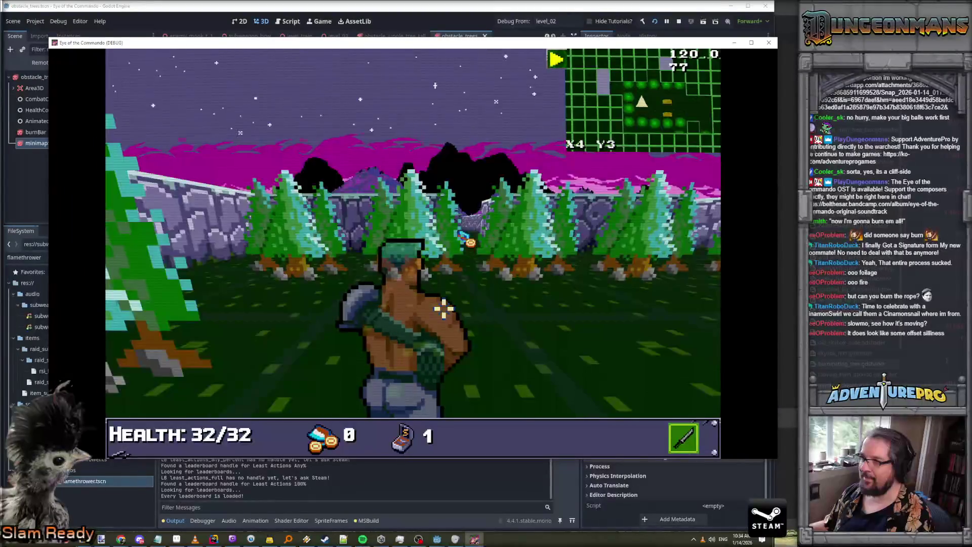
key("Right")
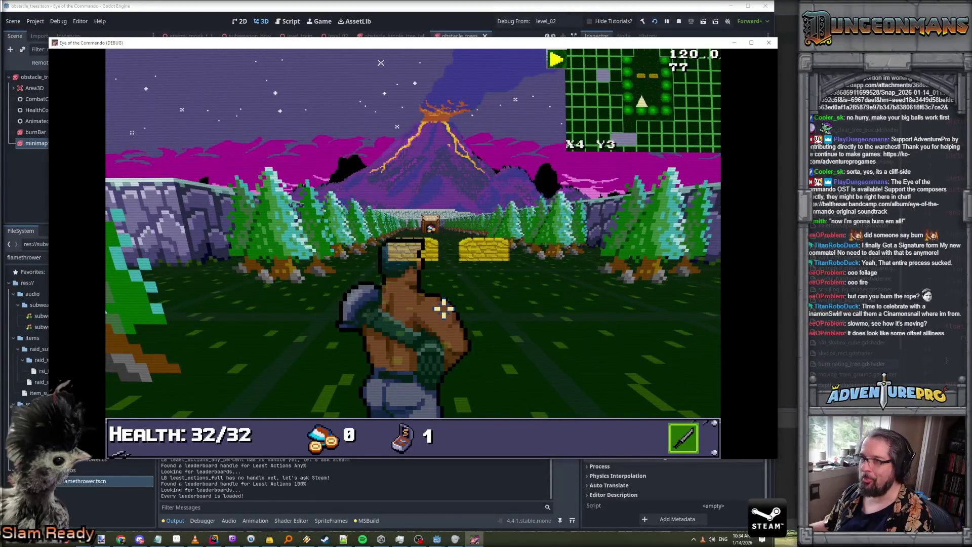
key("Right")
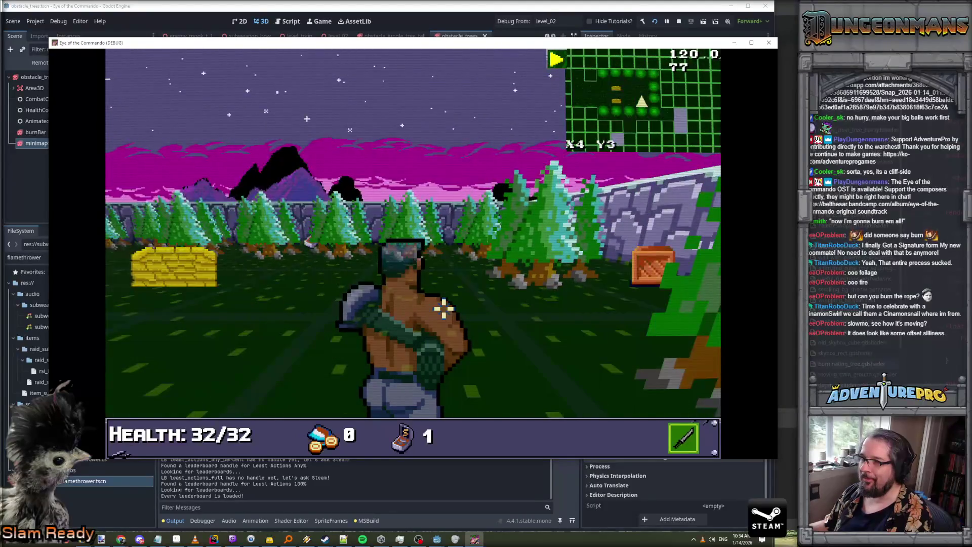
key("Right")
key("grave")
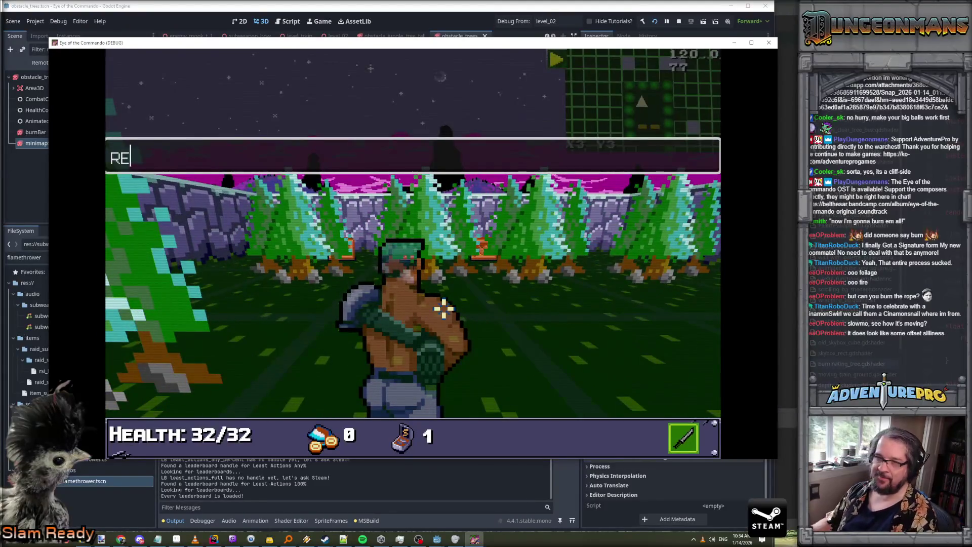
Submit the REVEALALL cheat, toggle the inventory, and turn toward the tree line
type("VEALALL")
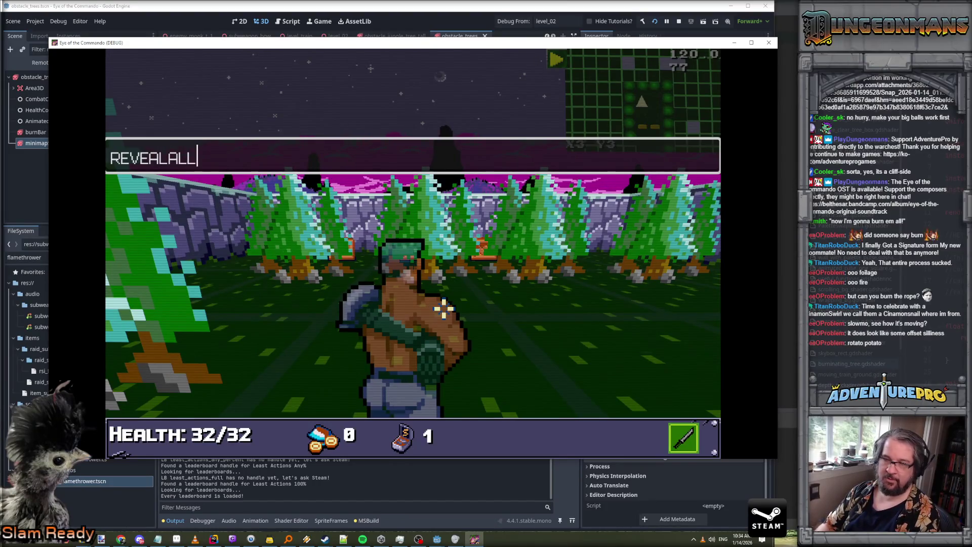
key("Return")
key("Tab")
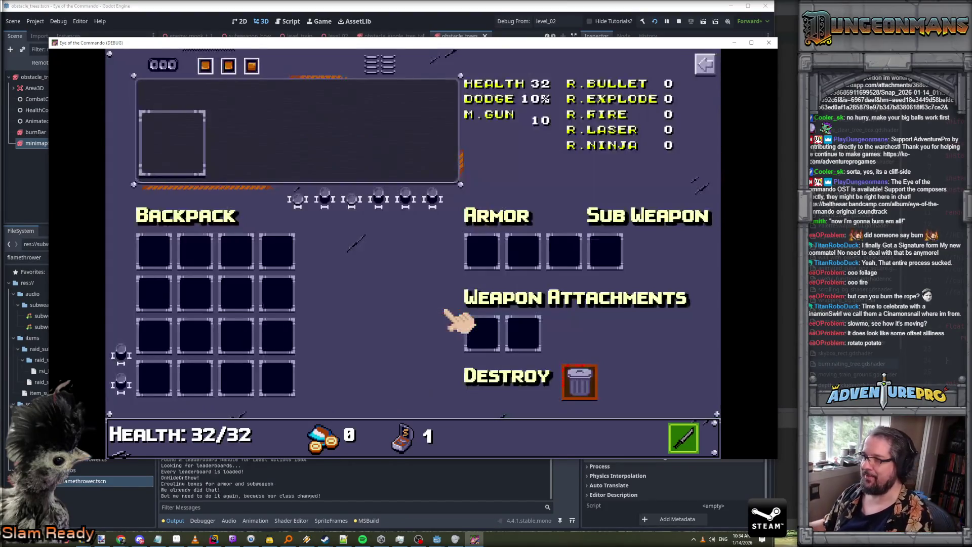
key("Tab")
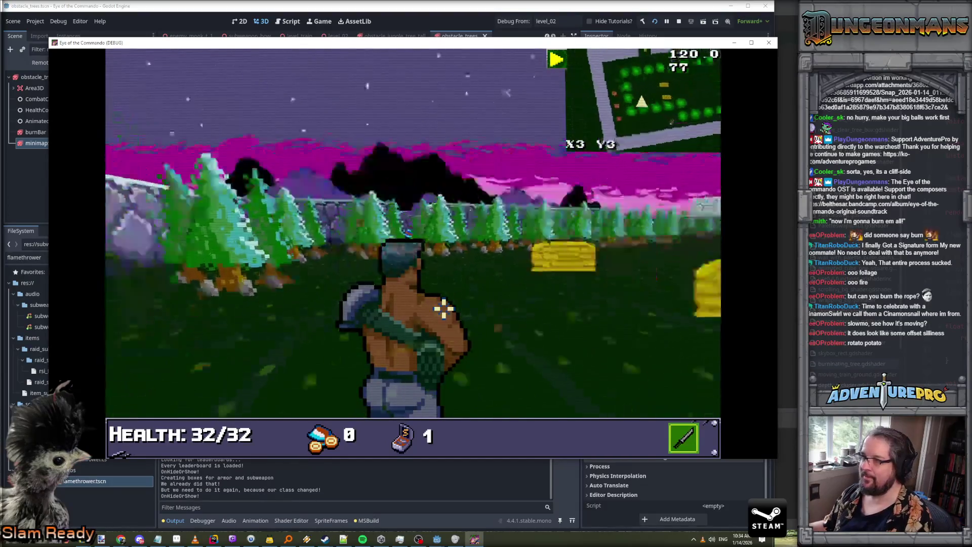
key("Right")
key("Right")
key("Right")
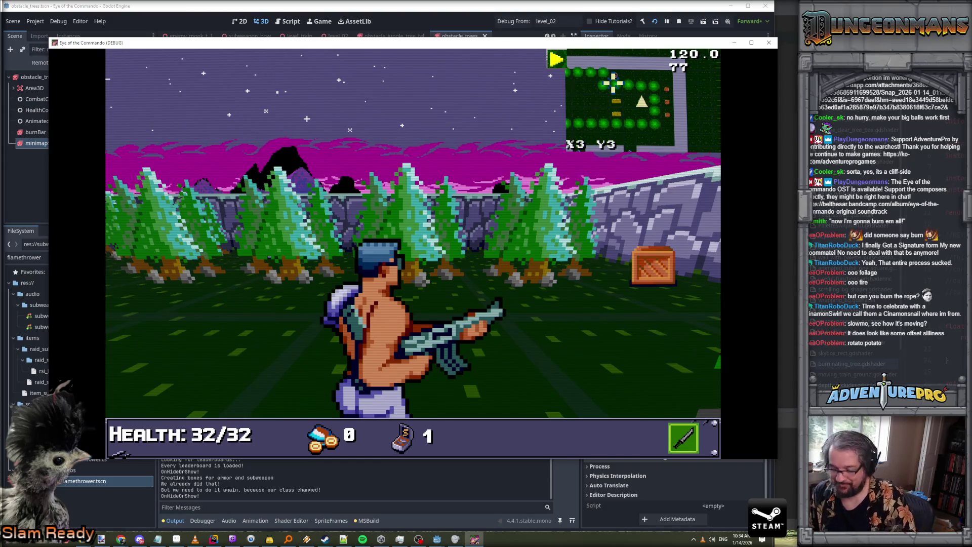
Look around the tree-lined stone wall and the volcano in level_02
key("Right")
key("Right")
key("Right")
key("Right")
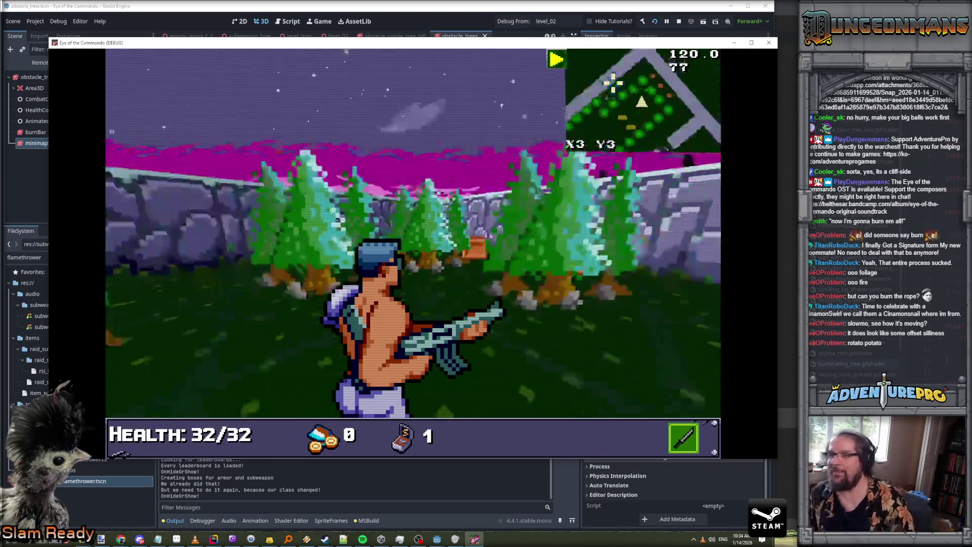
key("Left")
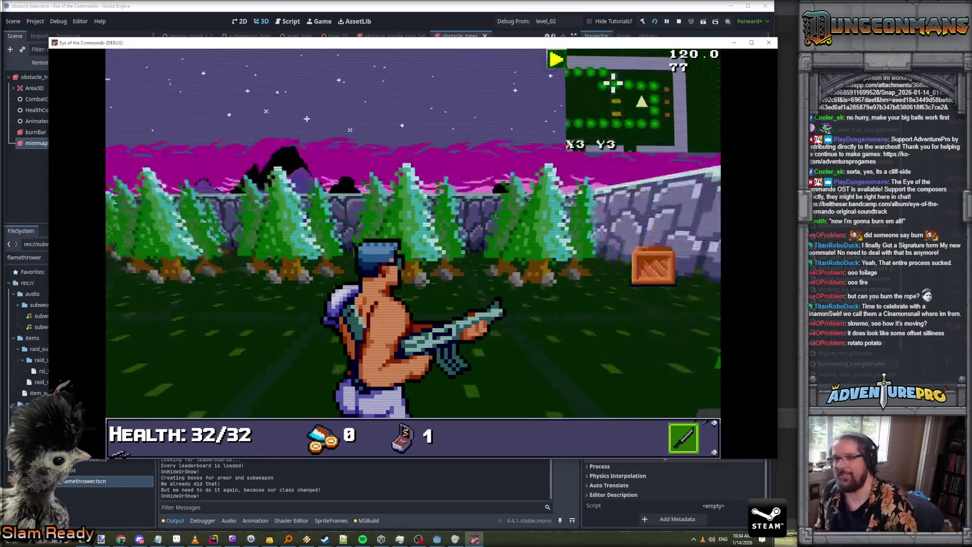
key("Right")
key("Left")
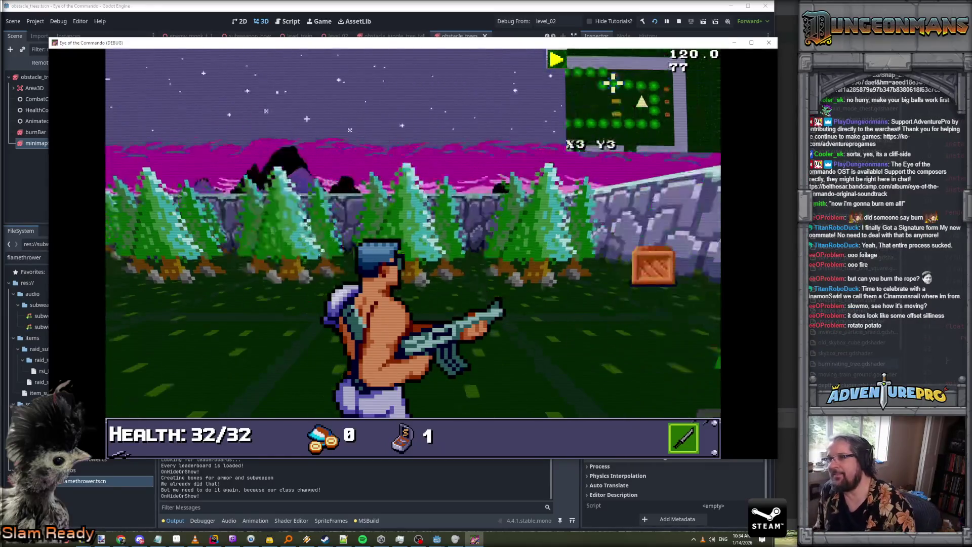
key("Left")
key("Right")
key("Right")
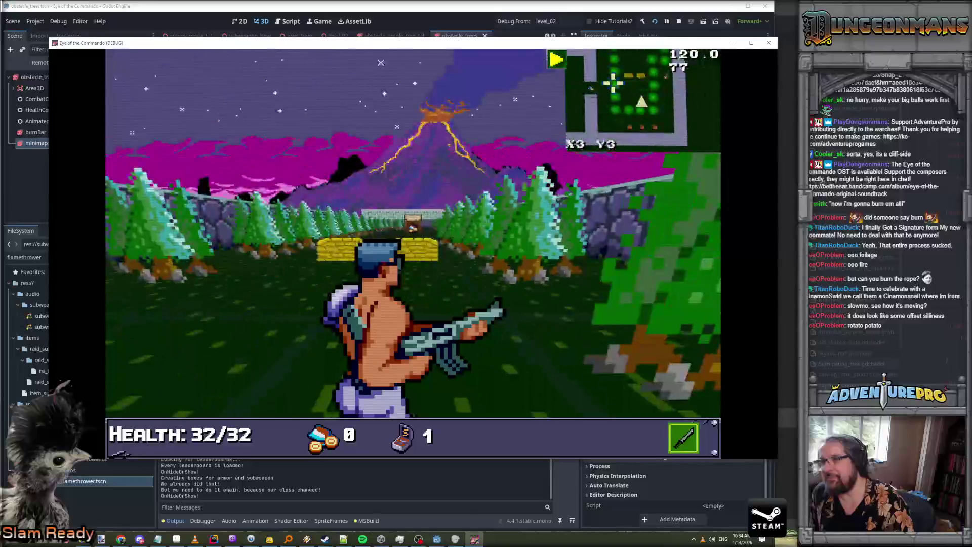
key("Up")
key("Right")
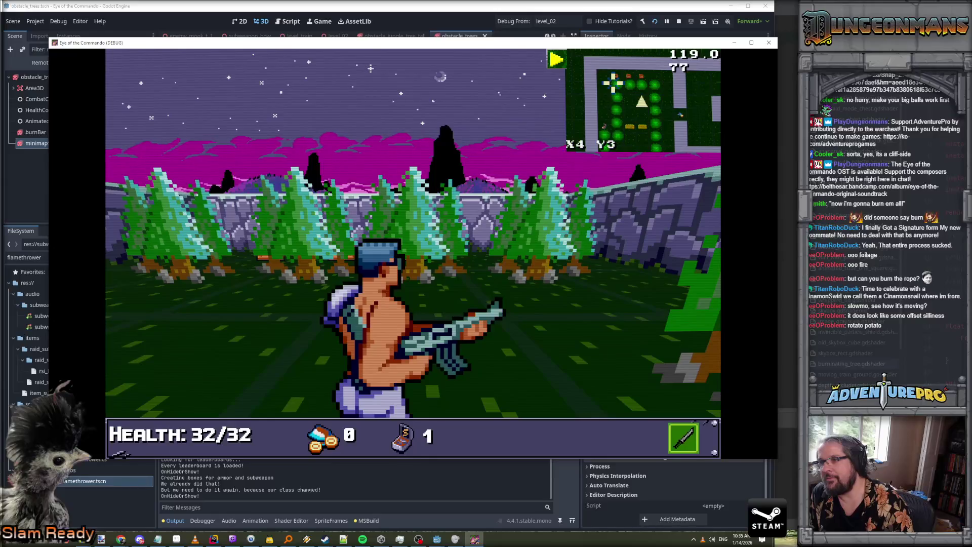
key("Left")
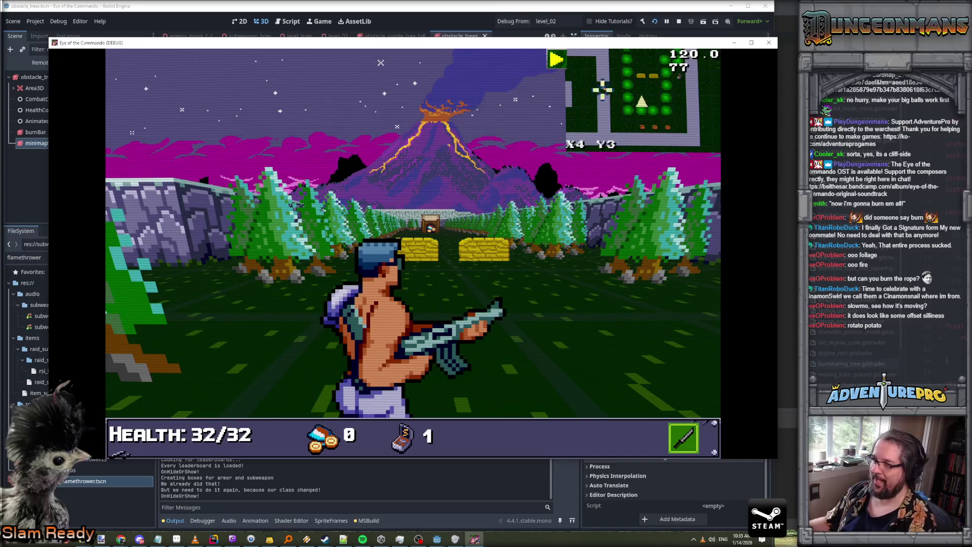
key("Right")
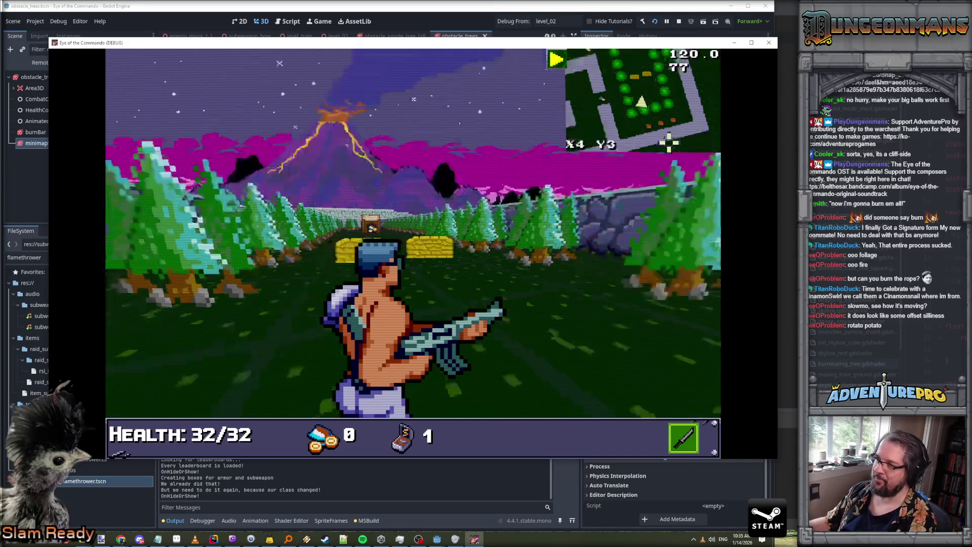
key("Left")
key("Right")
key("Left")
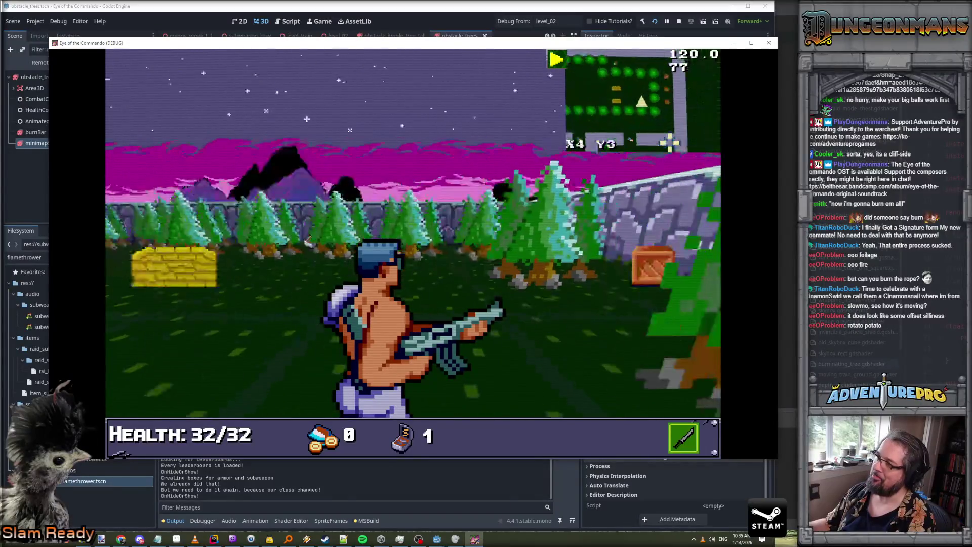
key("Right")
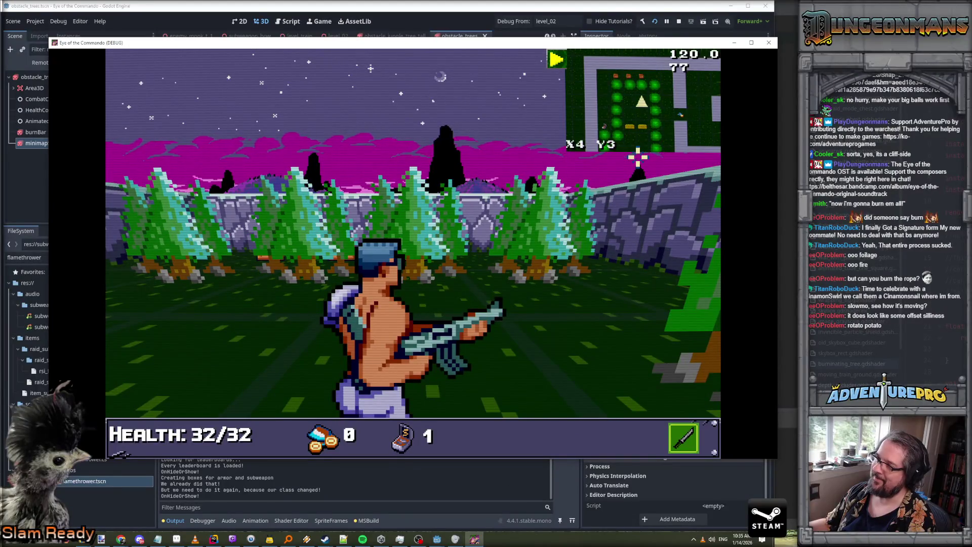
key("Right")
key("Right")
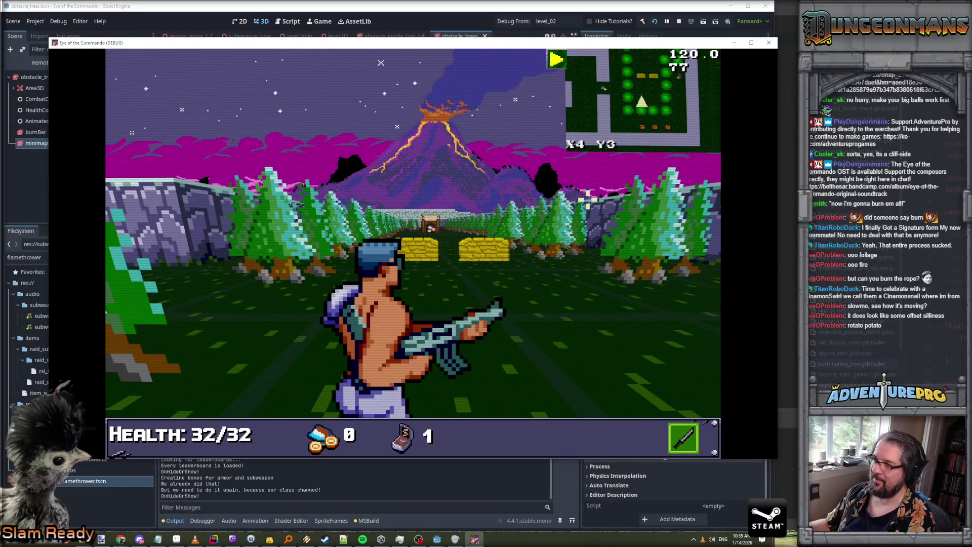
key("Left")
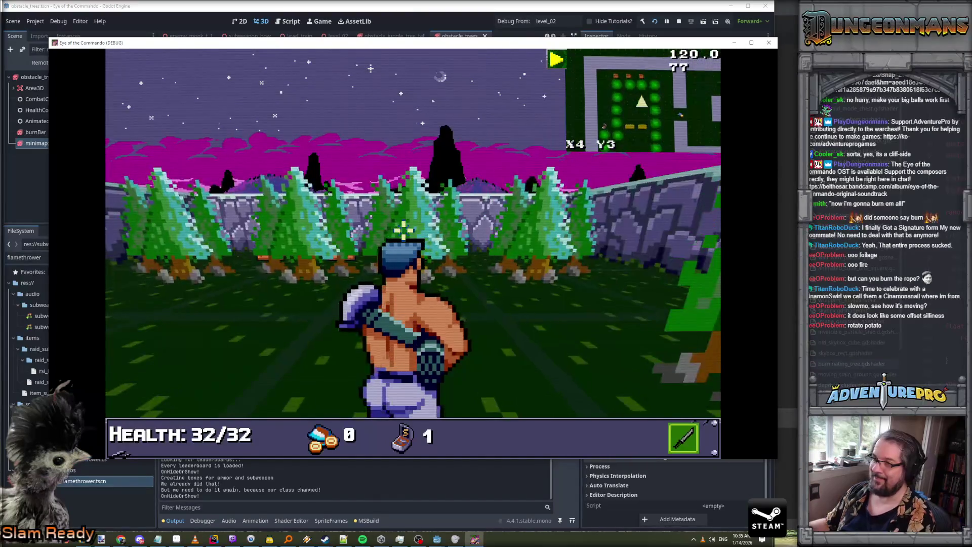
Set Minimap Rotation to FACE NORTH in the game options and resume play
key("Escape")
left_click(417, 255)
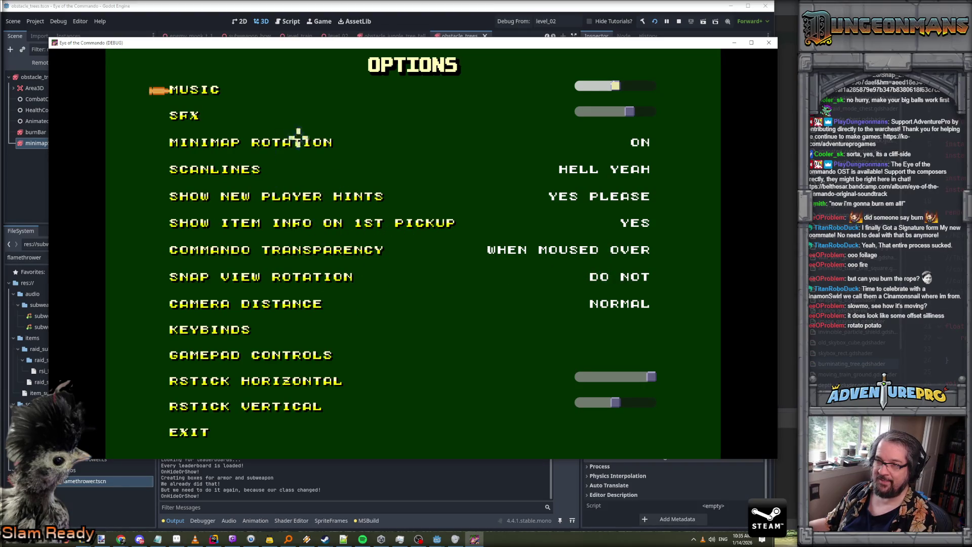
left_click(637, 142)
left_click(607, 141)
left_click(616, 143)
left_click(207, 437)
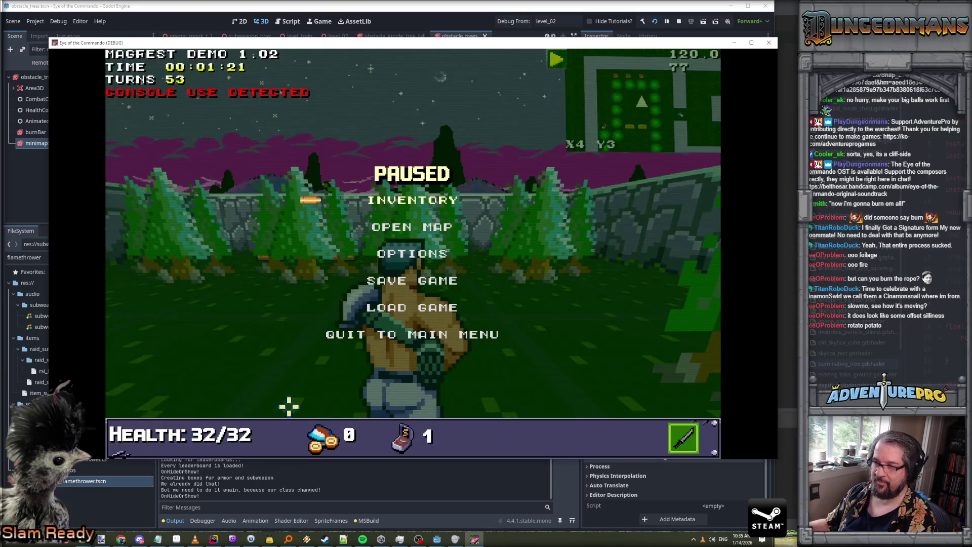
key("Escape")
key("Right")
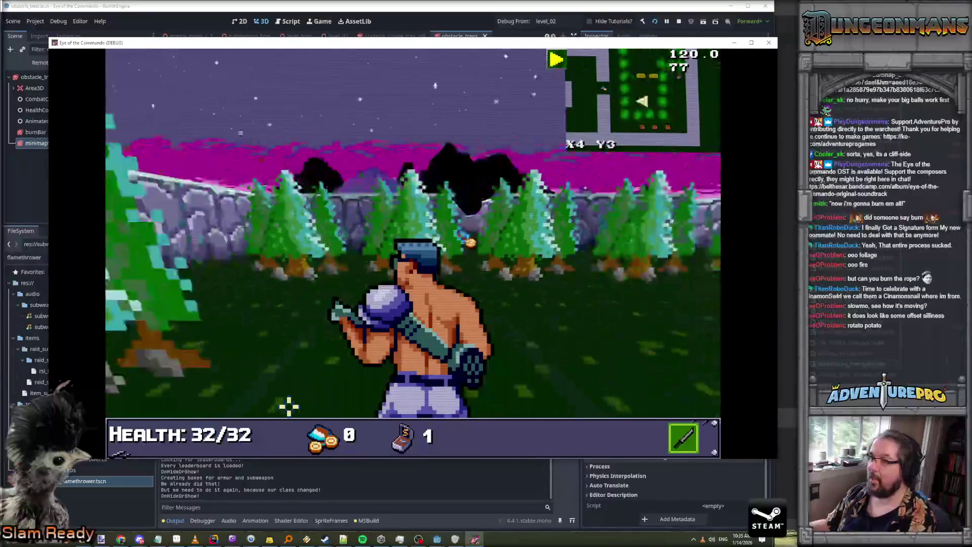
key("Right")
key("Right")
key("Right")
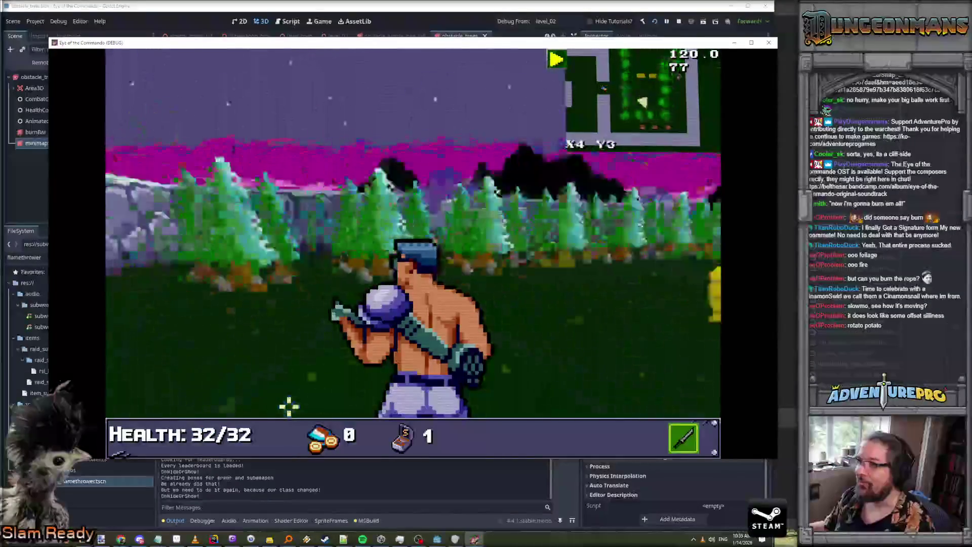
key("Right")
key("Right")
key("Right")
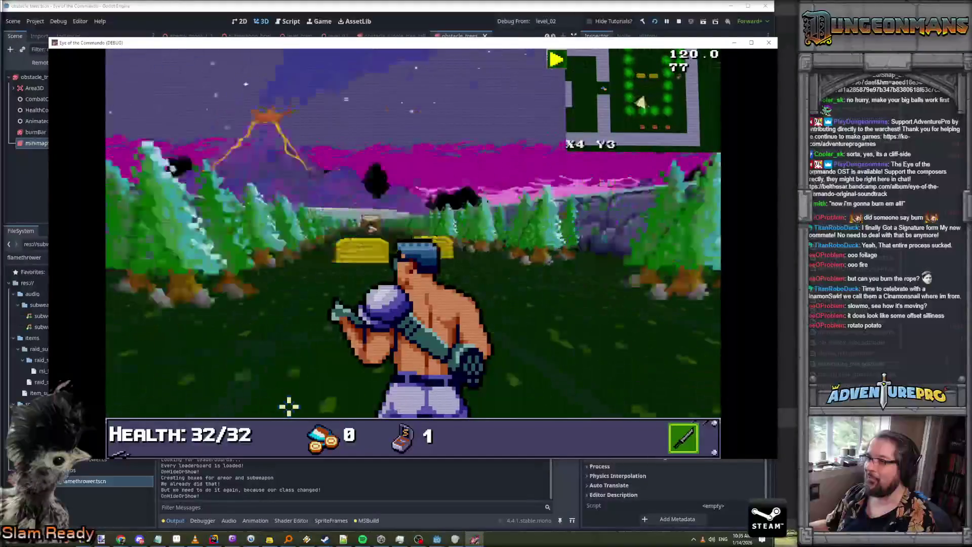
key("Right")
key("Right")
key("Right")
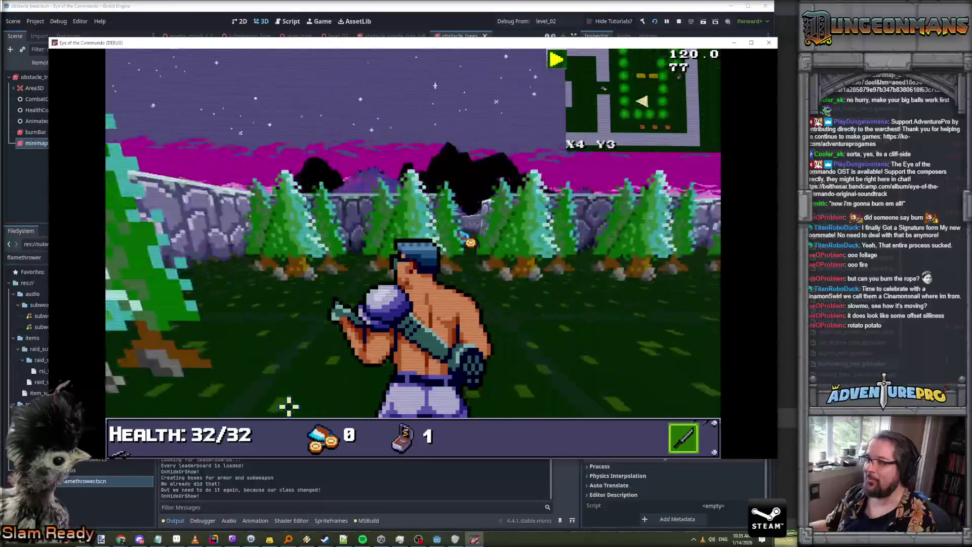
key("Right")
key("Right")
key("Right")
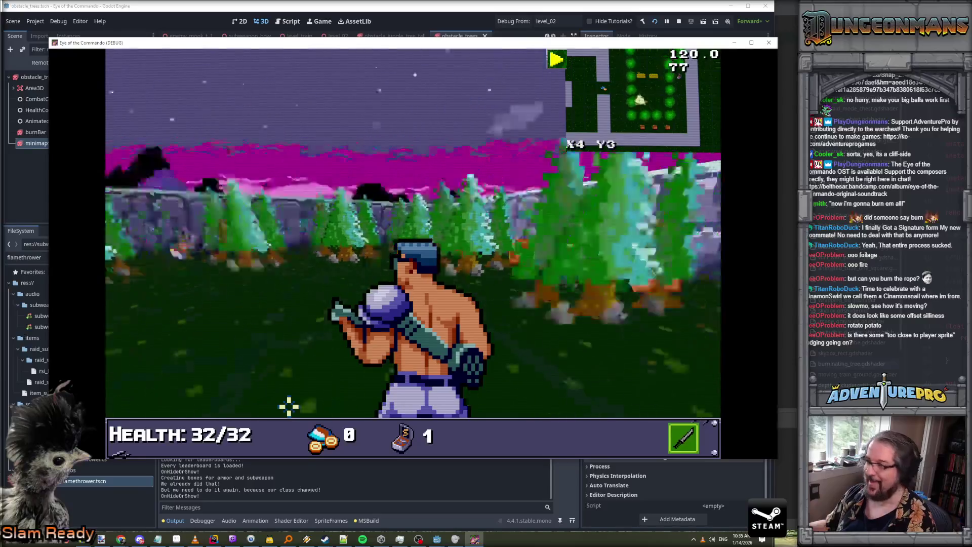
key("Right")
key("Right")
key("Right")
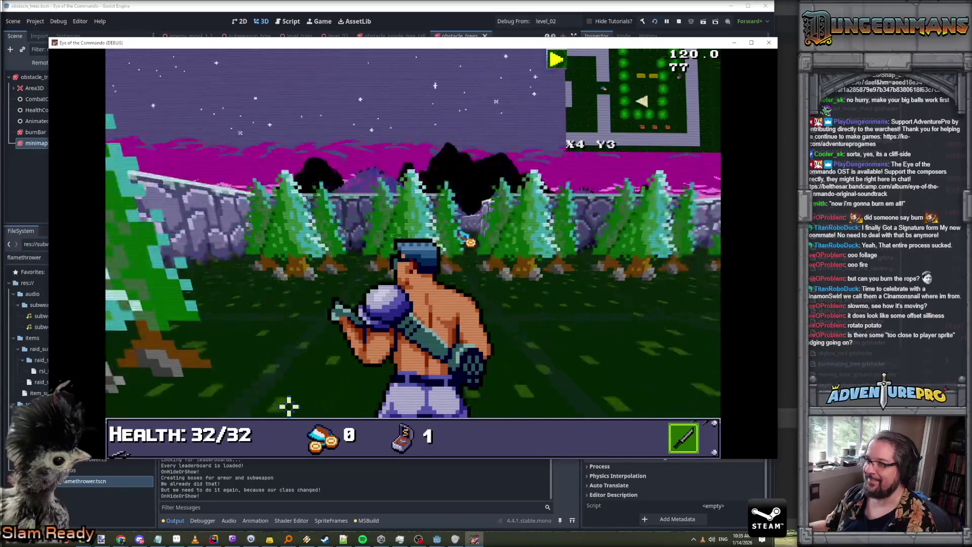
key("Right")
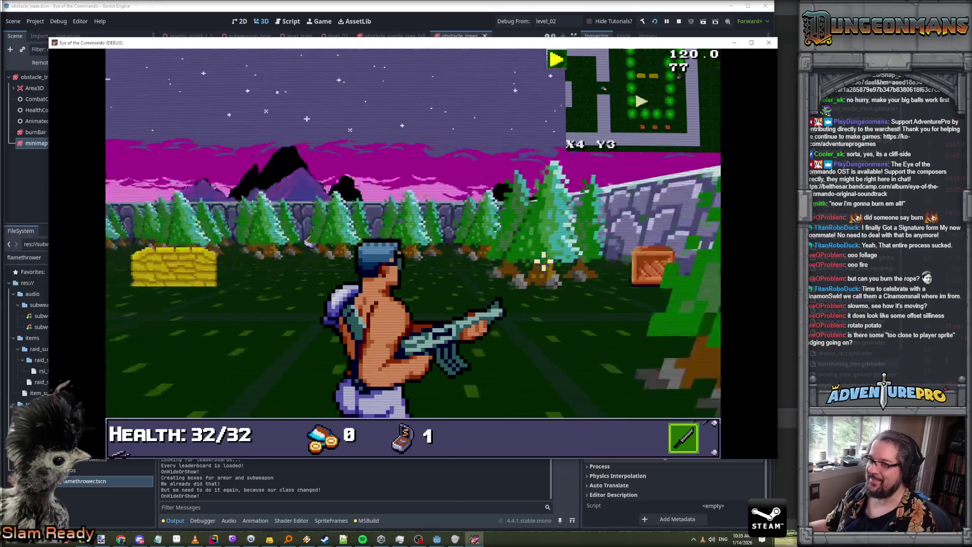
key("Right")
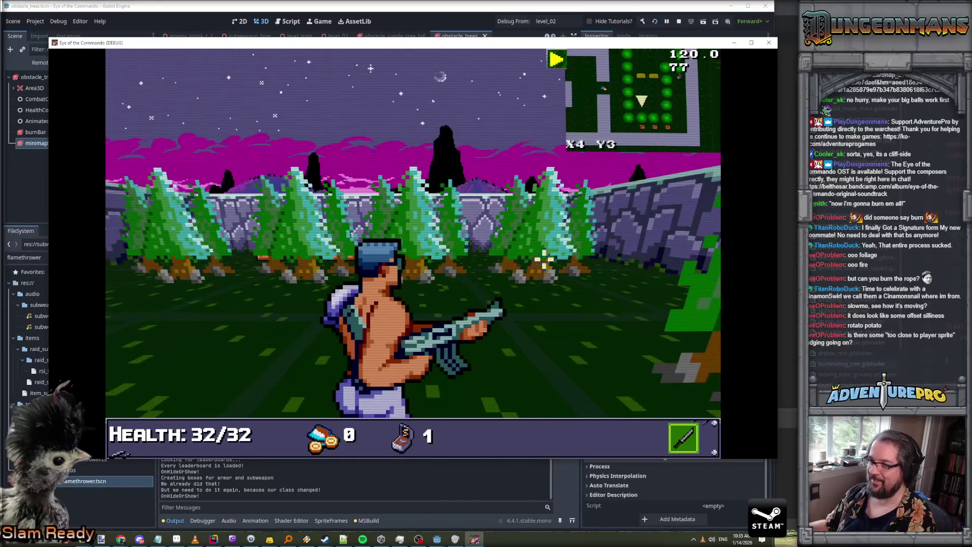
key("Right")
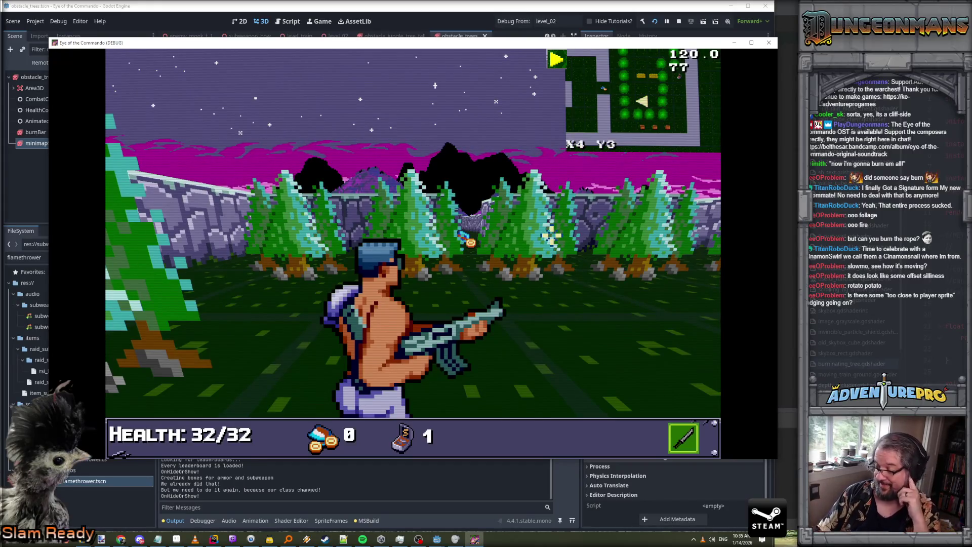
key("Right")
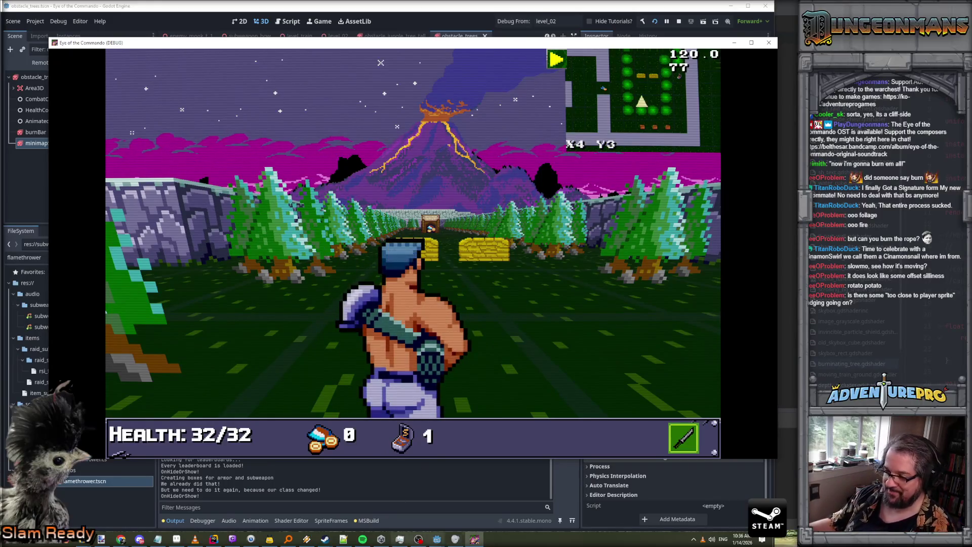
Back in Godot, select the obstacle_trees root, untick Centered, and frame the trees
mouse_move(437, 539)
left_click(405, 506)
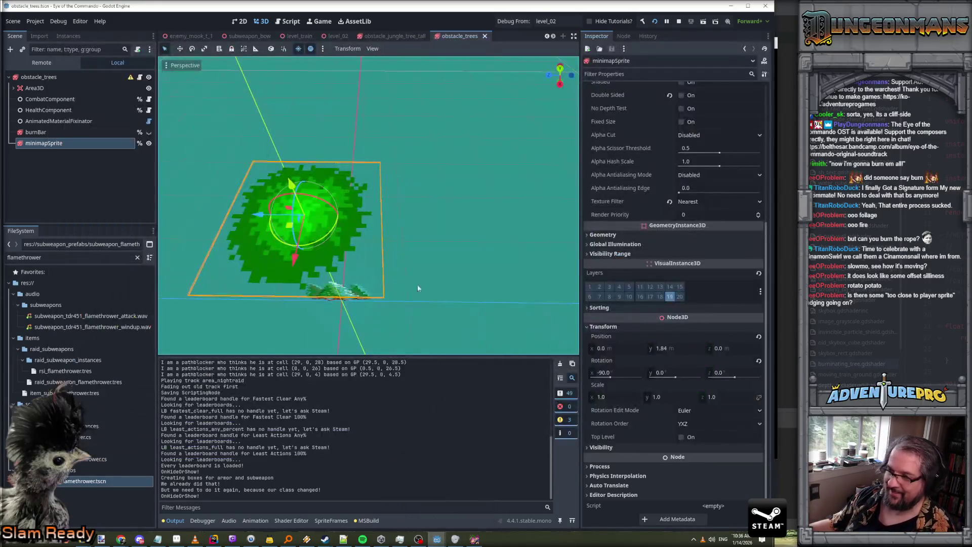
left_click(39, 77)
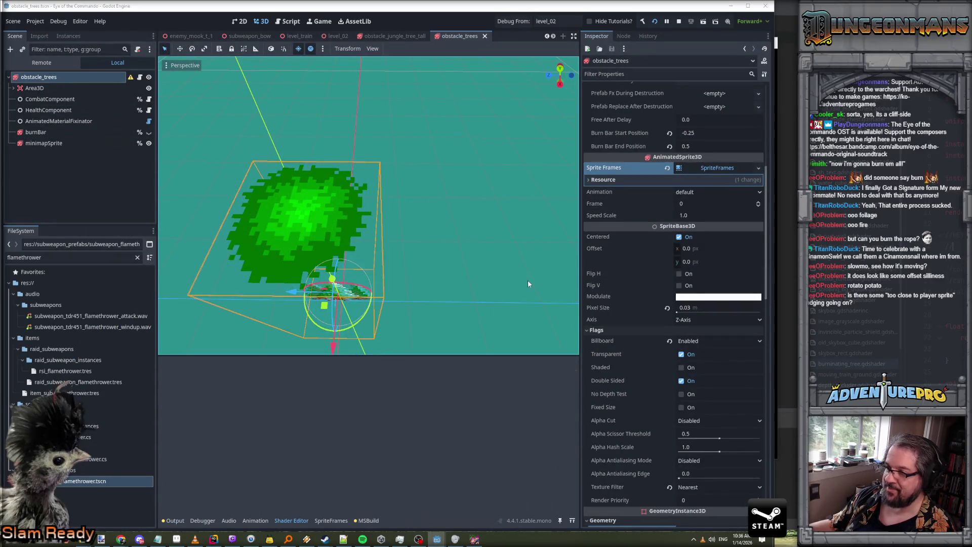
scroll(525, 281, "up", 2)
scroll(524, 280, "down", 2)
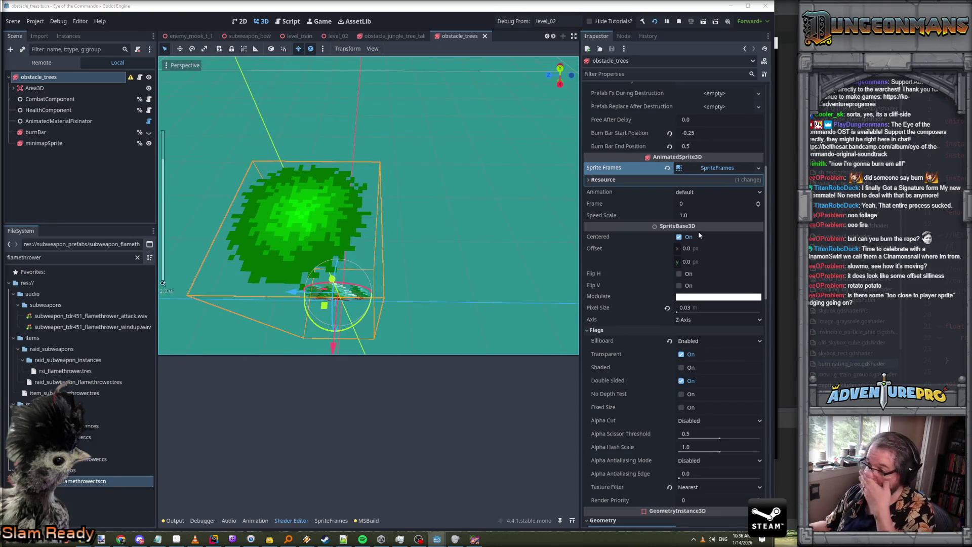
left_click_drag(544, 310, 502, 203)
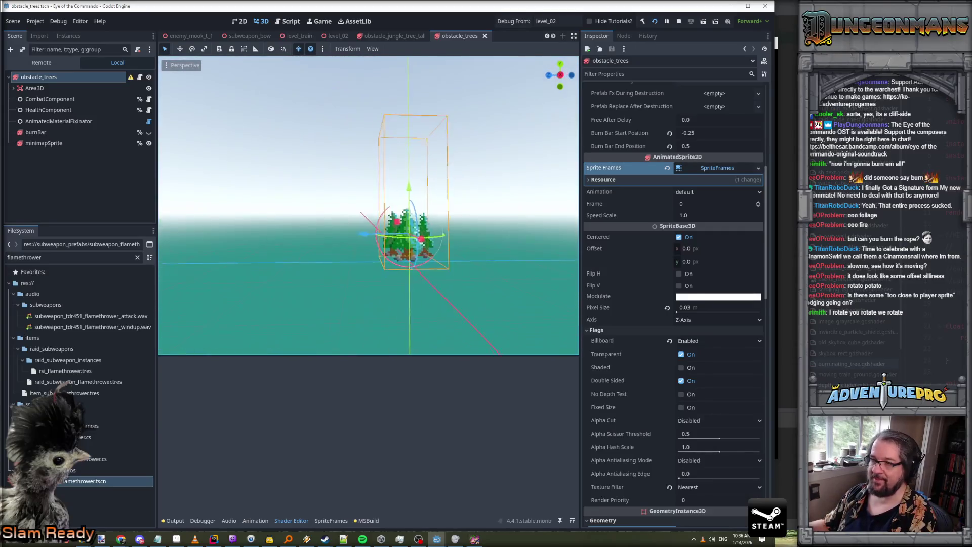
left_click(679, 237)
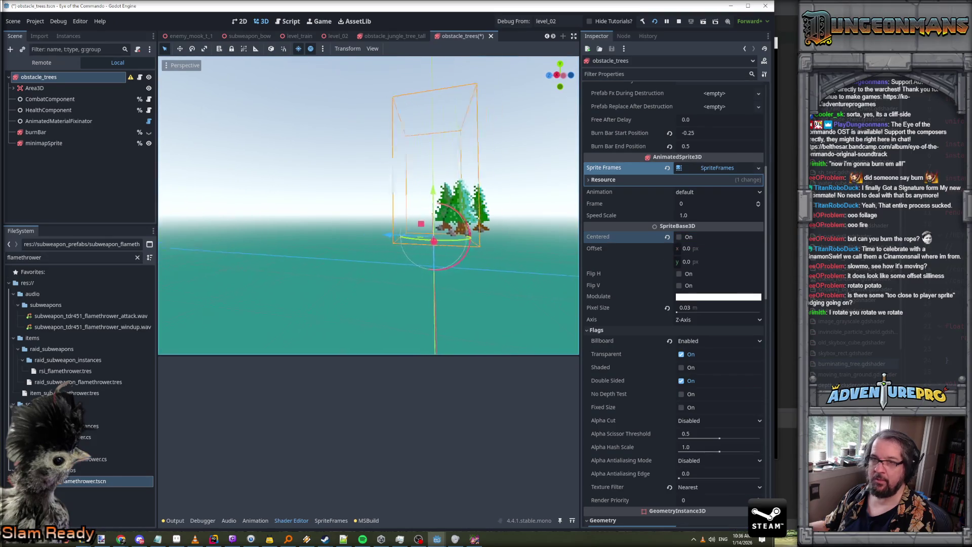
key("f")
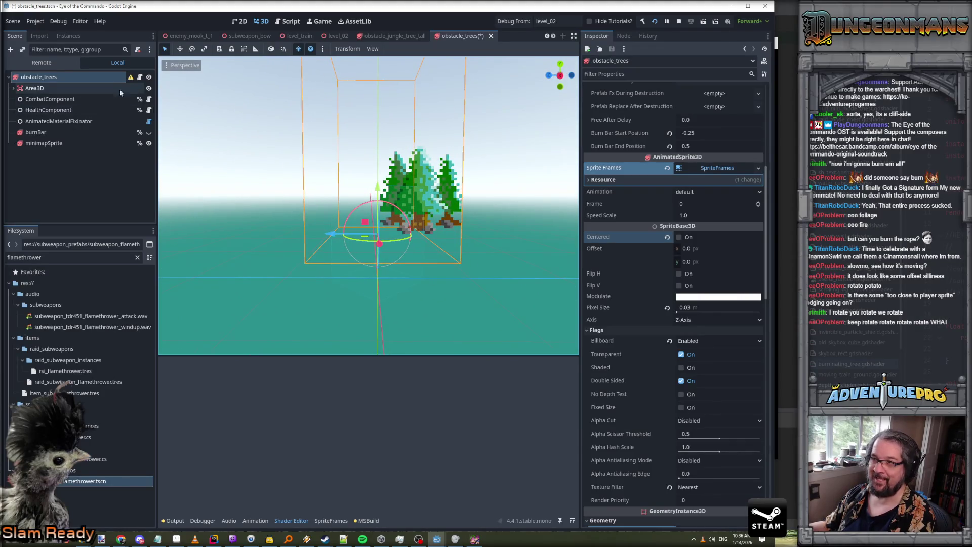
scroll(646, 330, "down", 15)
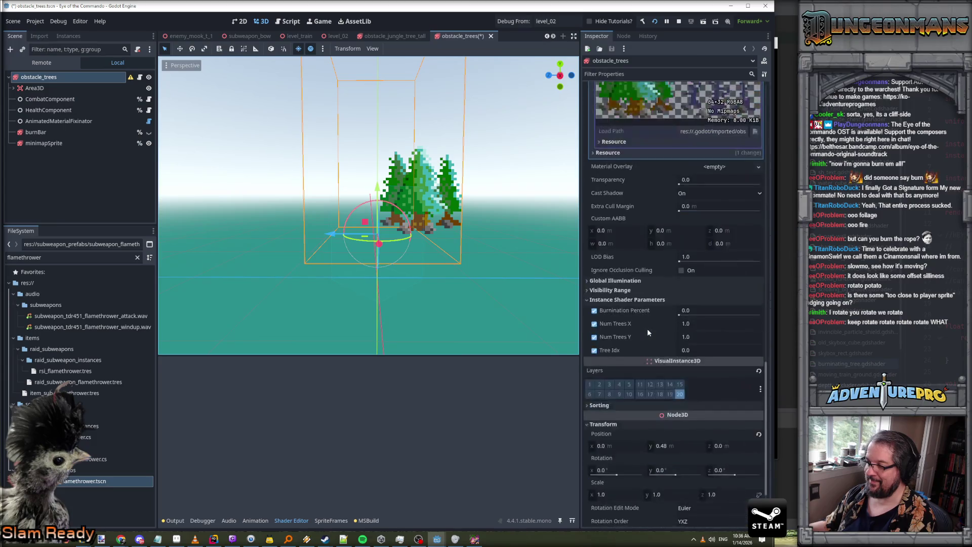
Set the root's Position Y to 0 and orbit to check the trees
left_click(675, 349)
type("0")
key("Return")
scroll(438, 300, "up", 2)
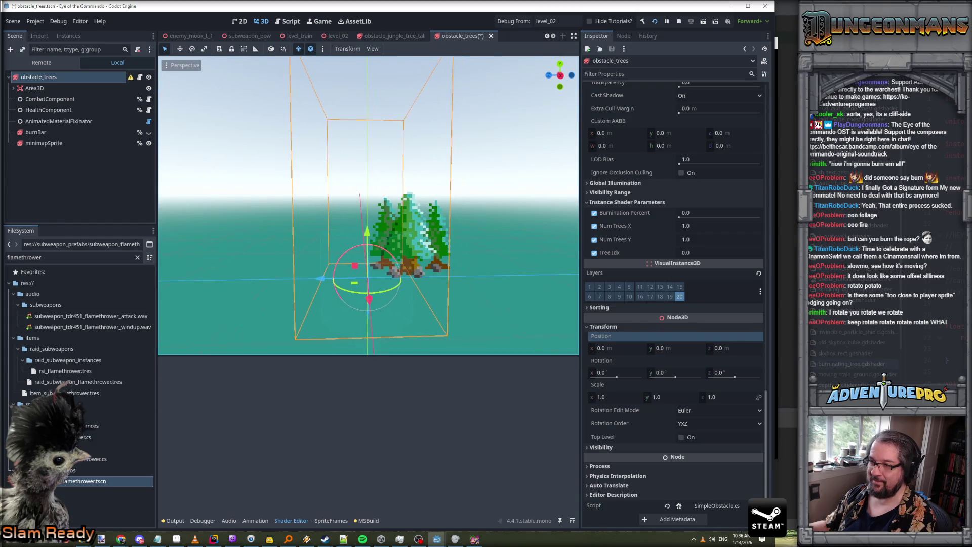
left_click_drag(369, 203, 413, 205)
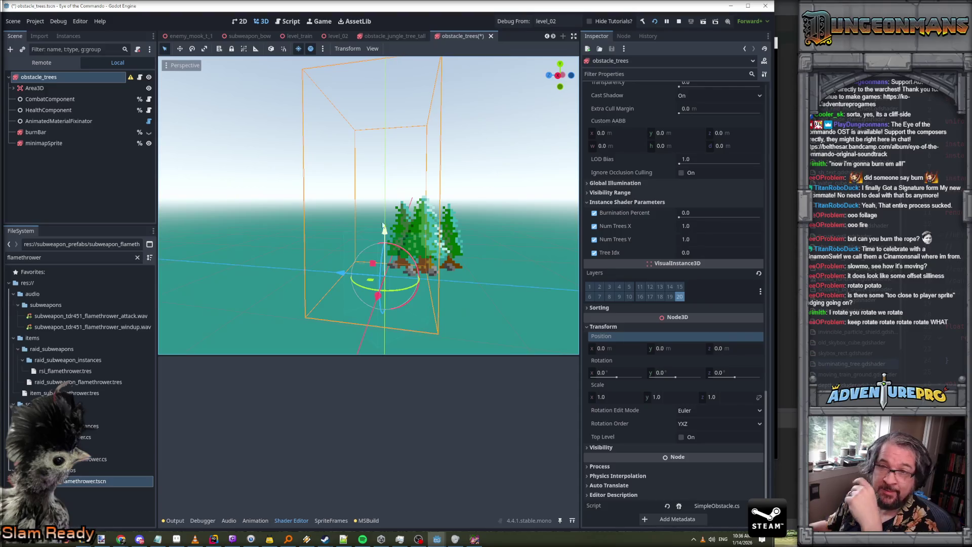
scroll(701, 239, "up", 10)
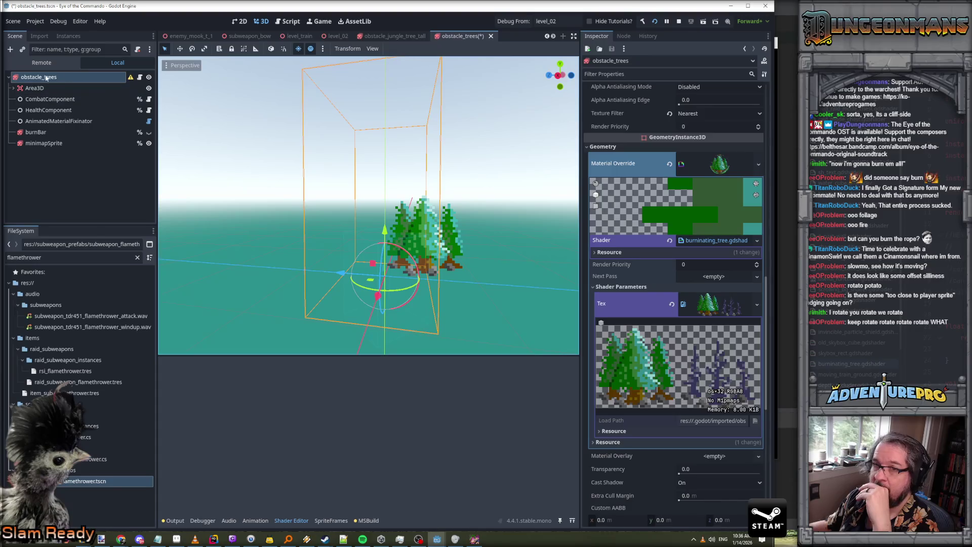
left_click(34, 88)
left_click(45, 78)
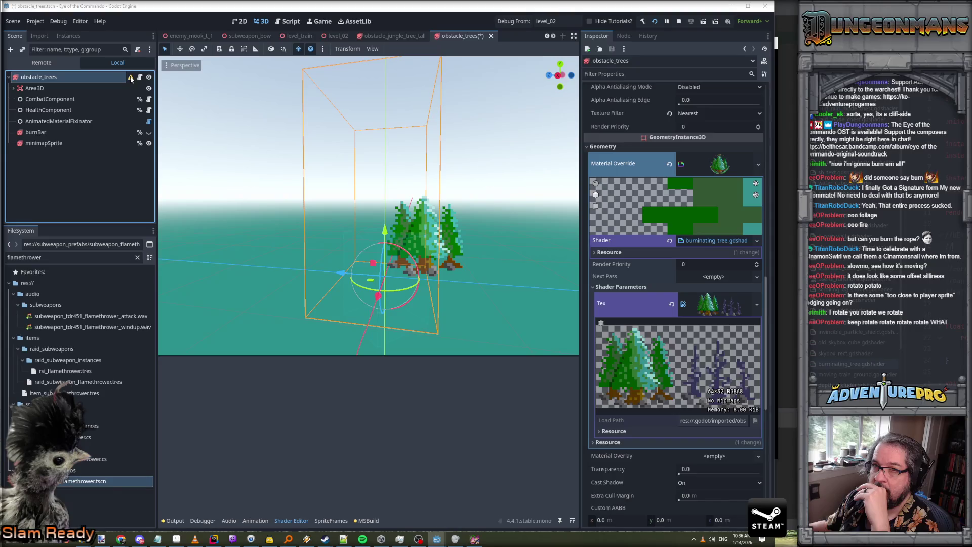
mouse_move(130, 78)
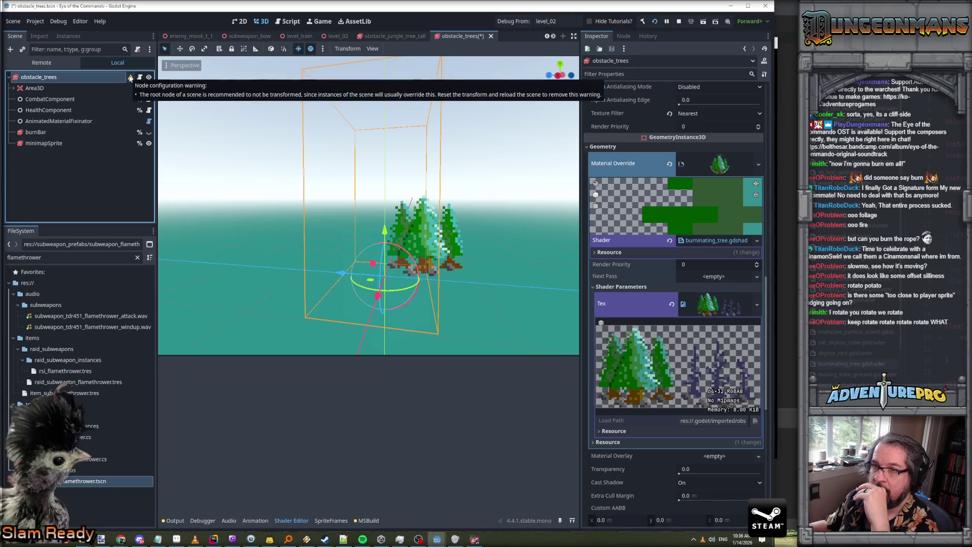
scroll(664, 284, "down", 10)
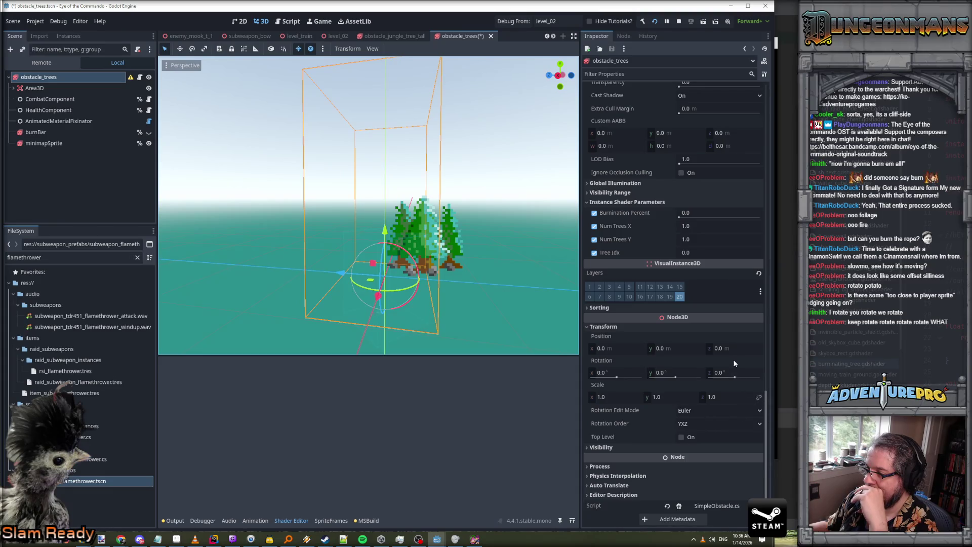
left_click(622, 348)
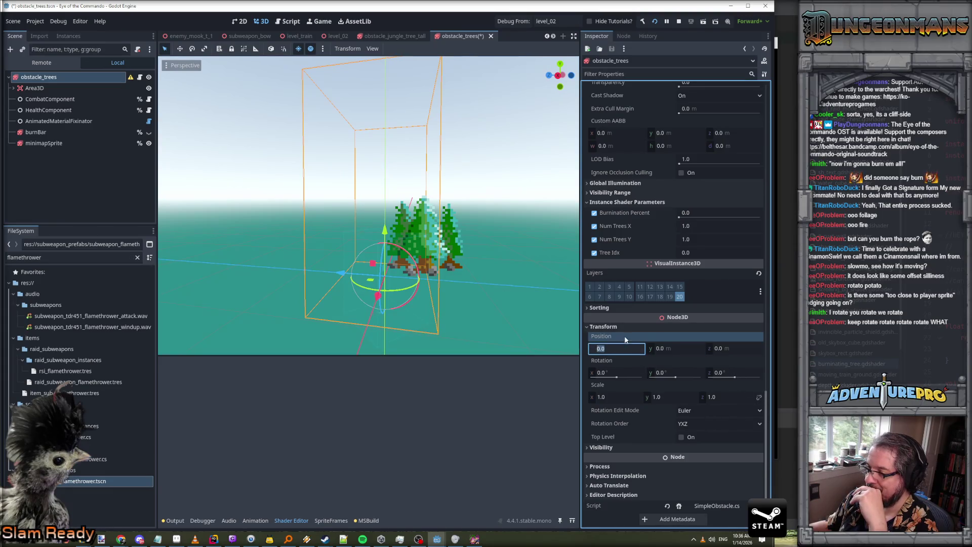
left_click(624, 449)
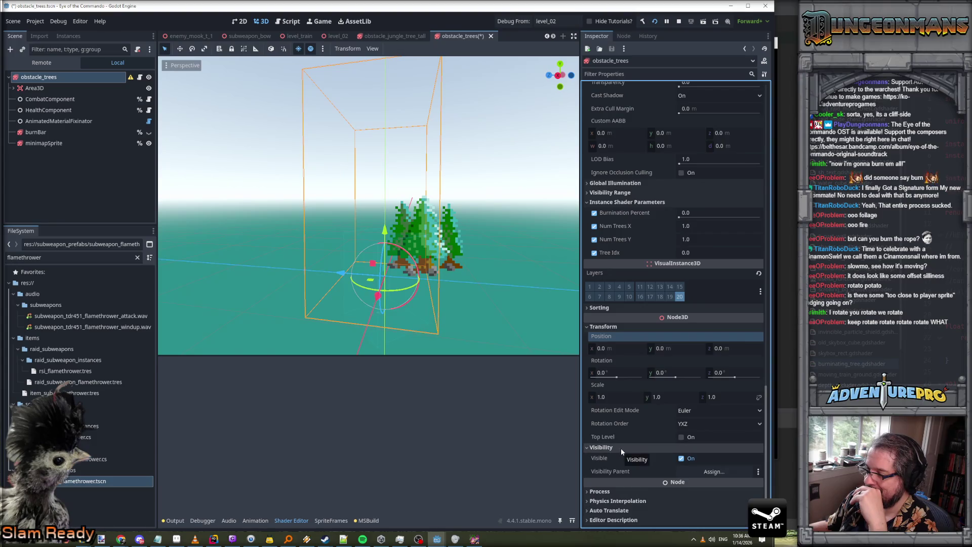
left_click(621, 448)
left_click(707, 424)
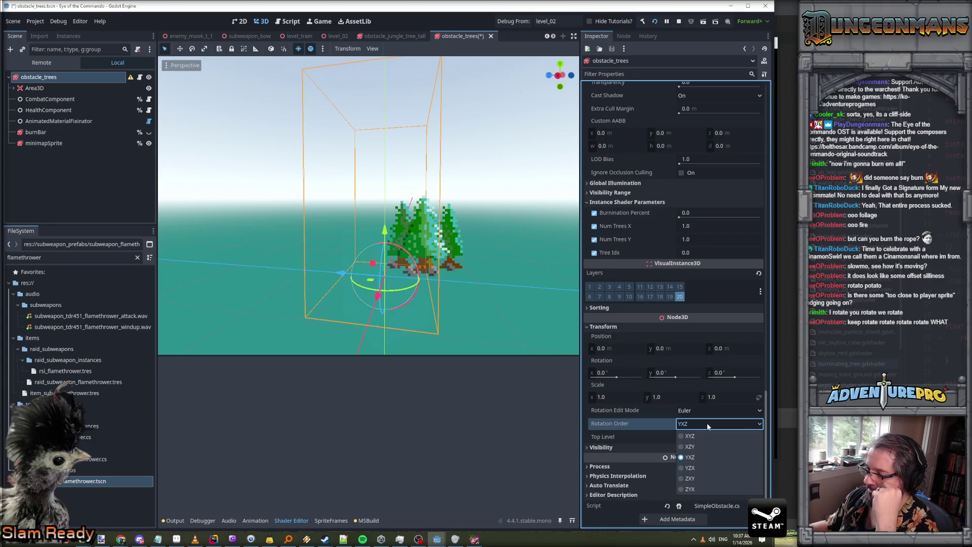
left_click(706, 411)
left_click(706, 412)
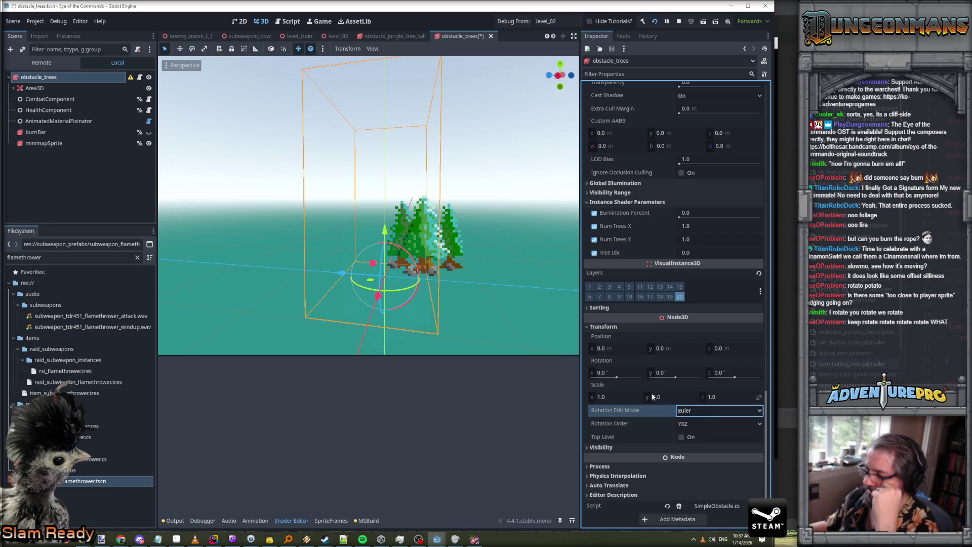
left_click_drag(617, 379, 609, 383)
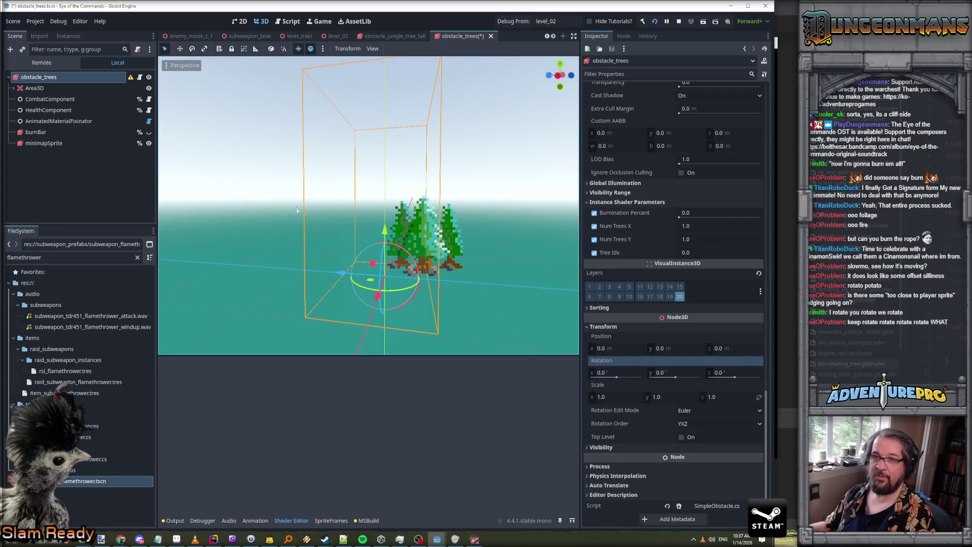
left_click(49, 88)
left_click(49, 79)
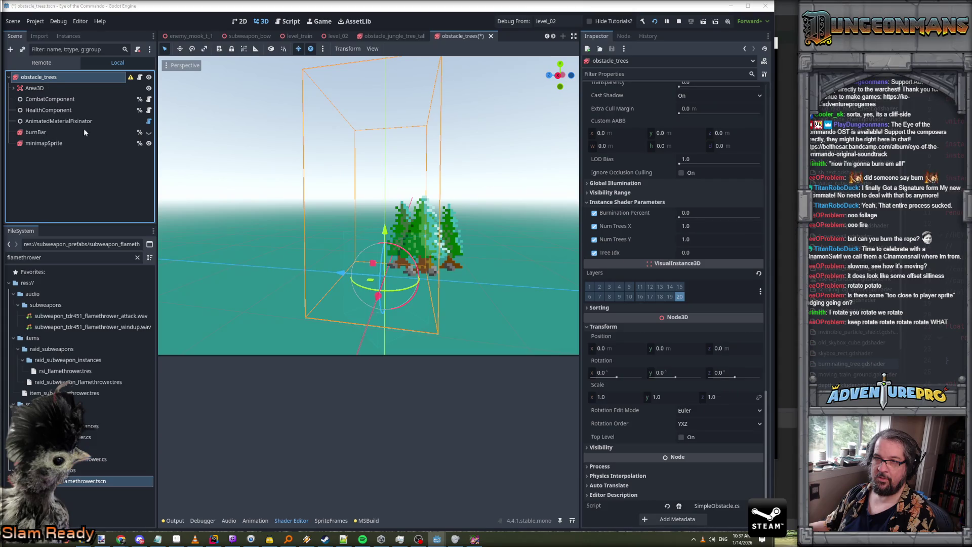
left_click(149, 88)
left_click(149, 78)
left_click(150, 78)
double_click(150, 78)
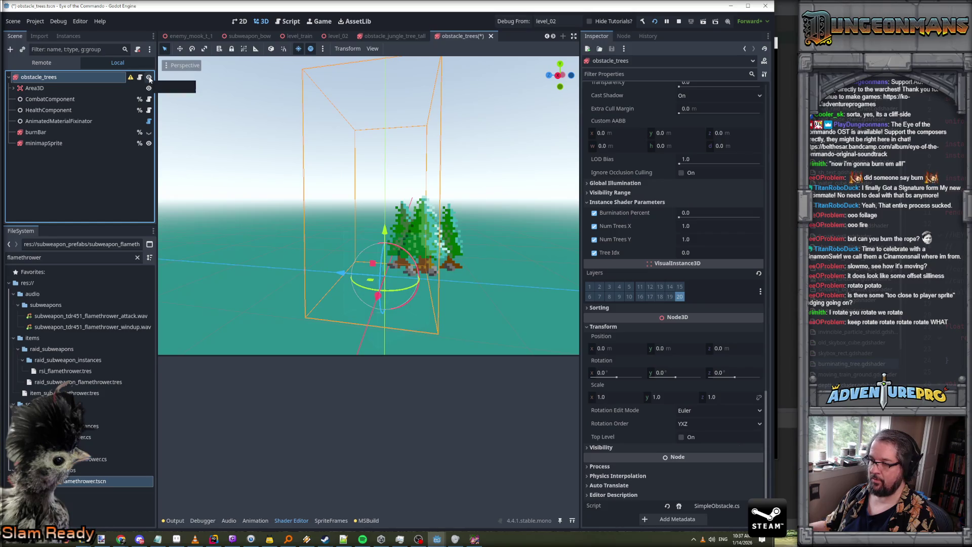
double_click(79, 78)
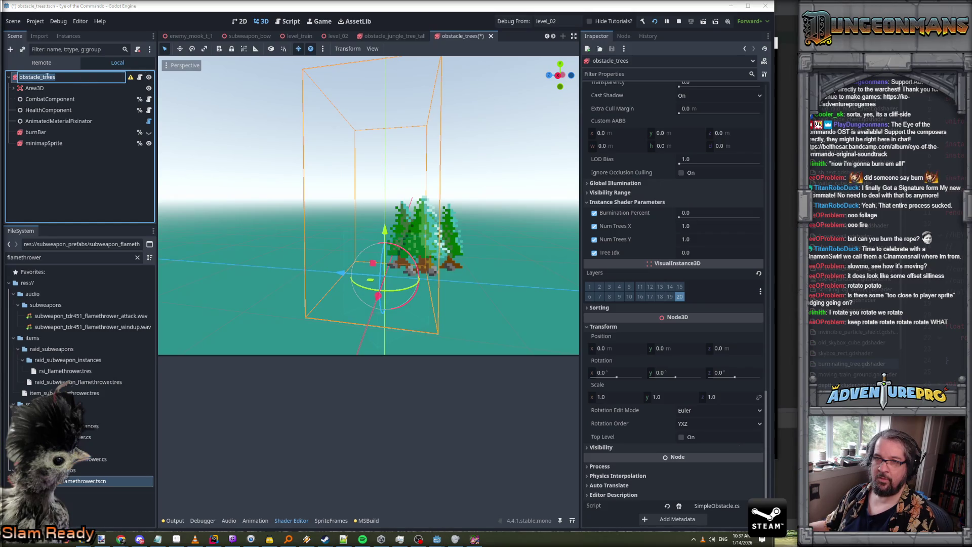
key("Escape")
left_click(34, 88)
left_click(38, 77)
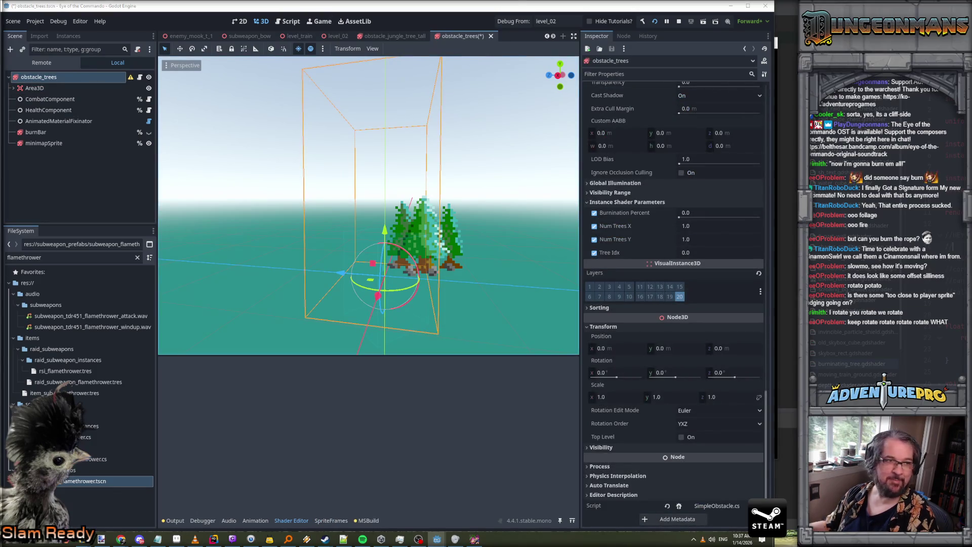
Launch level_02 with F5 and walk around the nearby trees
key("F5")
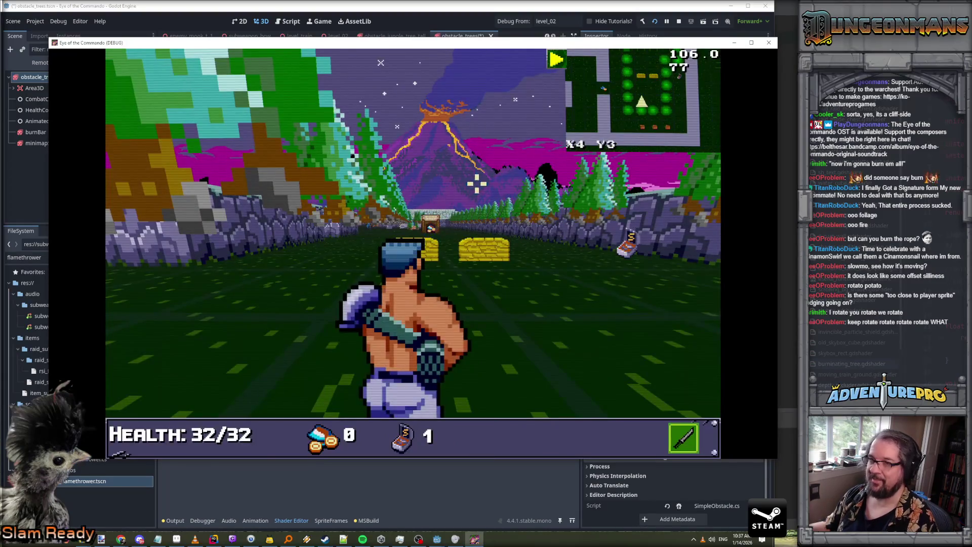
key("Left")
key("Up")
key("Right")
key("Left")
key("Right")
key("Right")
Turn the game's Music volume down to zero in Options
key("Escape")
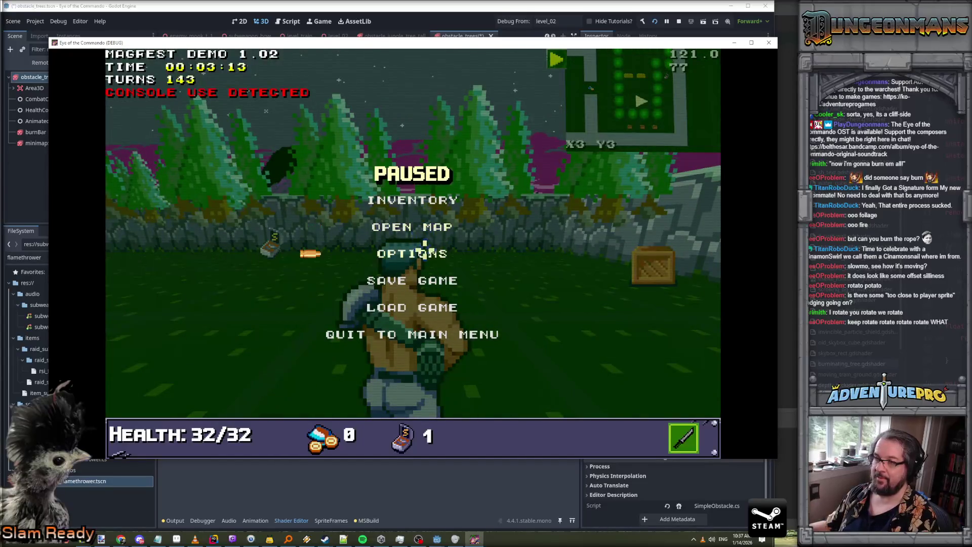
left_click(423, 252)
left_click_drag(607, 87, 558, 87)
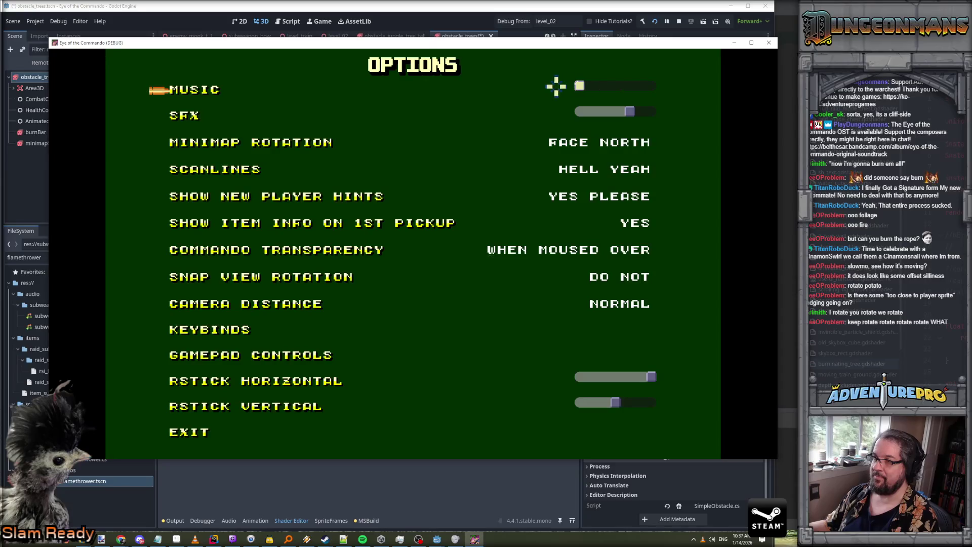
left_click(192, 435)
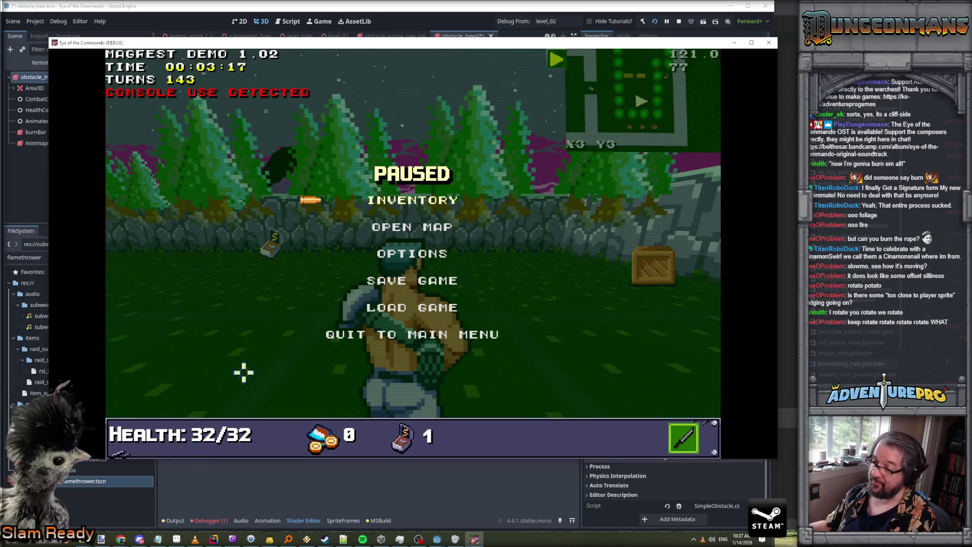
Resume play, look toward the volcano, then return to the Godot editor
key("alt+Tab")
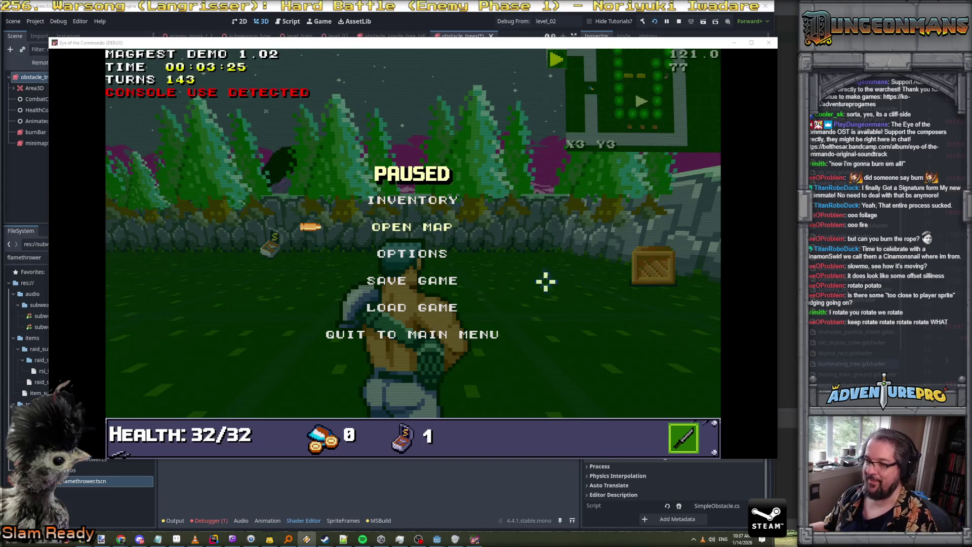
left_click(539, 257)
key("Left")
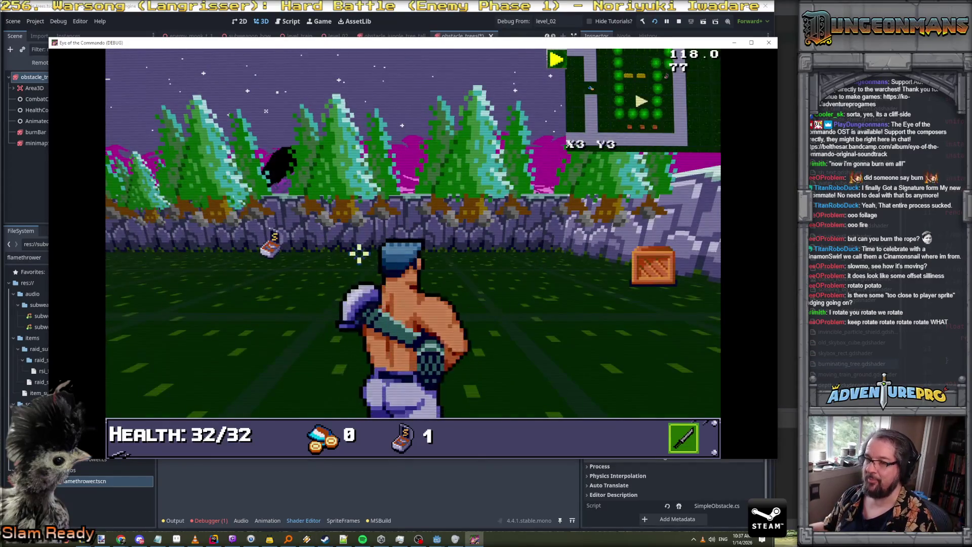
key("Left")
key("Left")
key("Left")
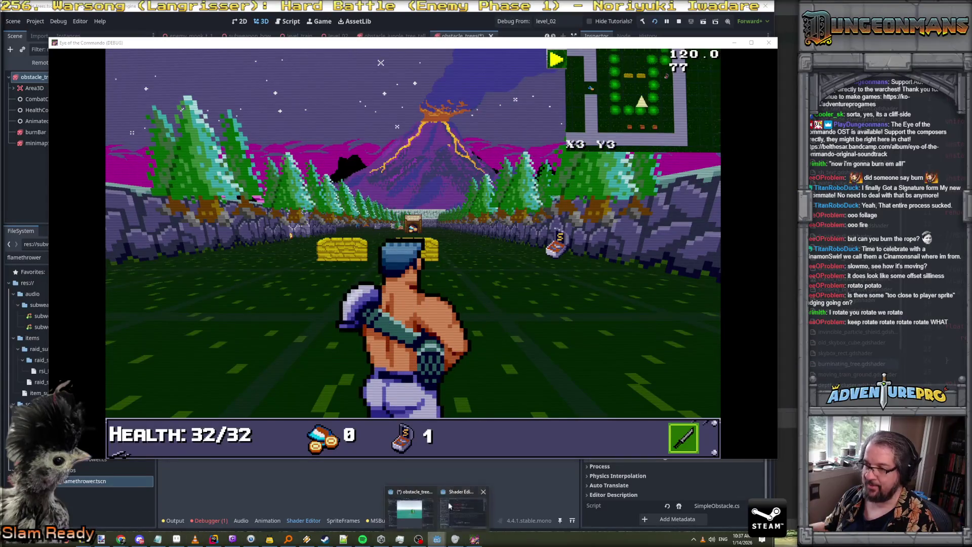
left_click(437, 540)
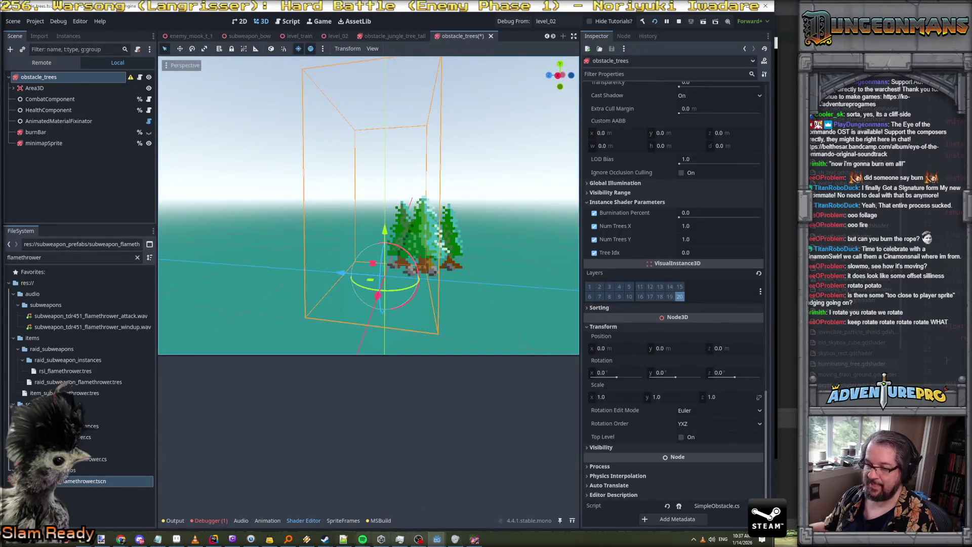
Move the running game window aside and select the obstacle_trees root node
left_click(474, 540)
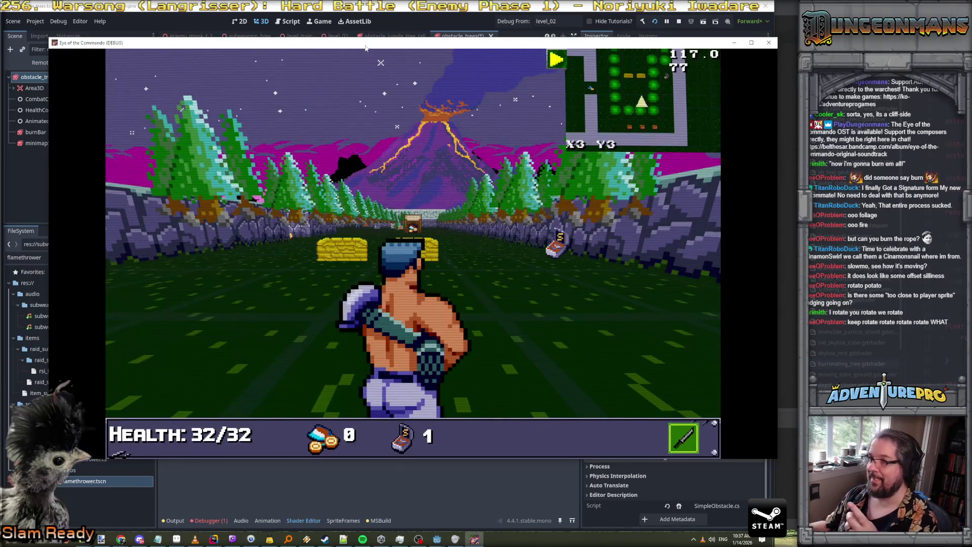
left_click_drag(363, 43, 971, 76)
left_click(59, 85)
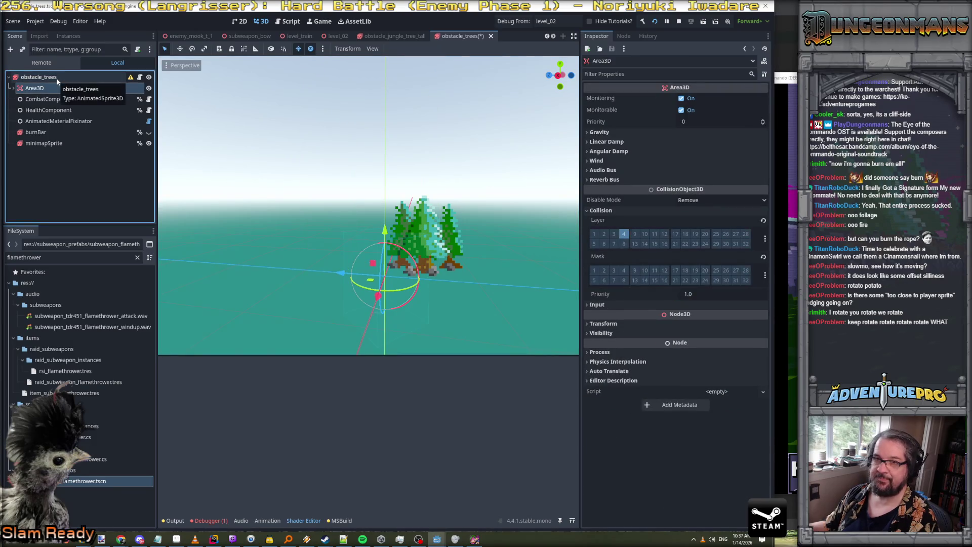
left_click(39, 77)
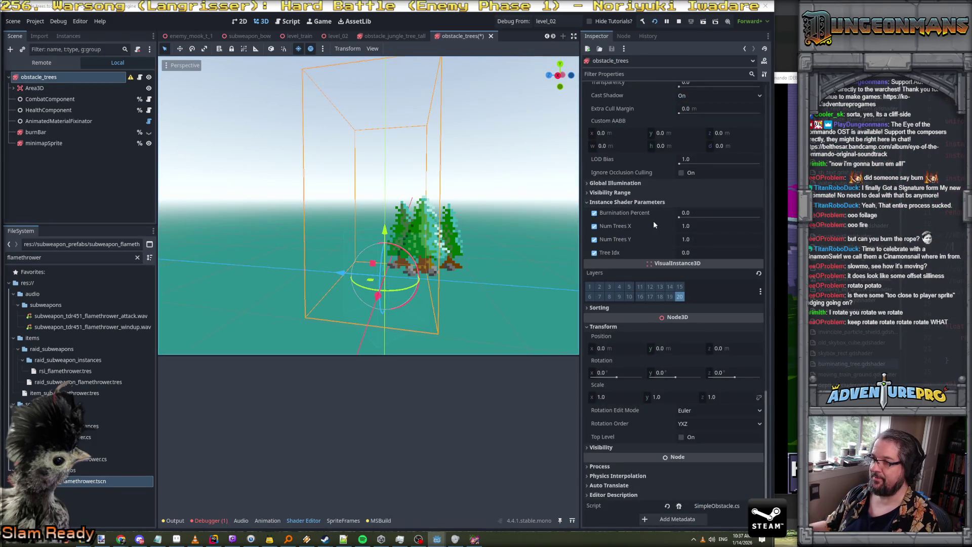
Compare the tree sprite centred and offset, leave it uncentred, and collapse the destruction behavior settings
scroll(654, 221, "up", 10)
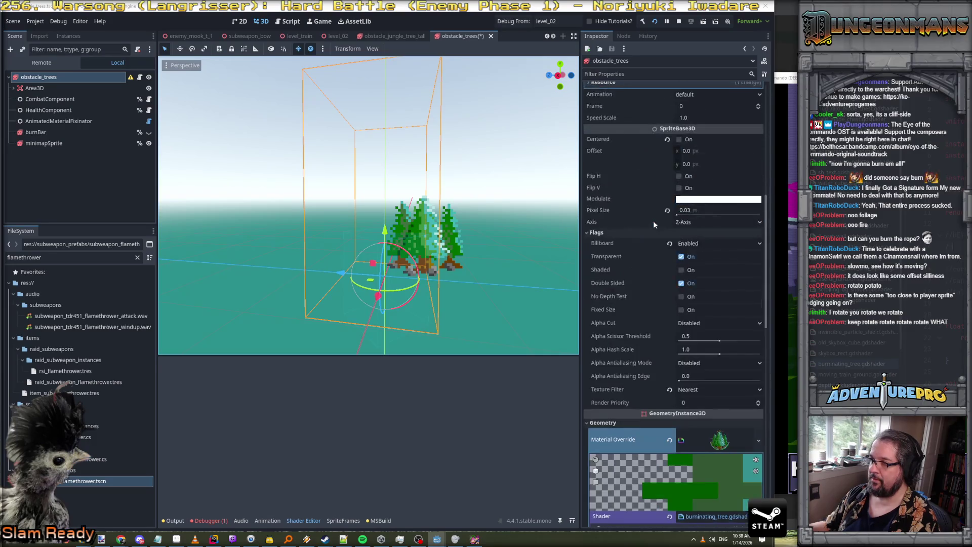
scroll(654, 225, "up", 2)
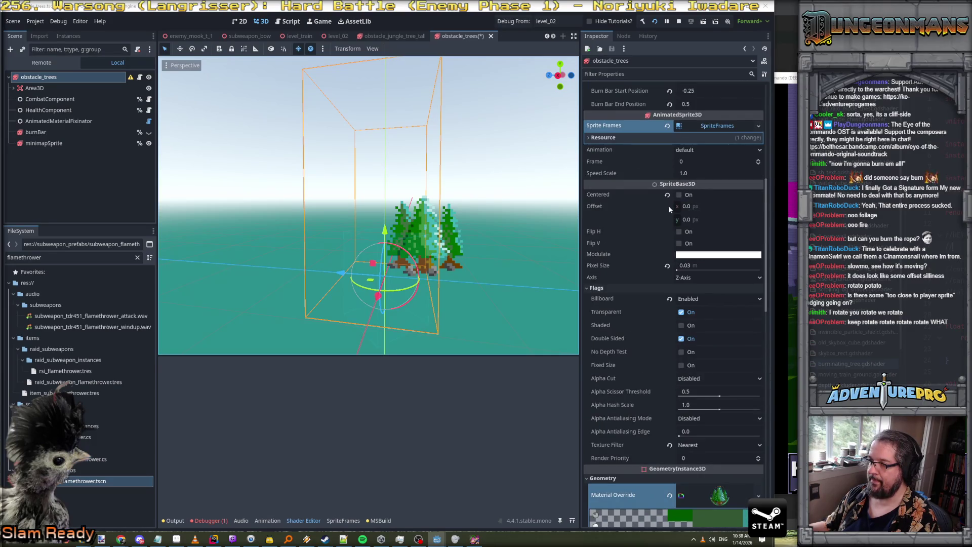
left_click(679, 195)
left_click(679, 195)
left_click(679, 195)
left_click(679, 195)
left_click(679, 195)
left_click(679, 195)
left_click(680, 195)
left_click(679, 195)
scroll(678, 218, "up", 6)
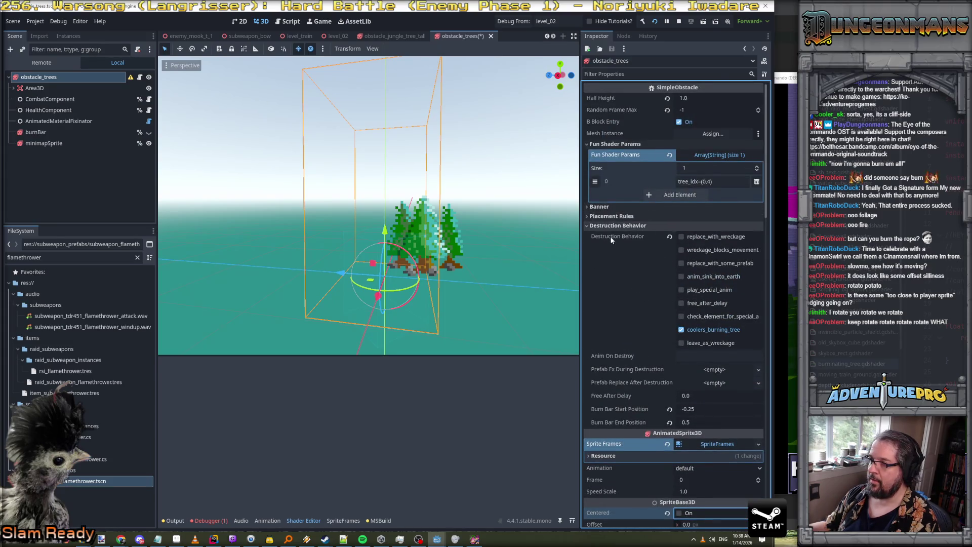
left_click(589, 226)
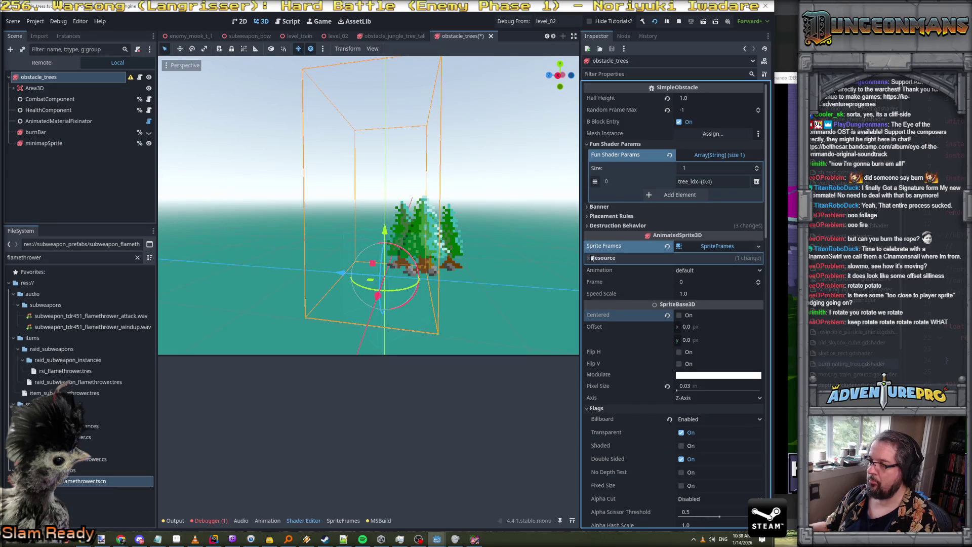
Save the obstacle_trees scene and close its tab
right_click(47, 79)
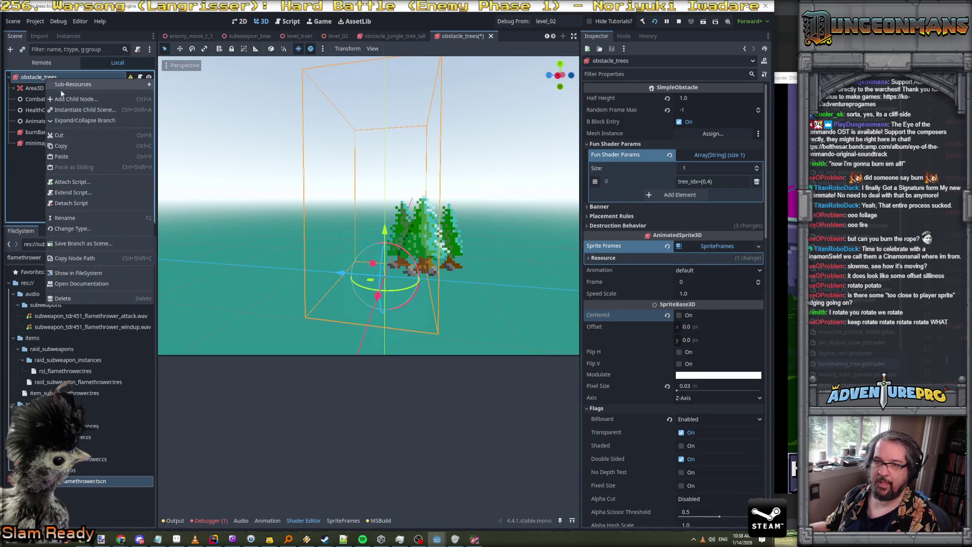
left_click(127, 79)
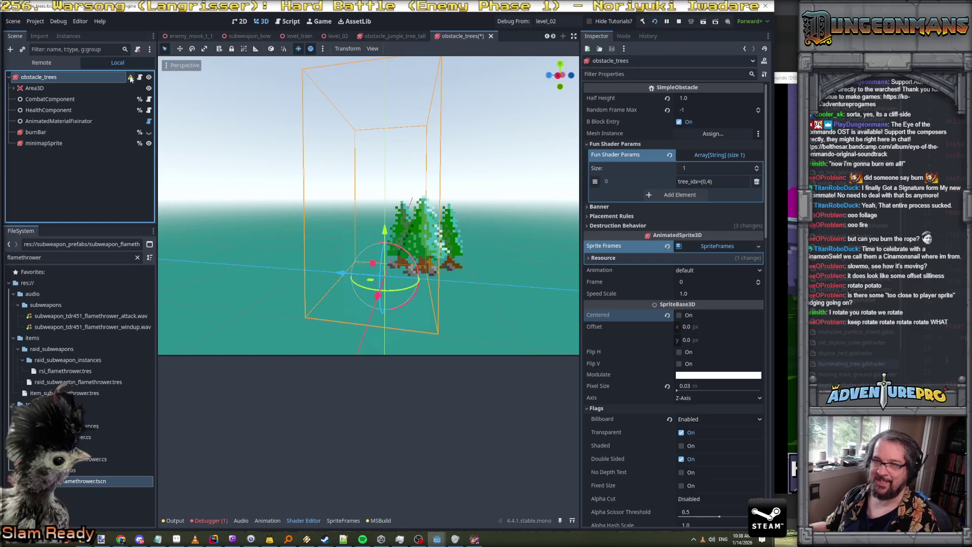
mouse_move(131, 78)
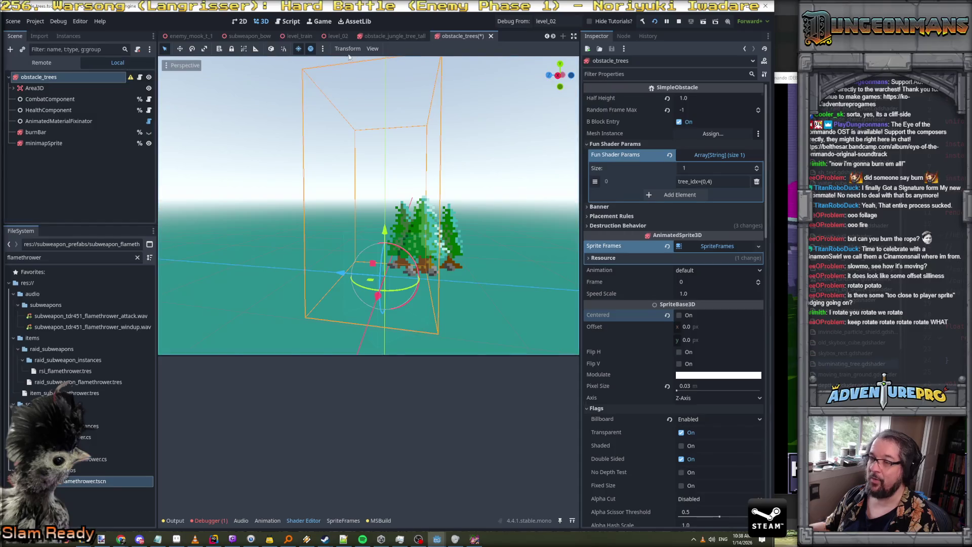
key("ctrl+s")
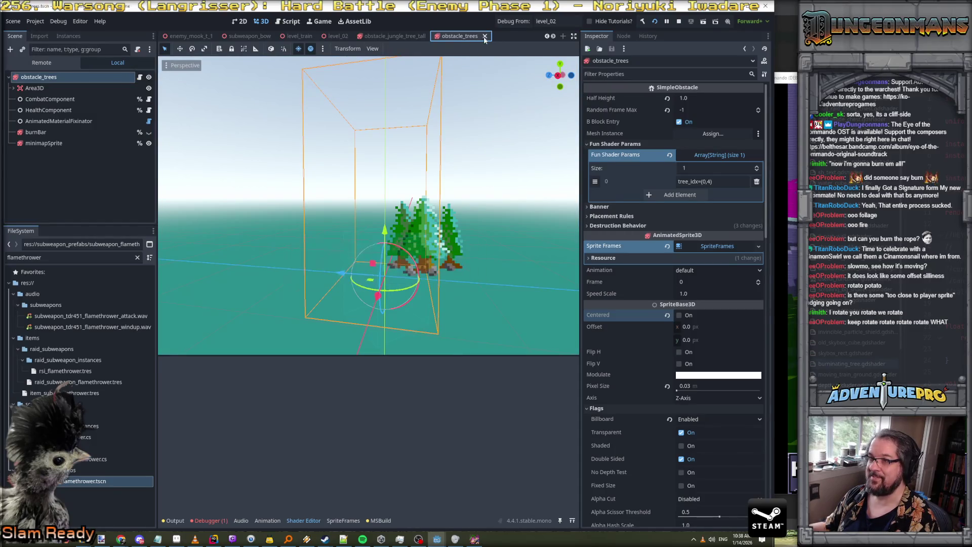
left_click(485, 36)
Filter FileSystem for 'obstacle_t', reopen obstacle_trees.tscn and select its root node
double_click(25, 257)
type("obstac")
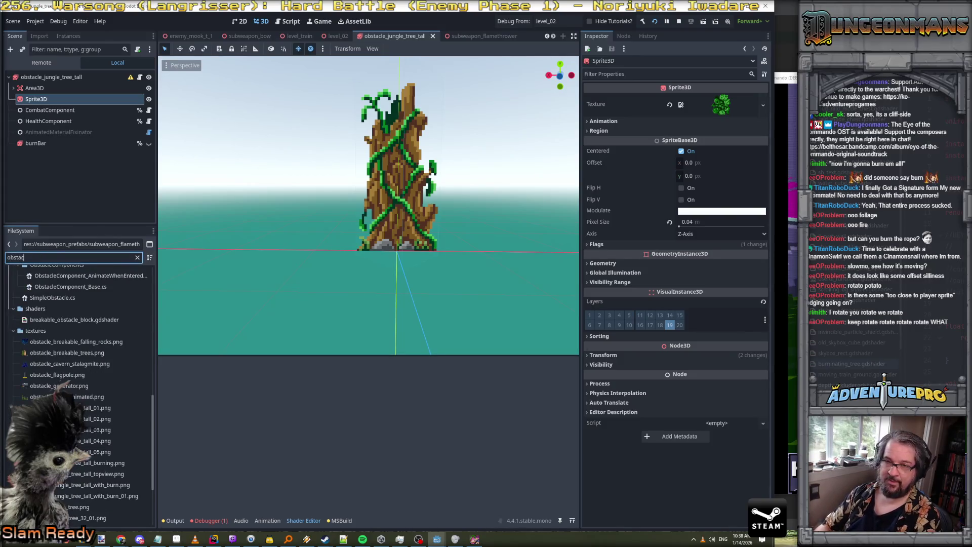
type("le_tre")
double_click(53, 316)
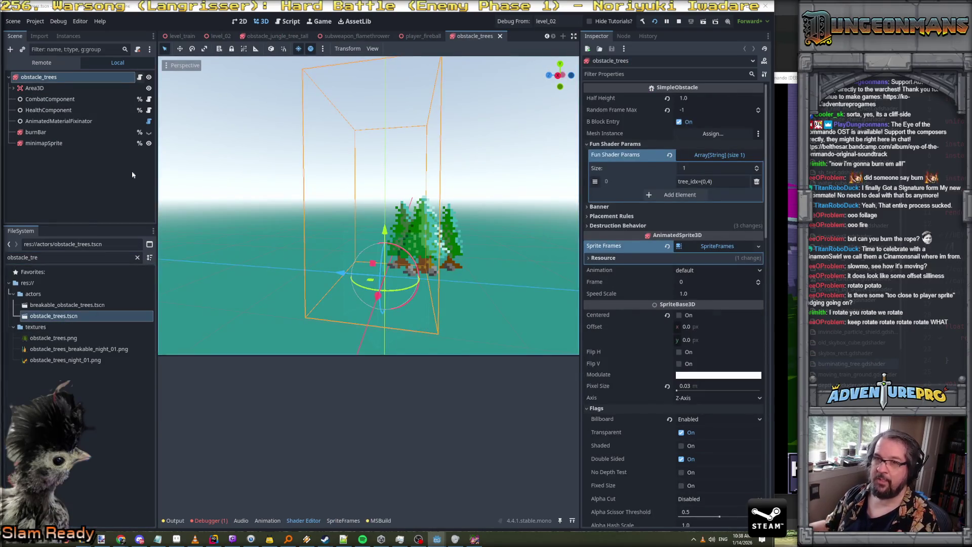
left_click(74, 99)
Orbit and zoom the viewport to inspect the trees
key("Up")
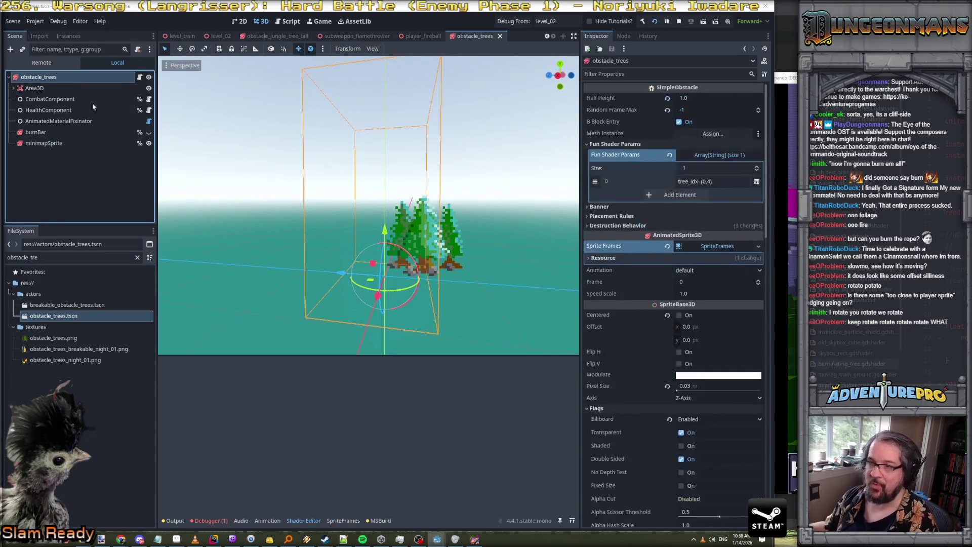
scroll(369, 205, "up", 5)
scroll(368, 205, "down", 5)
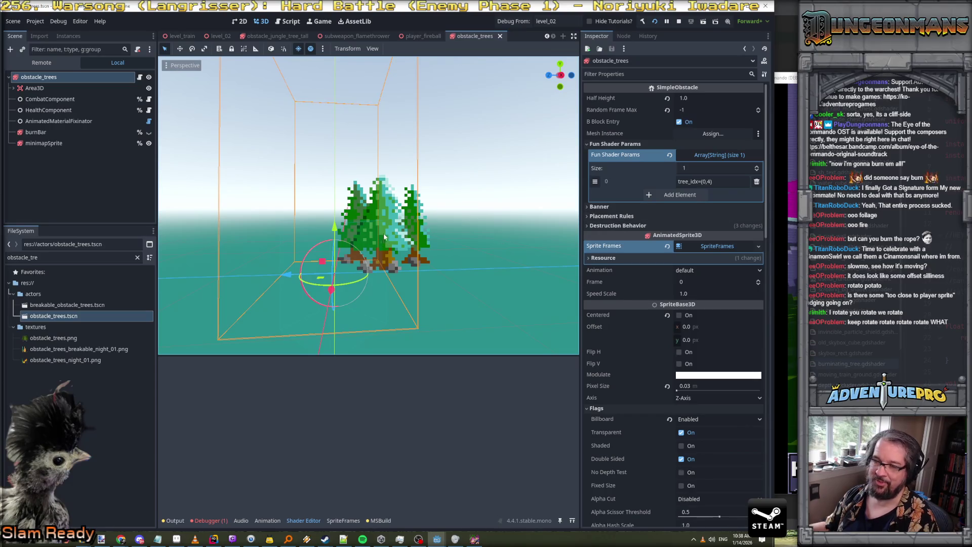
left_click_drag(379, 233, 421, 233)
scroll(421, 233, "up", 2)
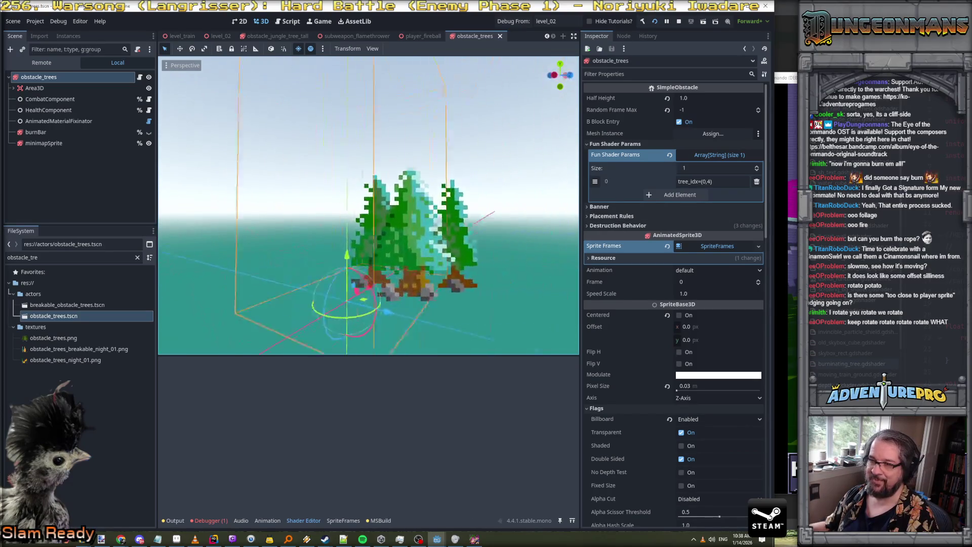
scroll(369, 206, "up", 3)
scroll(369, 205, "down", 4)
left_click_drag(369, 205, 405, 208)
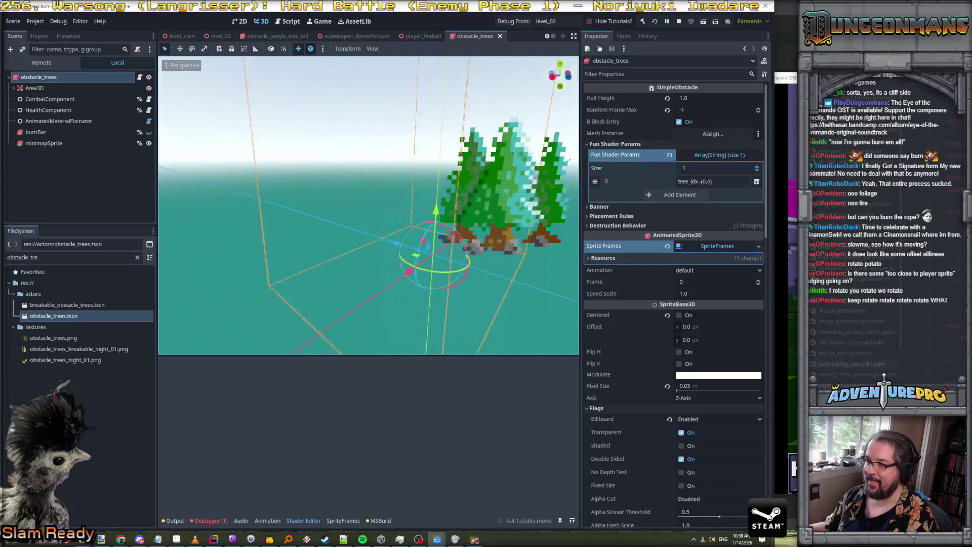
scroll(369, 205, "down", 4)
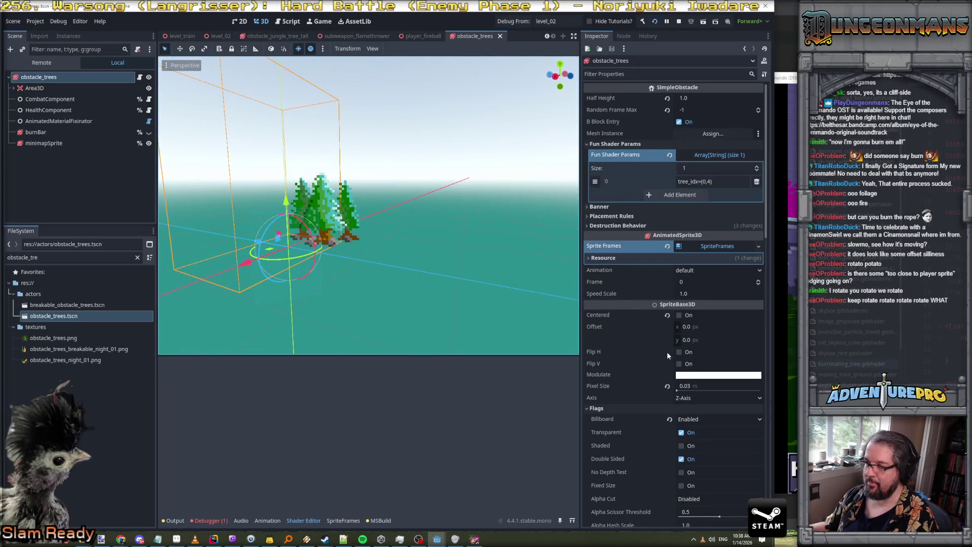
Set the AnimatedSprite3D Offset x to -16 and frame the view on the trees
left_click(703, 327)
type("-164")
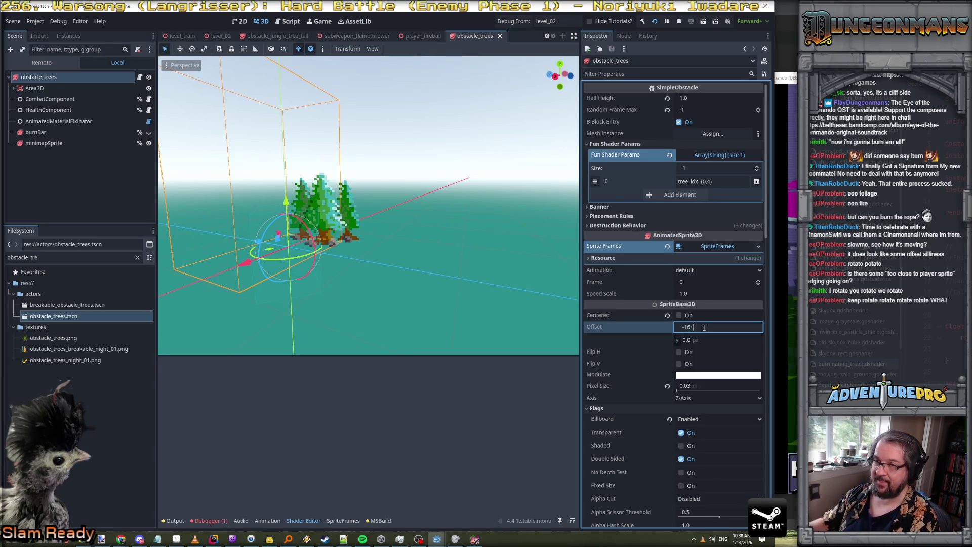
key("Return")
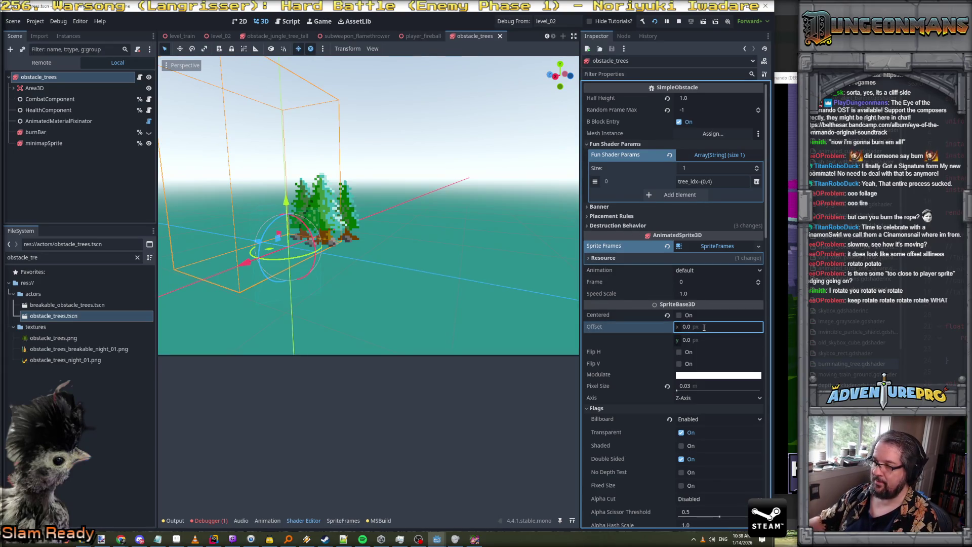
left_click(704, 327)
type("-1")
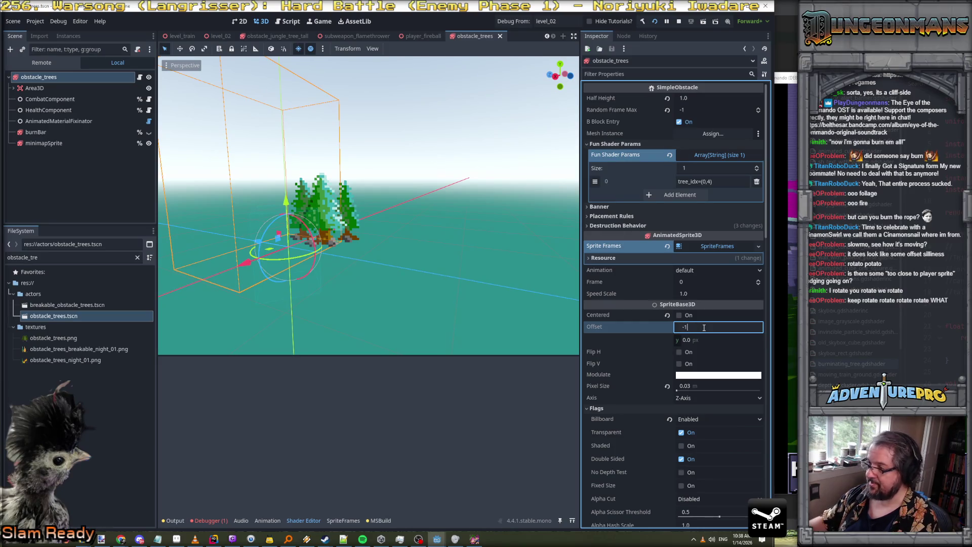
type("6")
key("Return")
key("f")
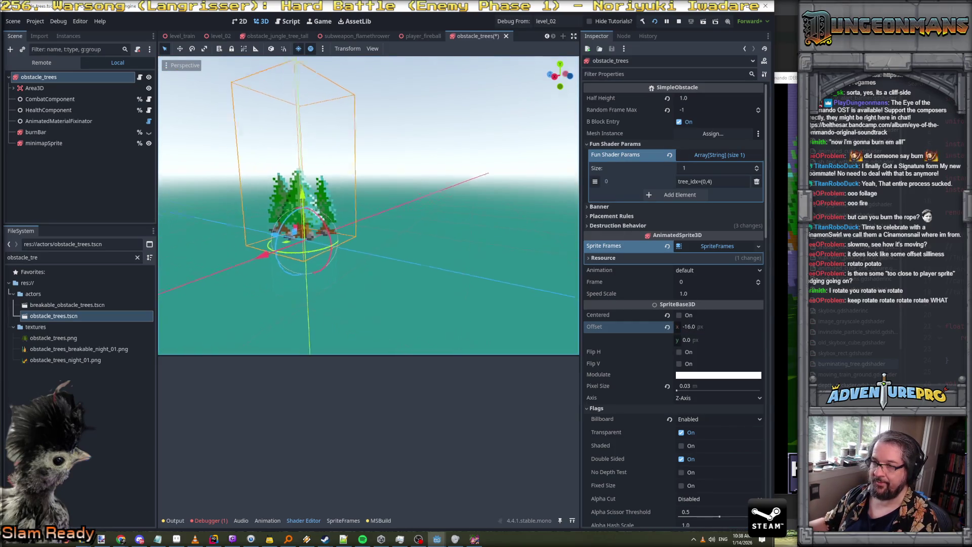
scroll(369, 205, "up", 5)
scroll(369, 206, "down", 5)
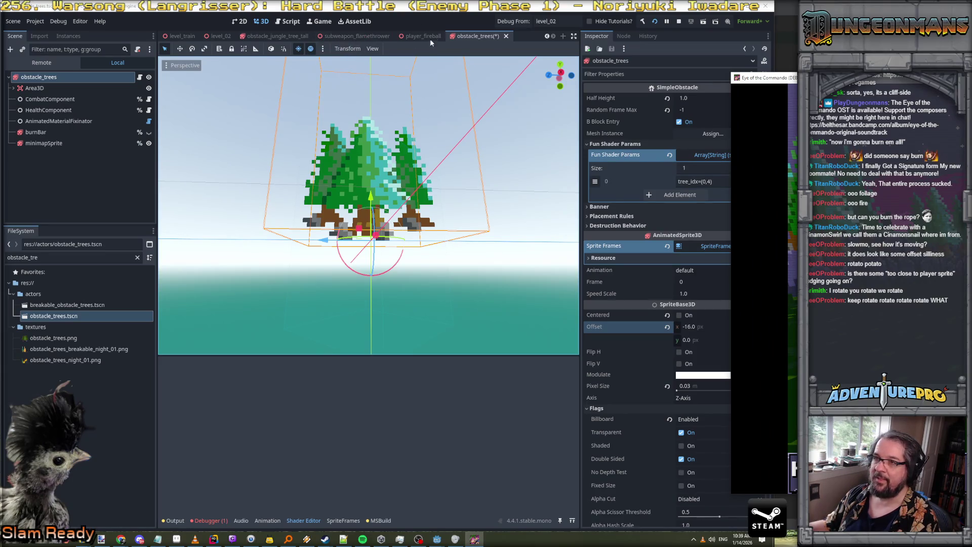
left_click(459, 107)
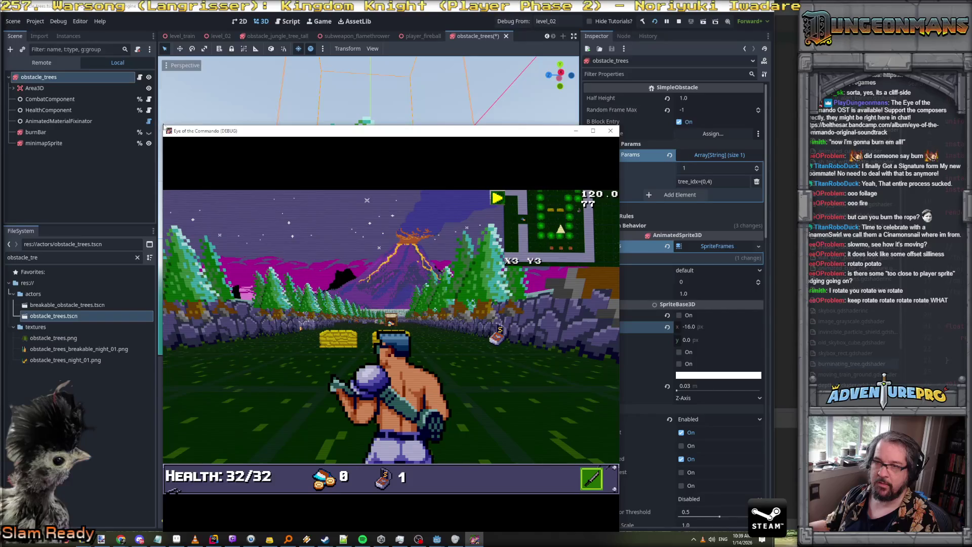
Enlarge the debug game window, turn the camera left and right to view the trees, then close the game with F8
left_click_drag(162, 126, 61, 45)
key("Right")
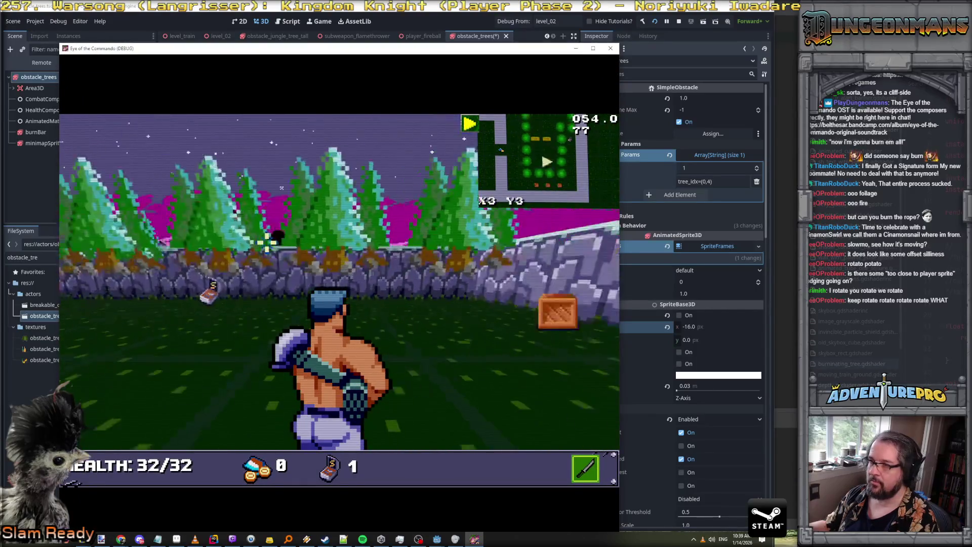
key("Left")
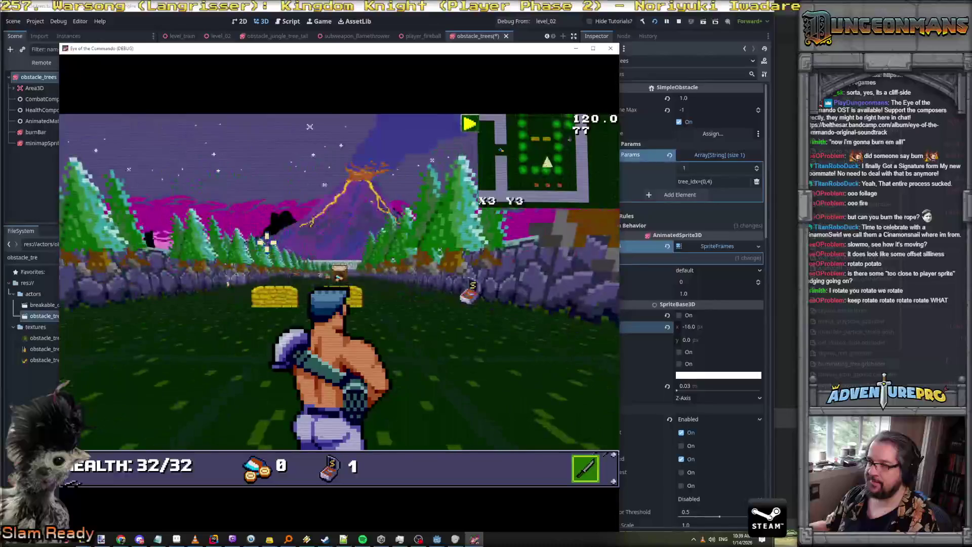
key("Right")
key("Right")
key("Left")
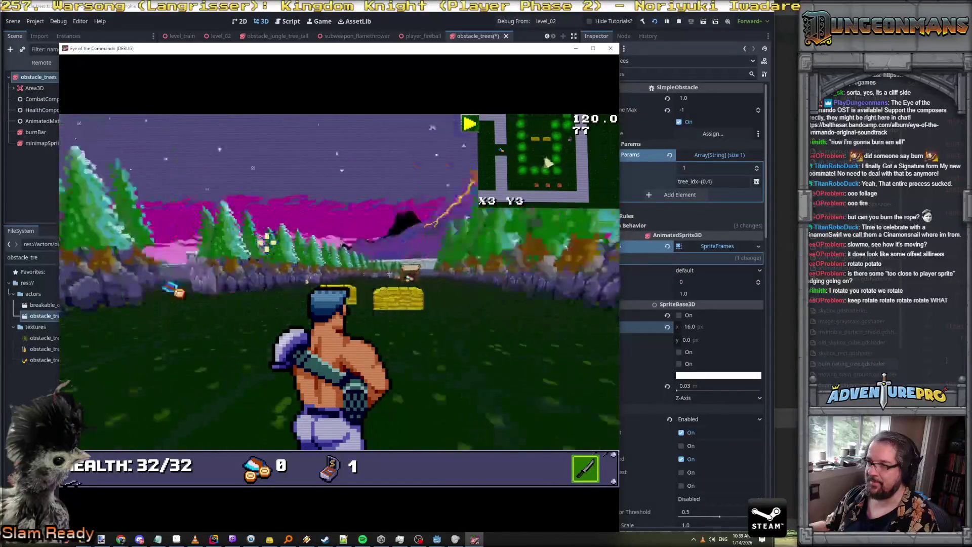
key("F8")
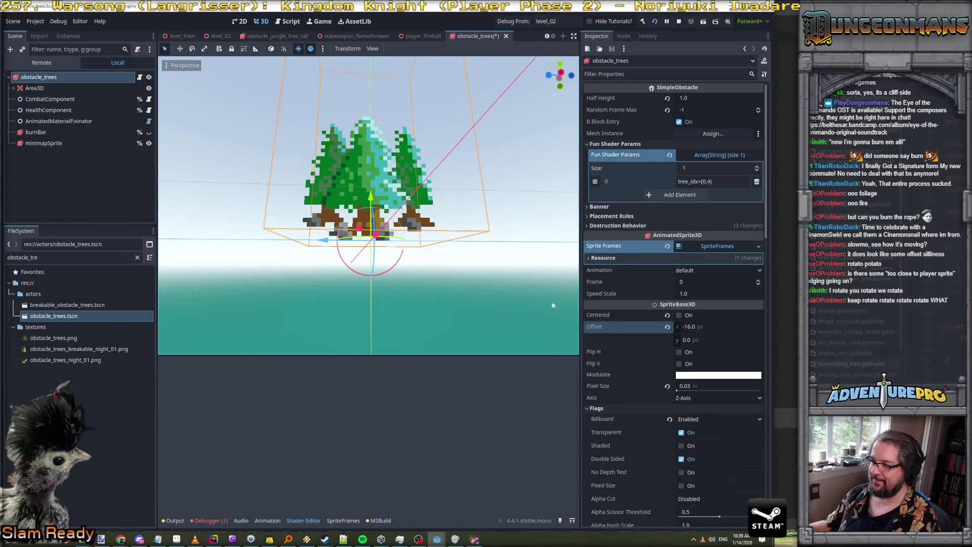
Raise the Area3D collision sphere 0.384 on Y, then select burnBar and minimapSprite
left_click(35, 87)
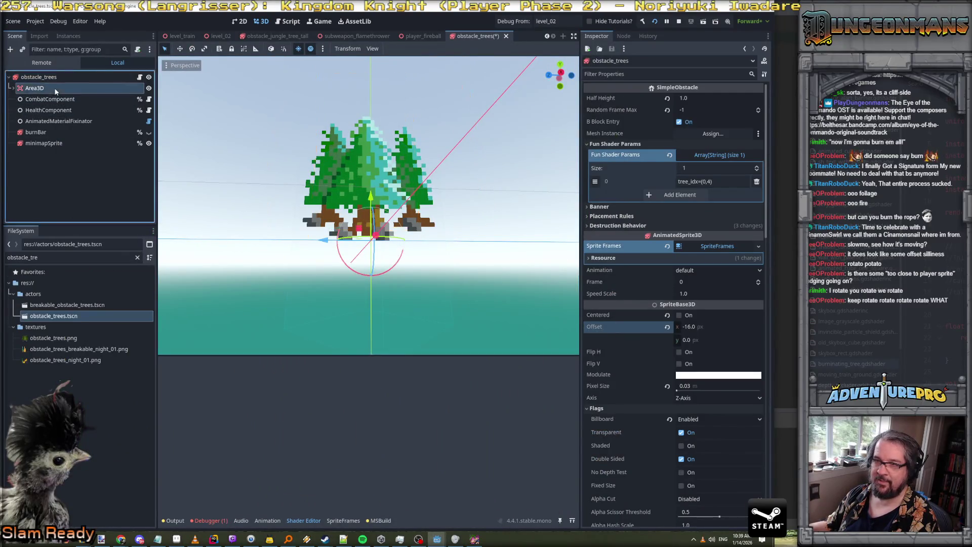
scroll(222, 152, "down", 3)
scroll(369, 206, "up", 3)
scroll(368, 205, "down", 2)
scroll(369, 206, "up", 1)
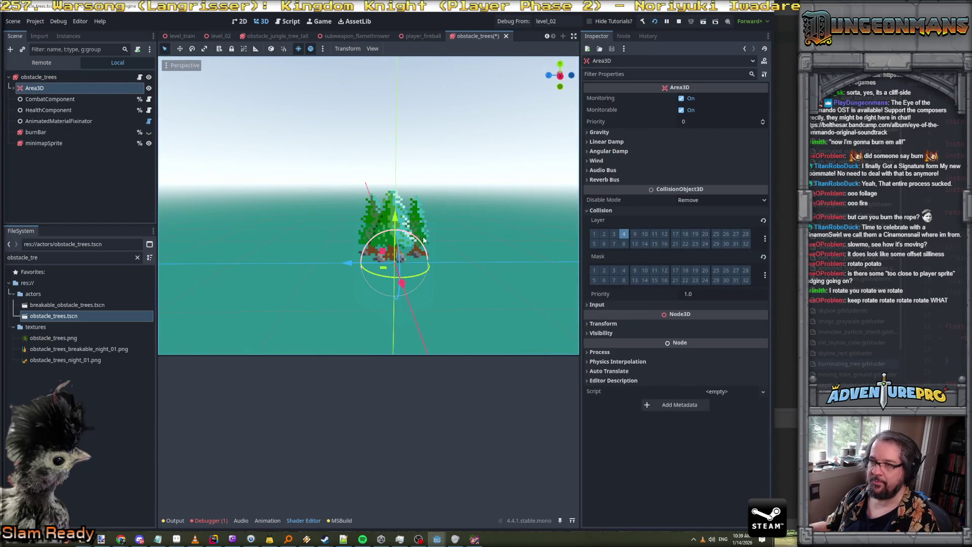
left_click_drag(394, 217, 397, 172)
left_click(55, 131)
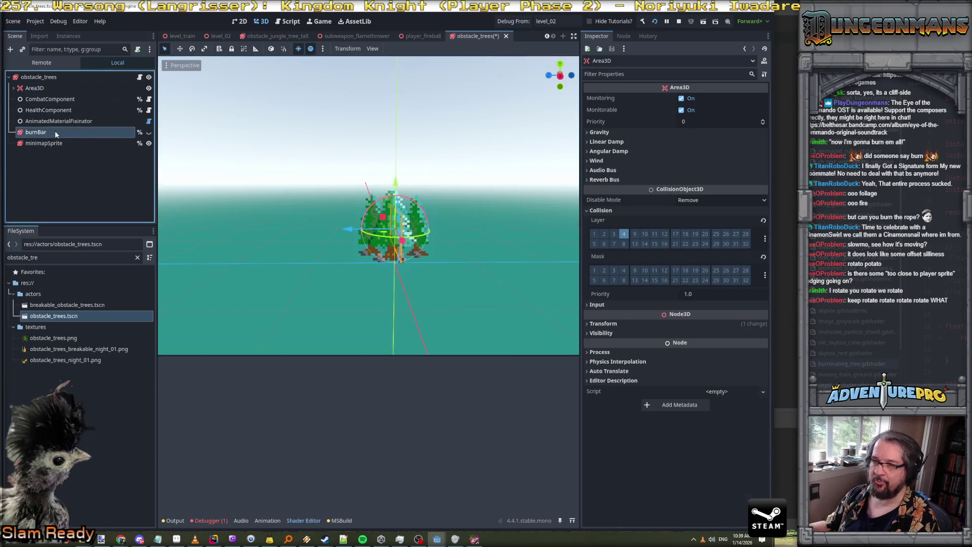
left_click(52, 143)
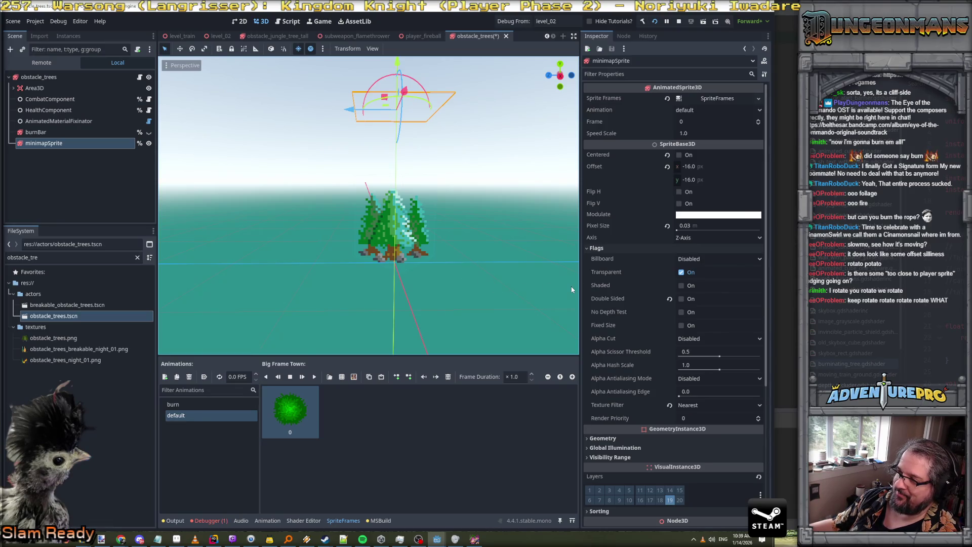
Try minimapSprite's Y, X and Z axis options and set its X rotation to 0
left_click(697, 238)
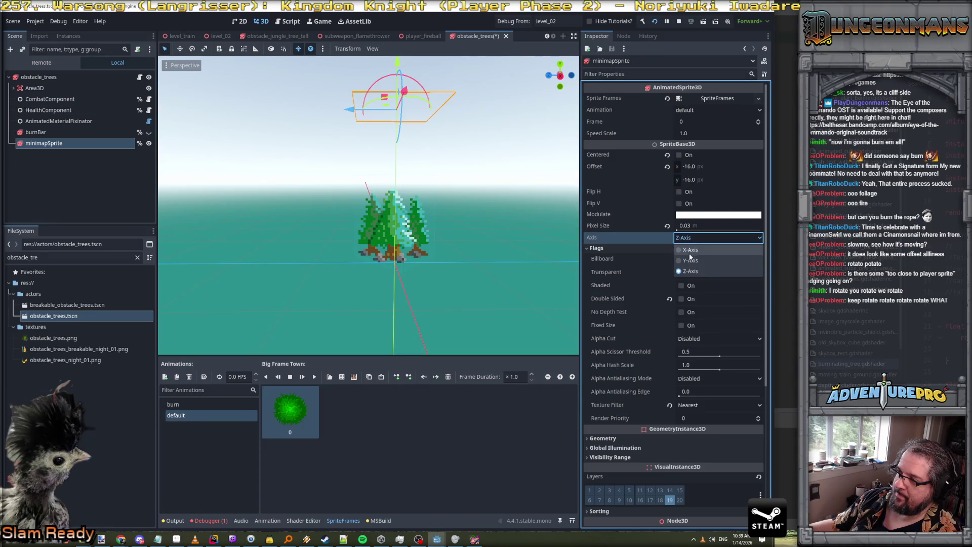
left_click(689, 260)
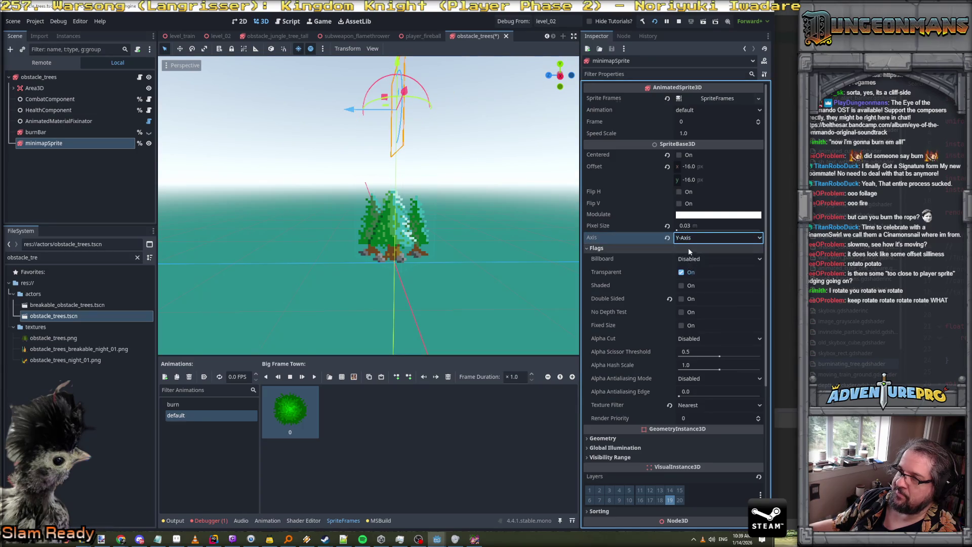
left_click(691, 242)
left_click(689, 250)
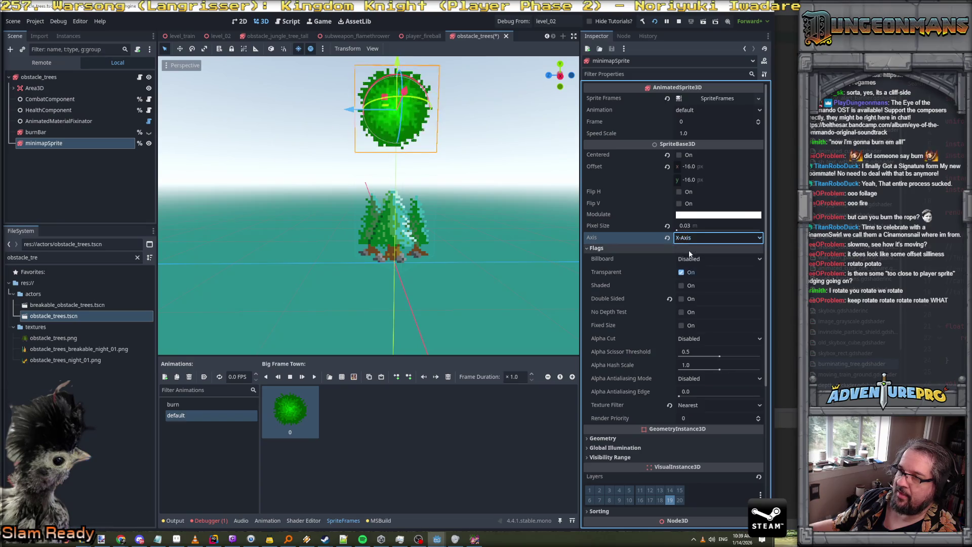
left_click(690, 238)
left_click(689, 271)
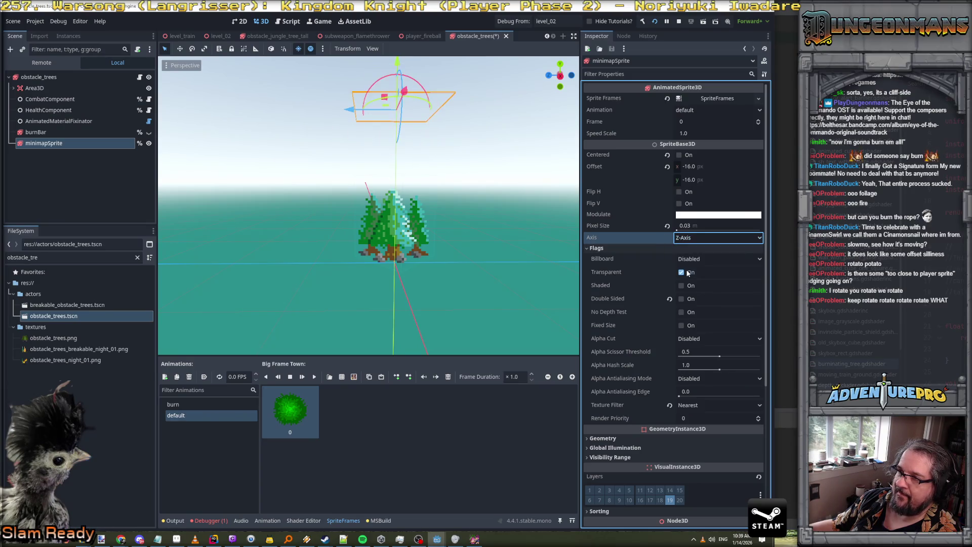
scroll(639, 336, "down", 4)
left_click(639, 336)
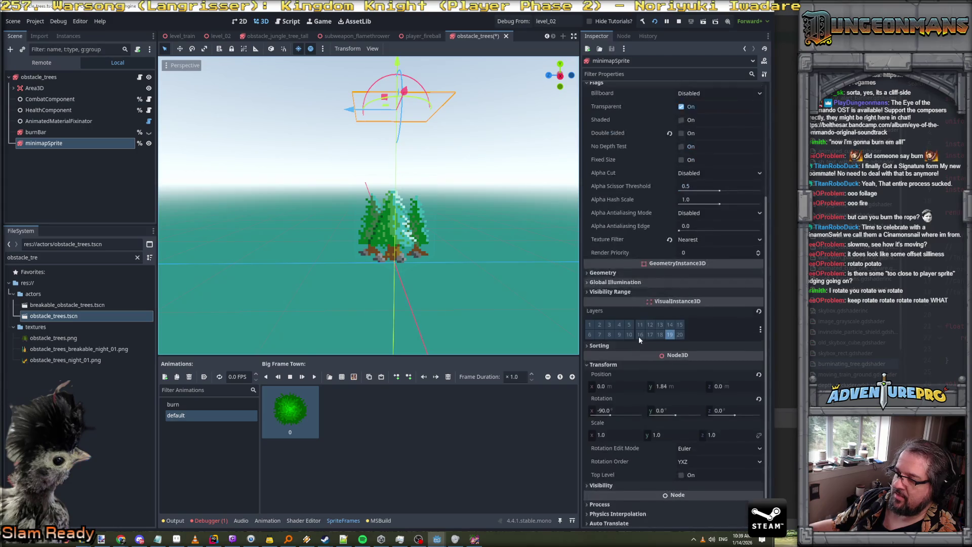
scroll(639, 336, "down", 1)
left_click(623, 372)
type("0")
key("Return")
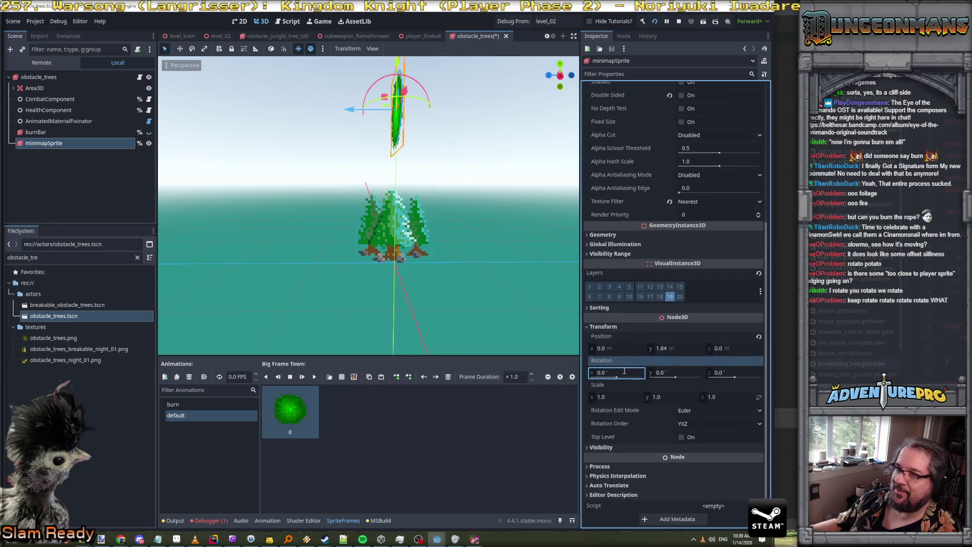
Set minimapSprite's axis to Y-Axis, save the scene, and switch to the running game
scroll(699, 210, "up", 5)
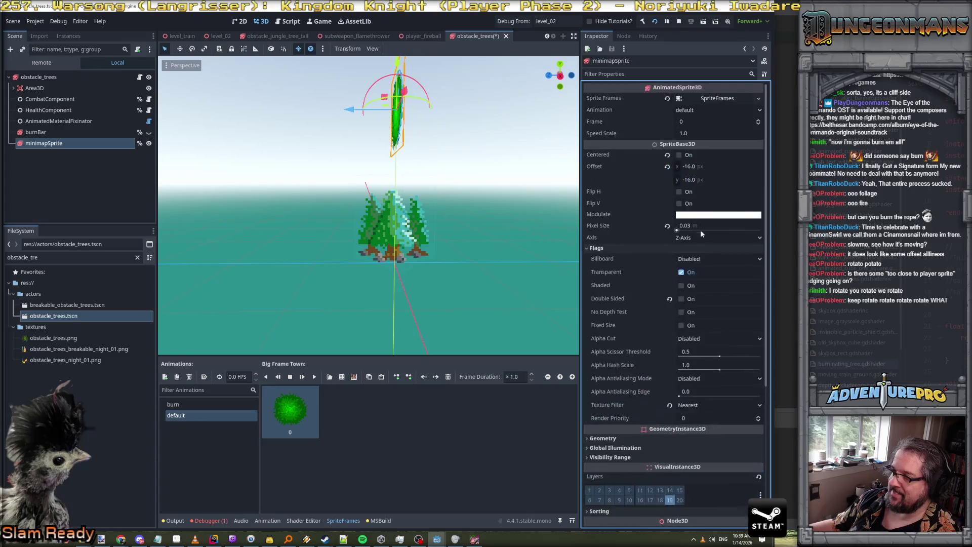
left_click(700, 237)
left_click(696, 260)
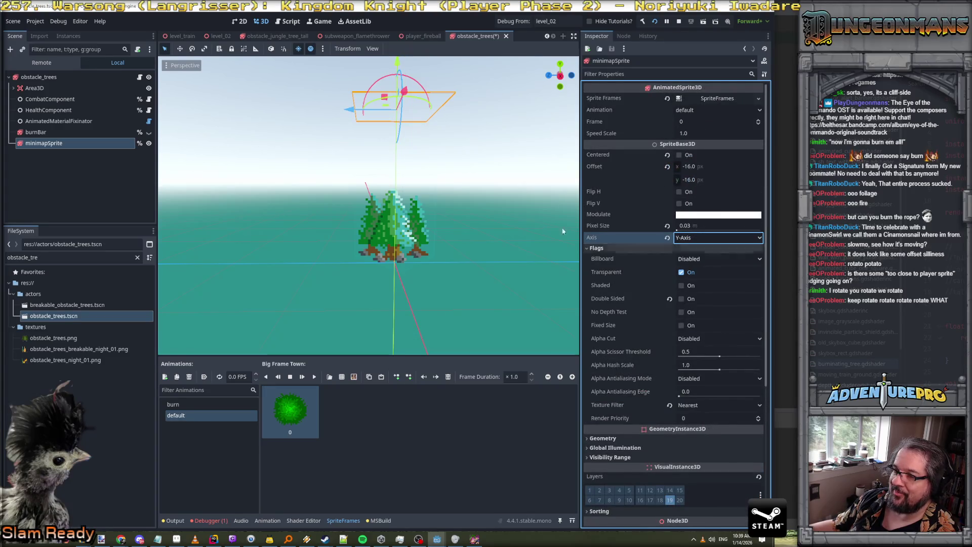
key("ctrl+s")
key("alt+Tab")
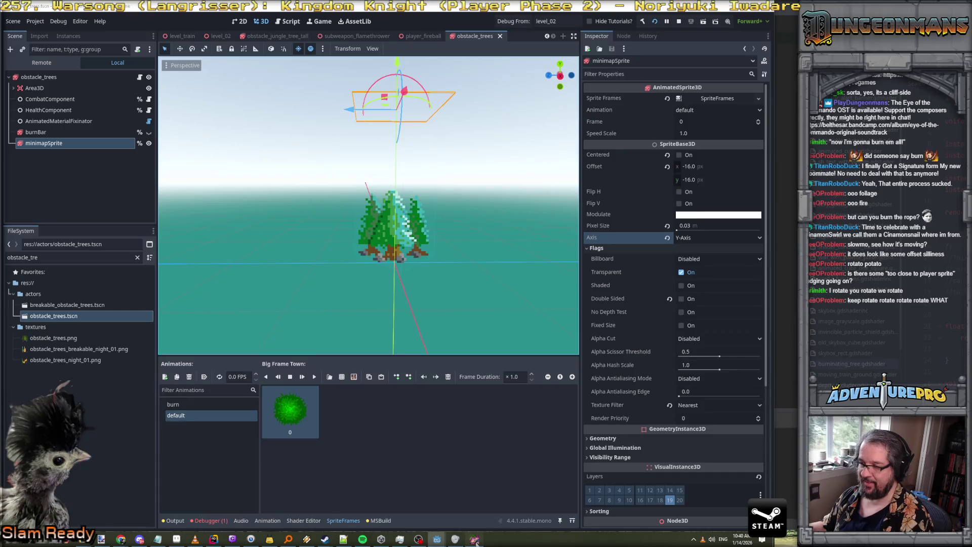
key("alt+Tab")
Turn the player left and right to view the trees, volcano and corridor, then close the game with F8
key("Right")
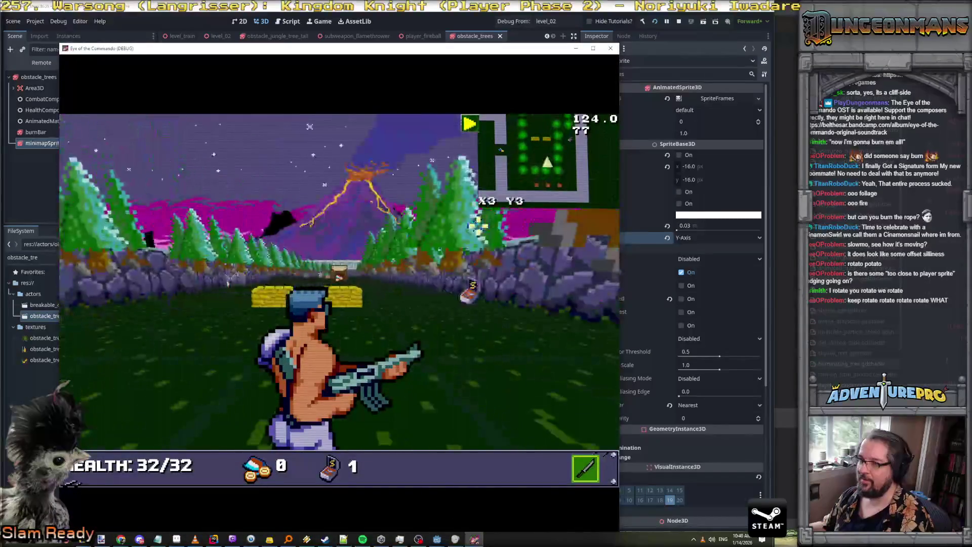
key("Left")
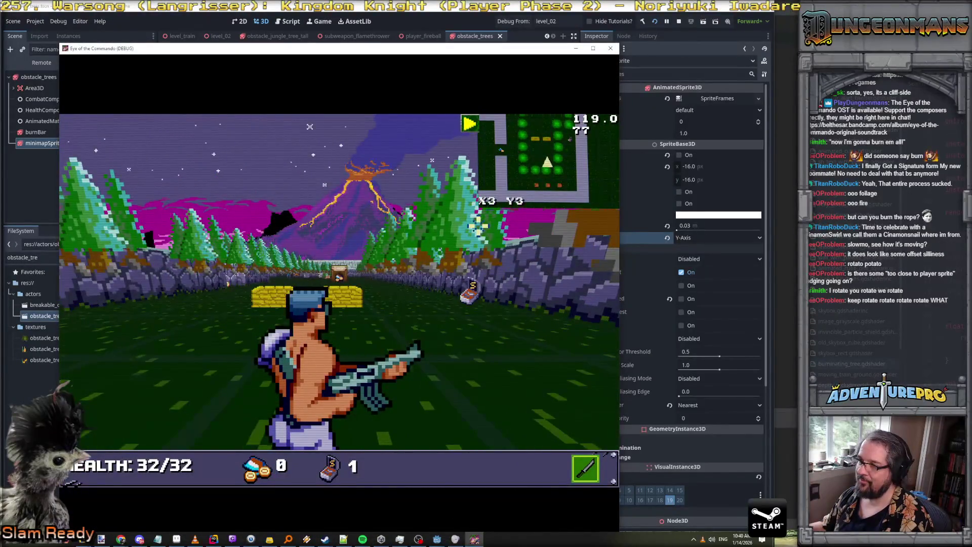
key("Right")
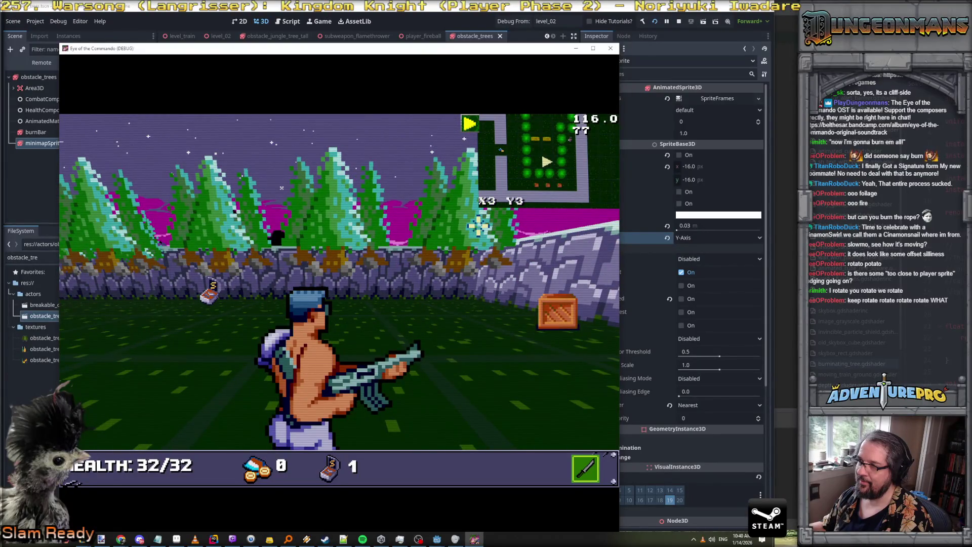
key("Left")
key("Right")
key("Right")
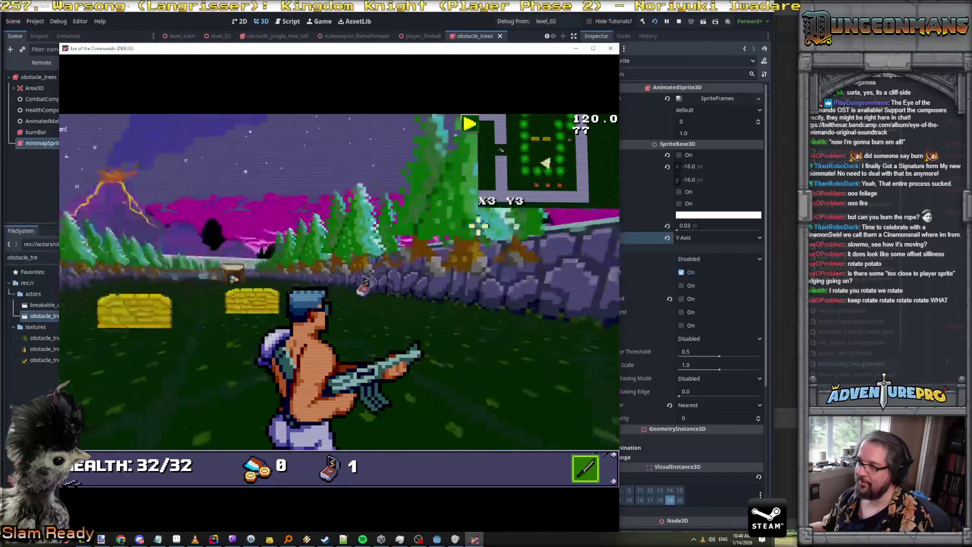
key("Left")
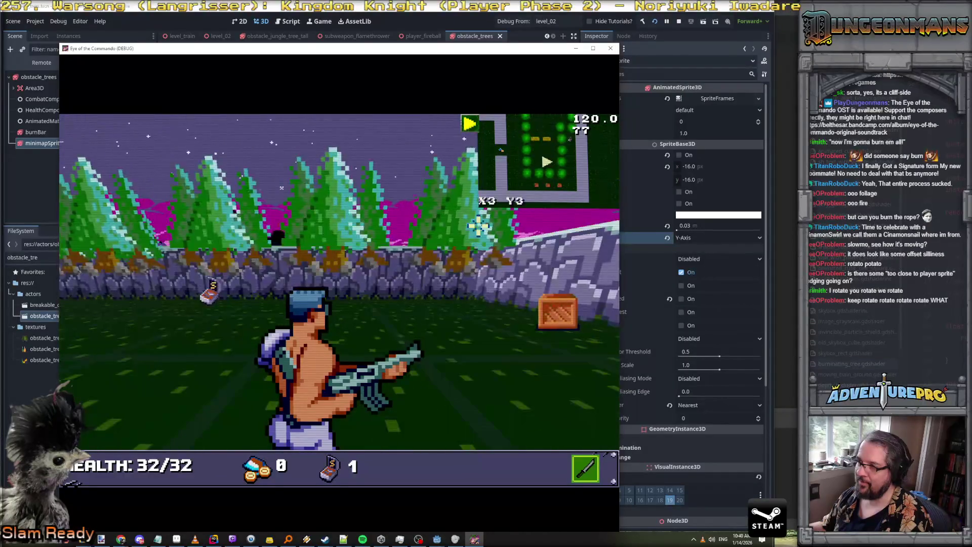
key("Left")
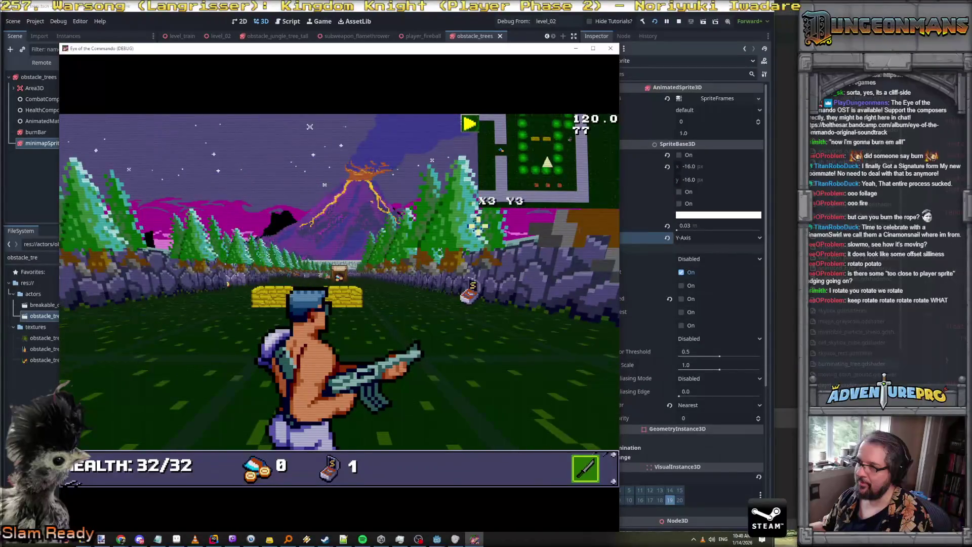
key("Right")
key("Left")
key("Right")
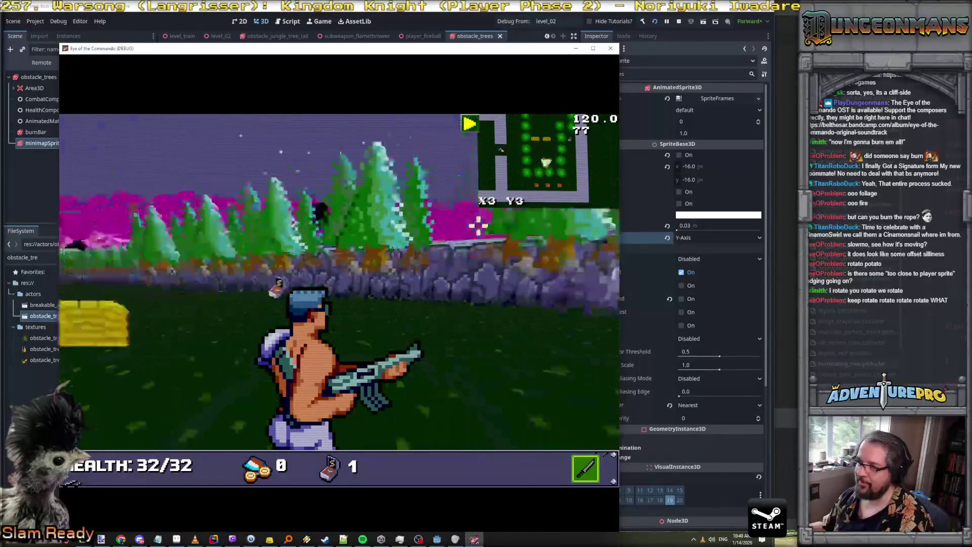
key("Left")
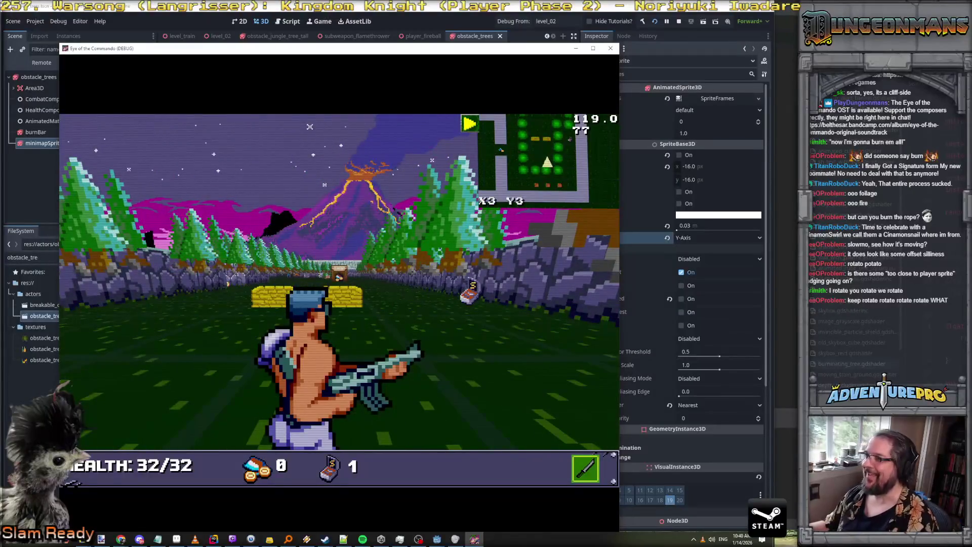
key("F8")
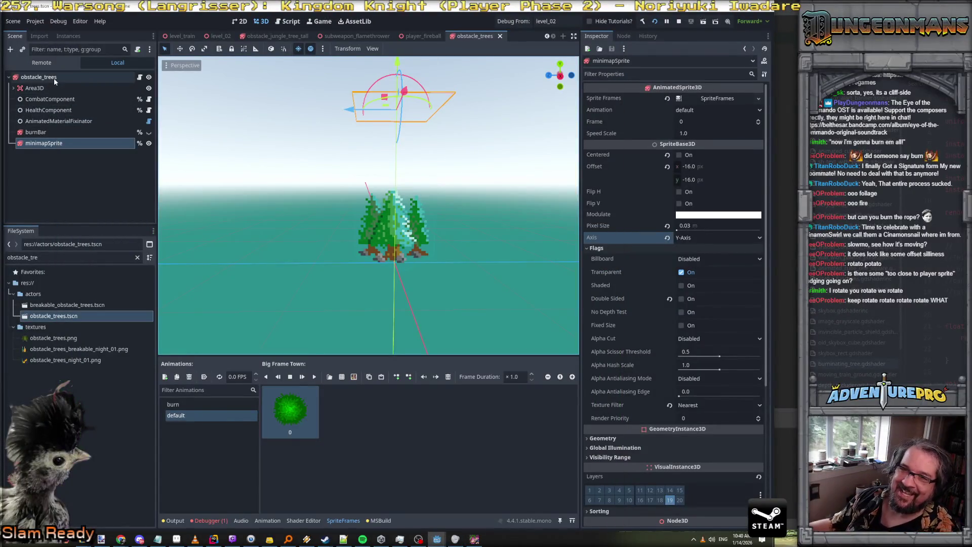
Orbit over the tree obstacle, move minimapSprite under Area3D, and save the scene
left_click(53, 78)
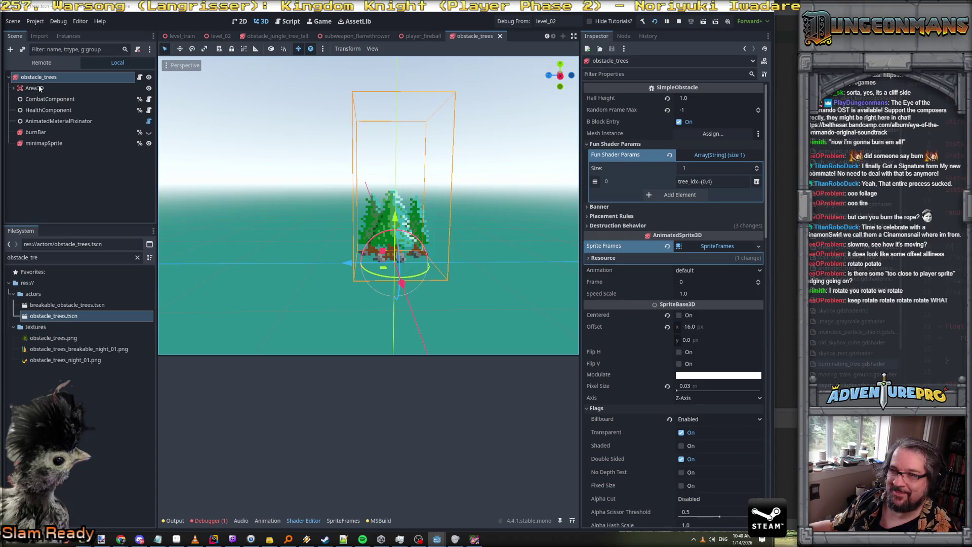
left_click_drag(296, 215, 172, 223)
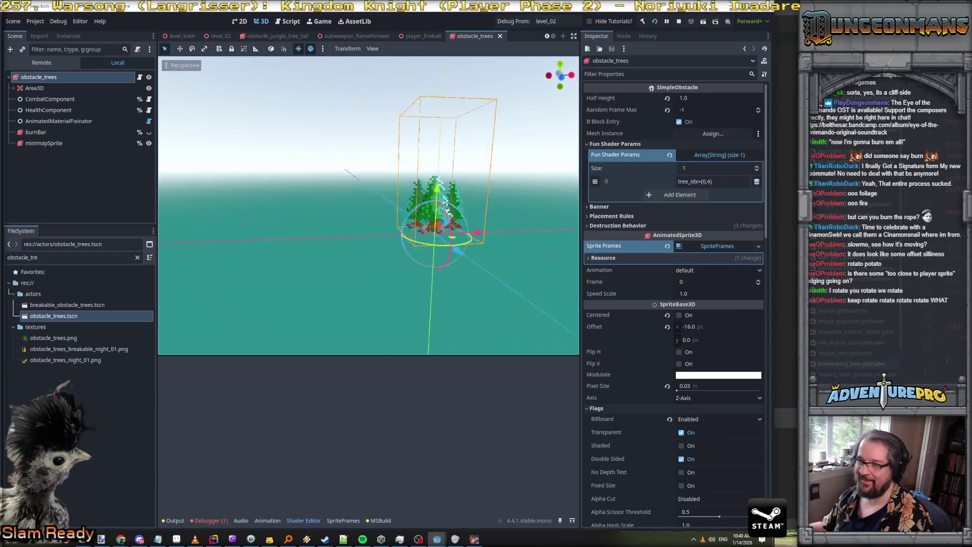
scroll(369, 205, "up", 5)
scroll(368, 205, "down", 5)
mouse_move(368, 206)
left_mouse_down()
mouse_move(387, 197)
mouse_move(327, 232)
left_mouse_up()
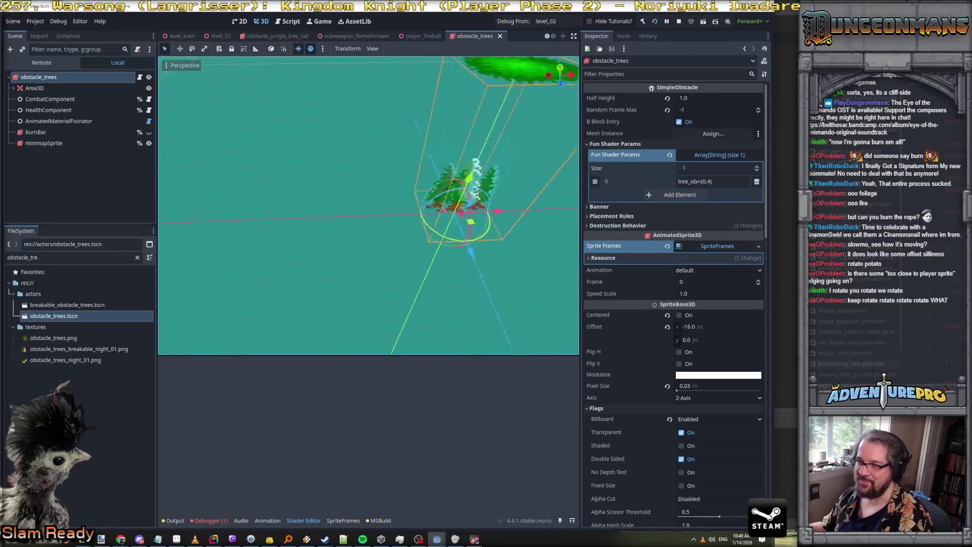
left_click_drag(48, 145, 43, 89)
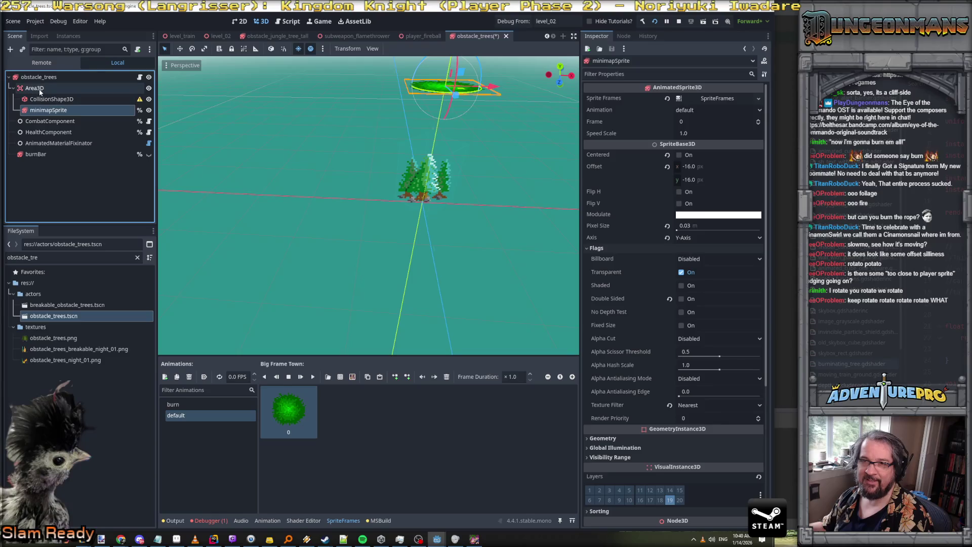
key("ctrl+s")
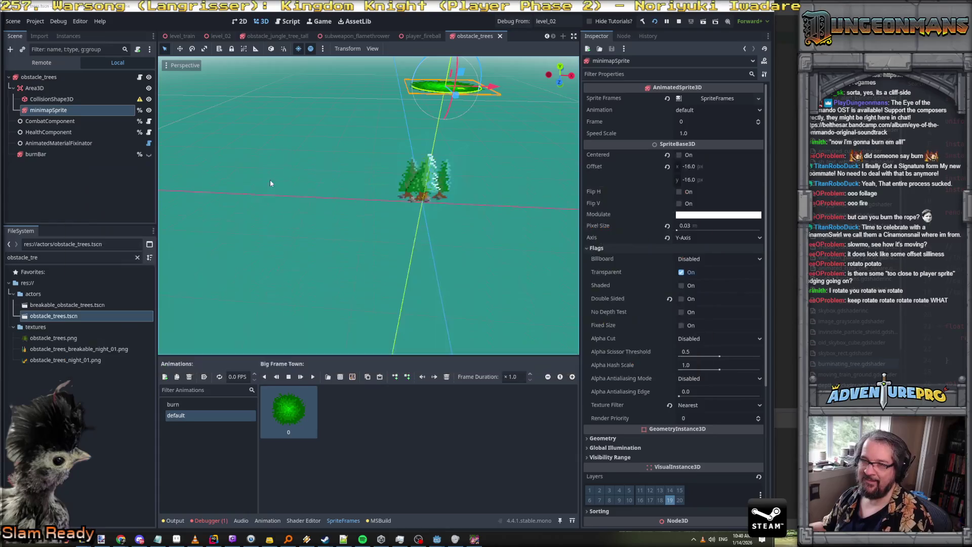
Switch between the running game and the Rider code editor
key("alt+Tab")
key("Tab")
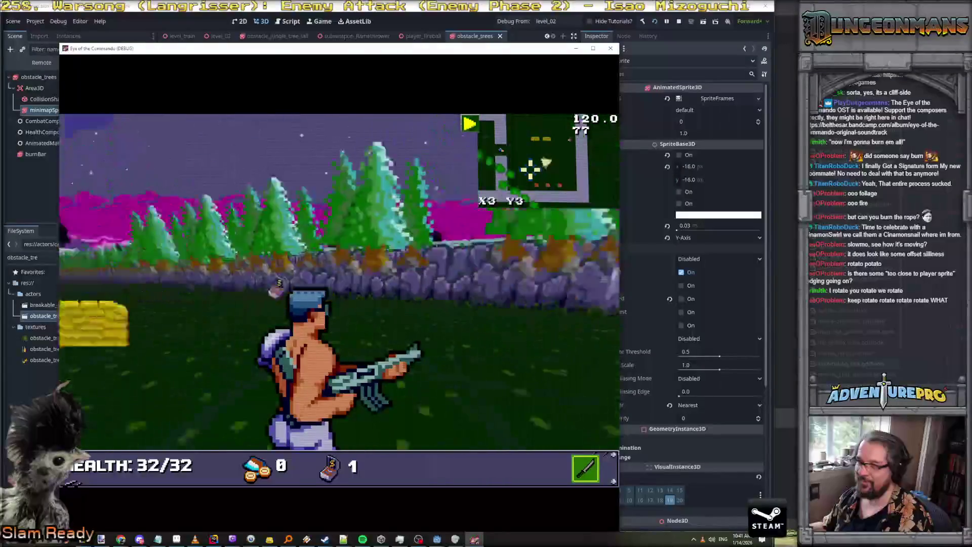
key("alt+Tab")
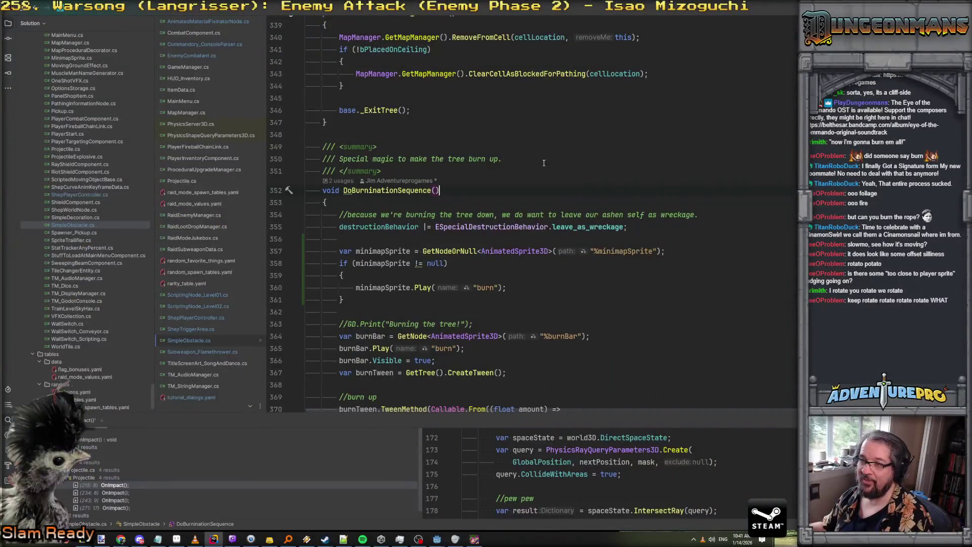
key("alt+Tab")
key("alt+Tab")
key("alt+Tab")
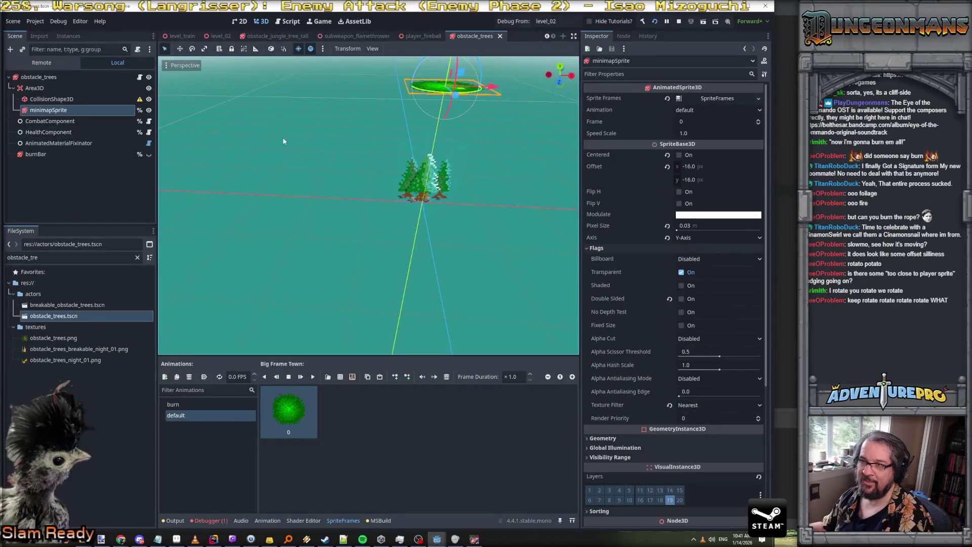
scroll(283, 137, "up", 5)
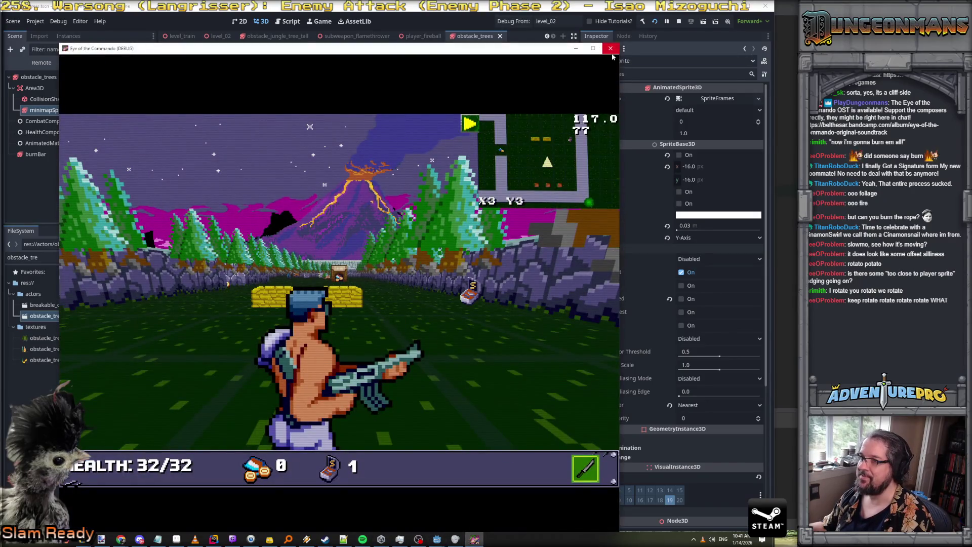
Stop the game, reselect minimapSprite, and save to relaunch level_02
left_click(611, 50)
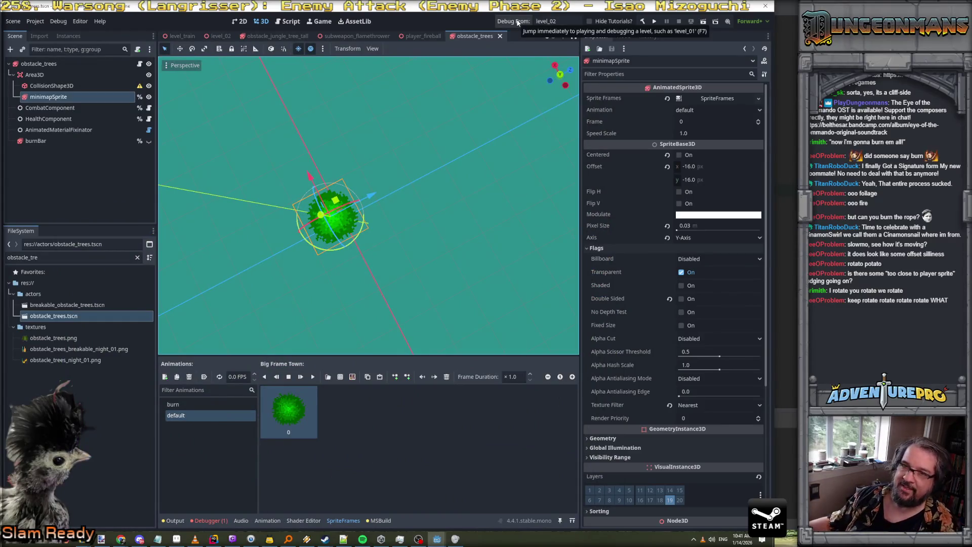
left_click(41, 76)
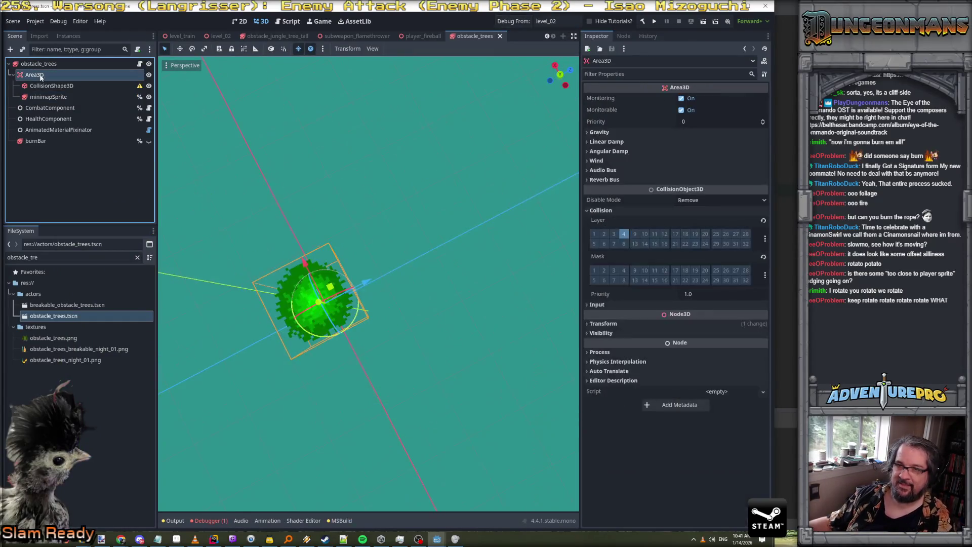
left_click(56, 98)
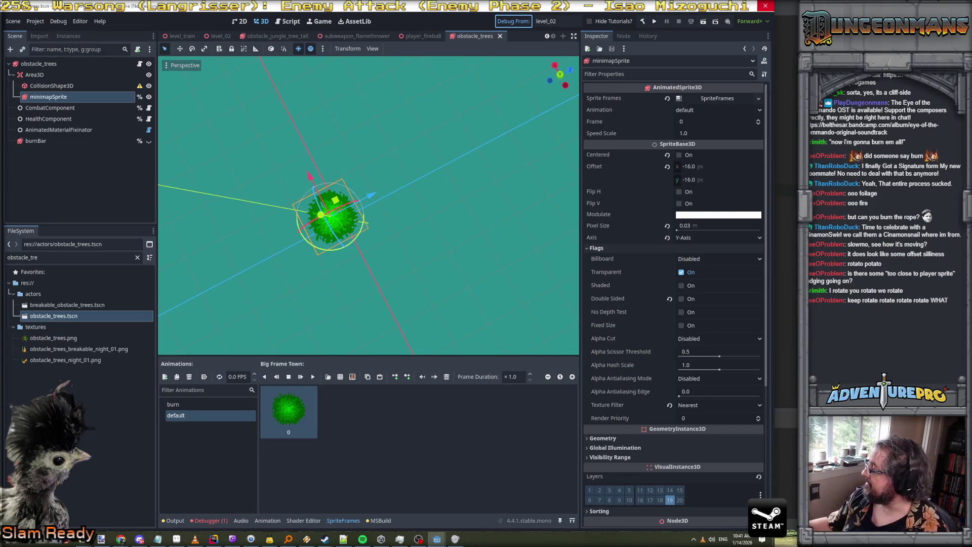
key("alt+Tab")
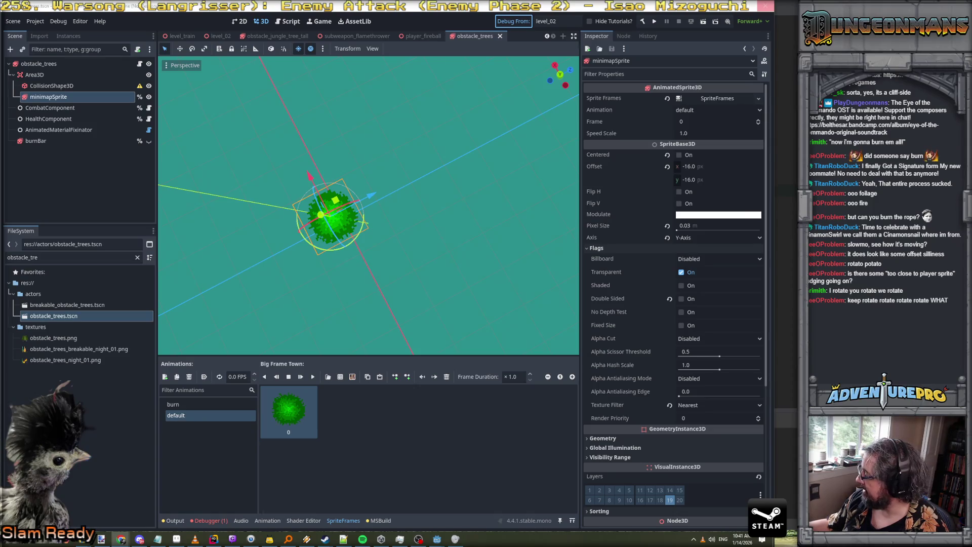
key("ctrl+s")
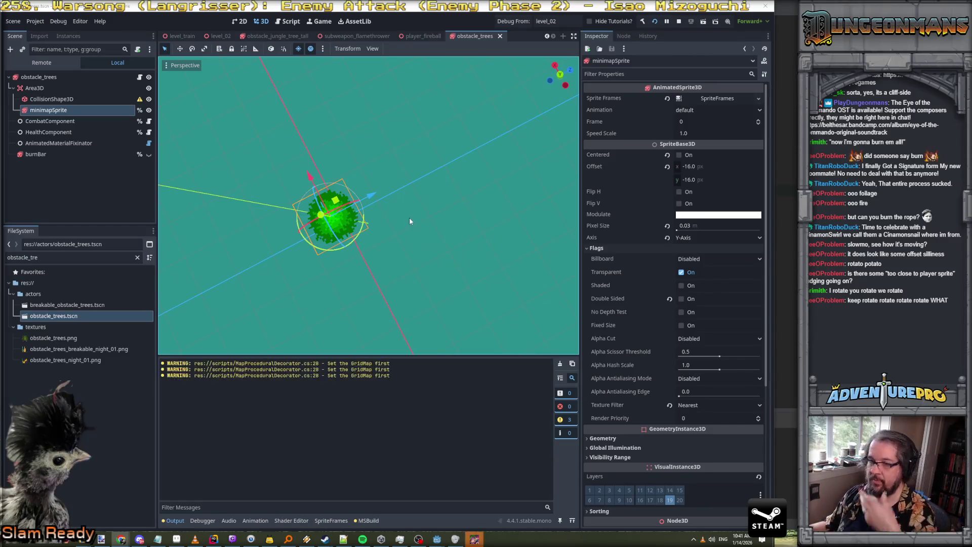
Turn and walk around in-game to survey the trees, then switch to Rider
left_click(481, 542)
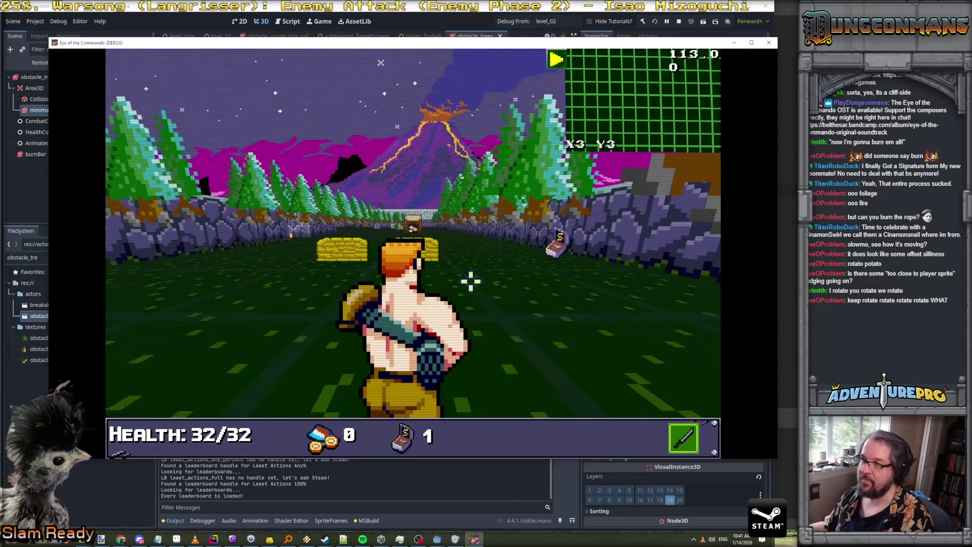
key("Left")
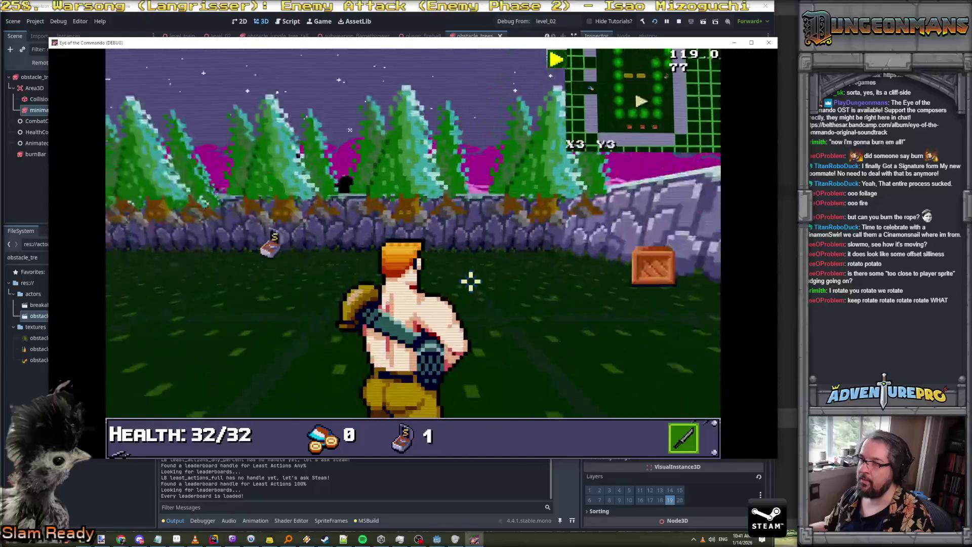
key("Left")
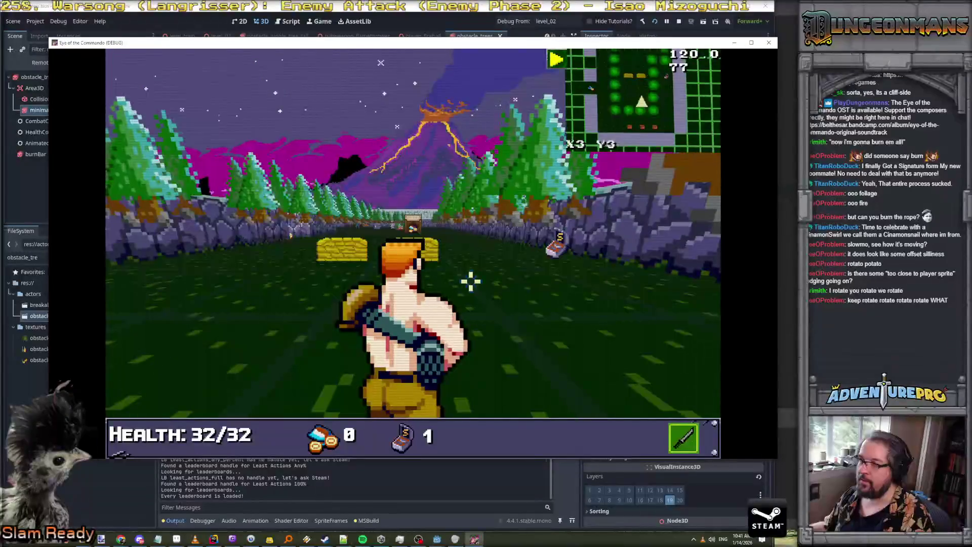
key("Left")
key("Up")
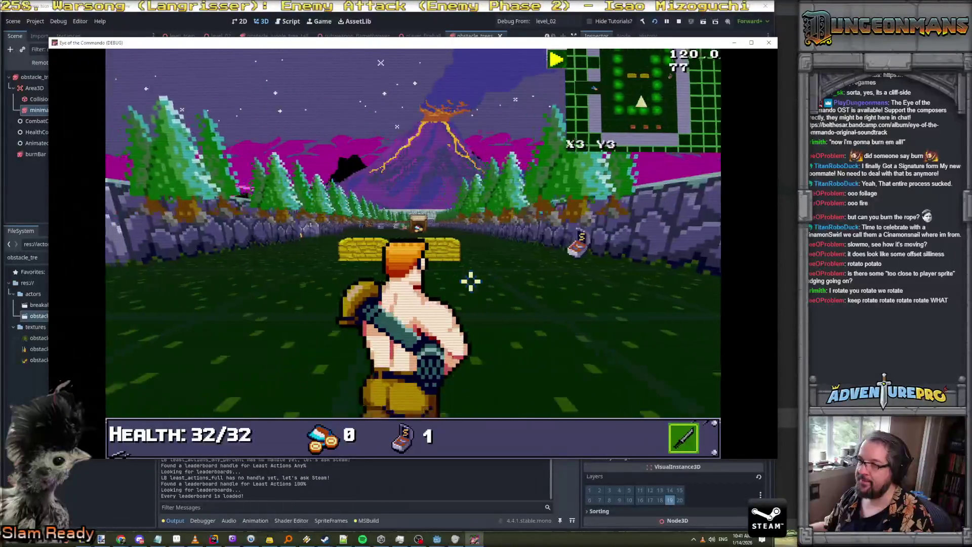
key("Left")
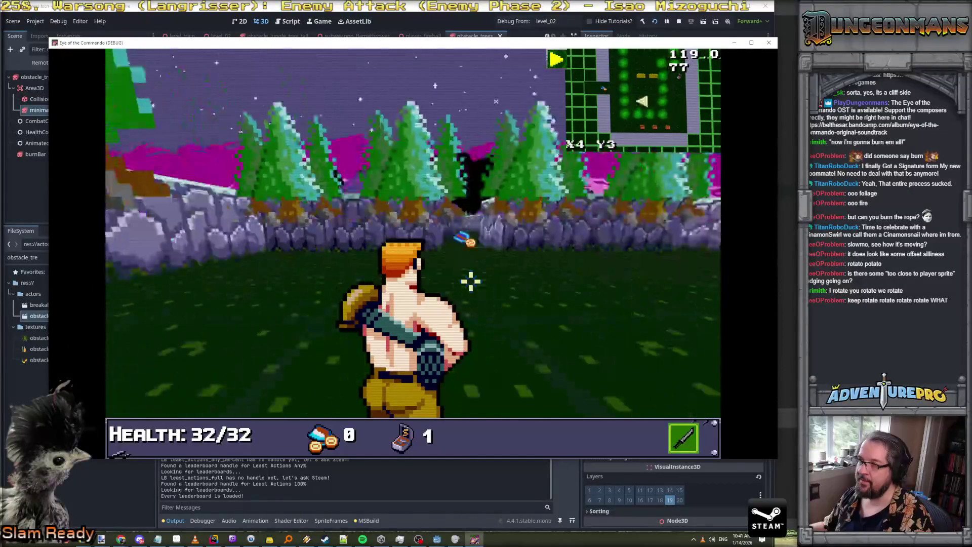
key("Right")
key("Left")
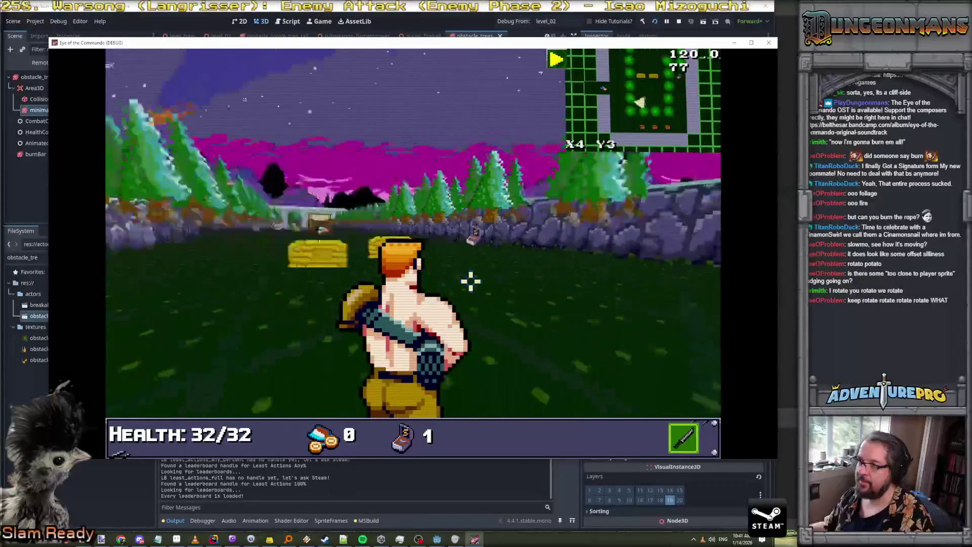
key("Right")
key("alt+Tab")
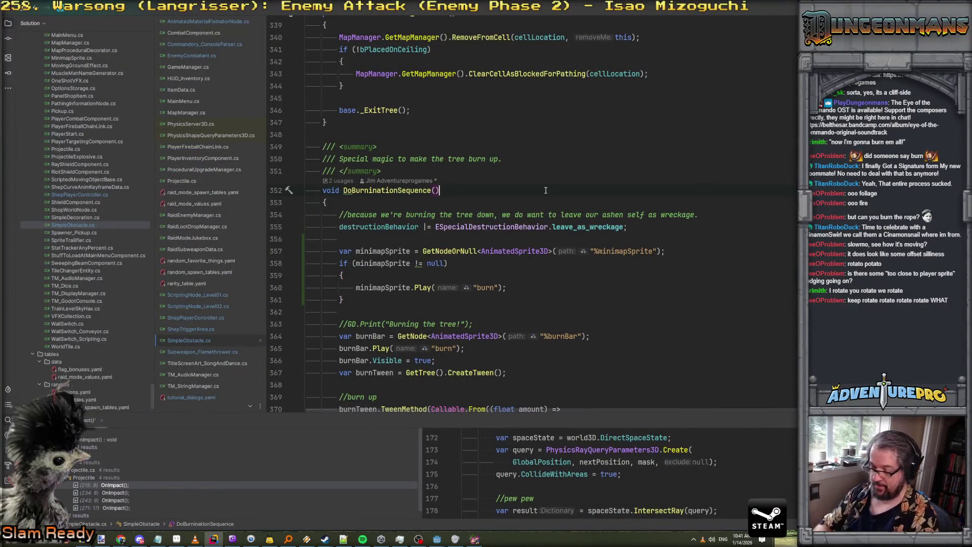
Search SimpleObstacle.cs for 'player' and step through the matches with F3
key("ctrl+f")
type("facing")
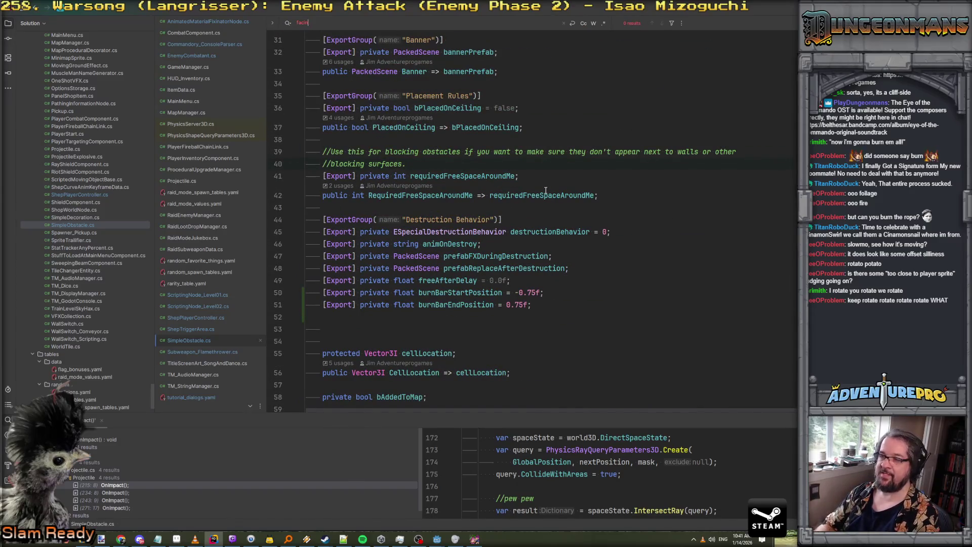
key("ctrl+a")
type("player")
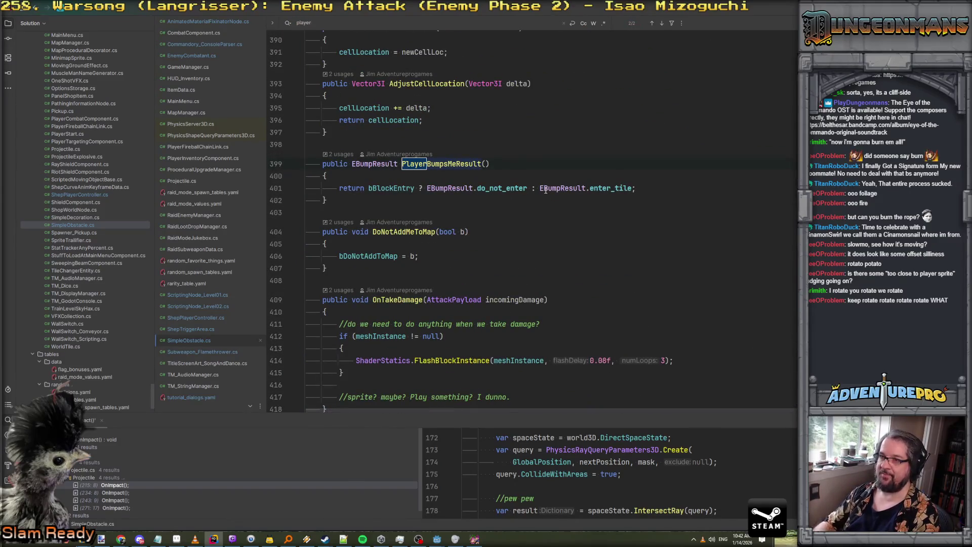
key("F3")
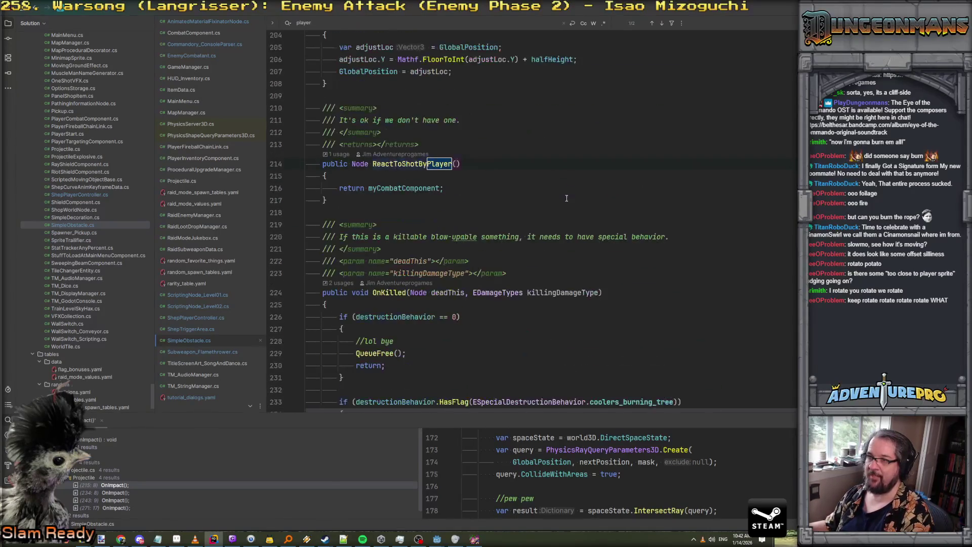
key("F3")
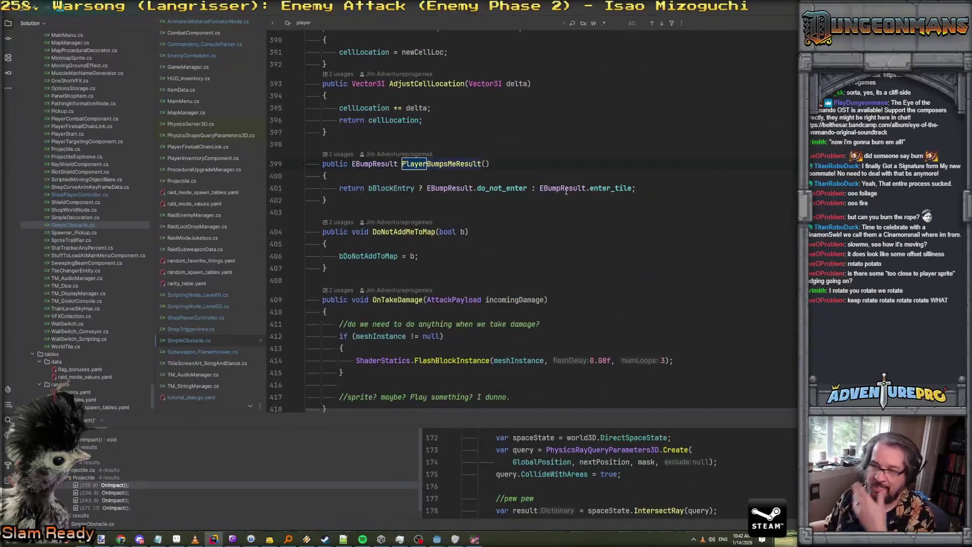
Scroll through the SimpleObstacle.cs code, then return to the Godot editor
scroll(567, 192, "down", 2)
scroll(566, 191, "up", 10)
scroll(567, 192, "up", 20)
scroll(566, 192, "up", 12)
scroll(567, 192, "up", 9)
scroll(566, 192, "up", 3)
scroll(566, 191, "down", 2)
scroll(566, 191, "up", 2)
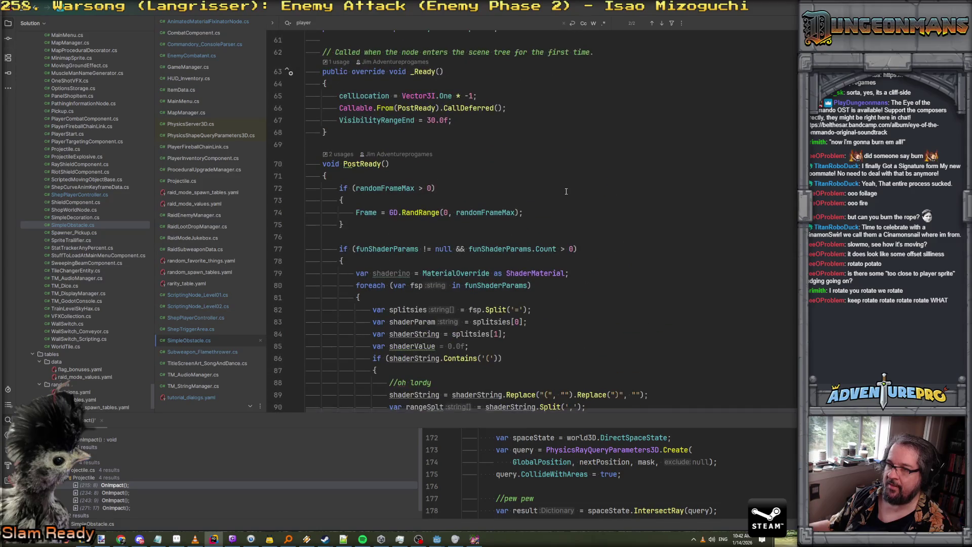
scroll(567, 192, "up", 3)
scroll(566, 191, "down", 6)
scroll(567, 192, "down", 6)
scroll(566, 191, "down", 1)
scroll(566, 192, "up", 1)
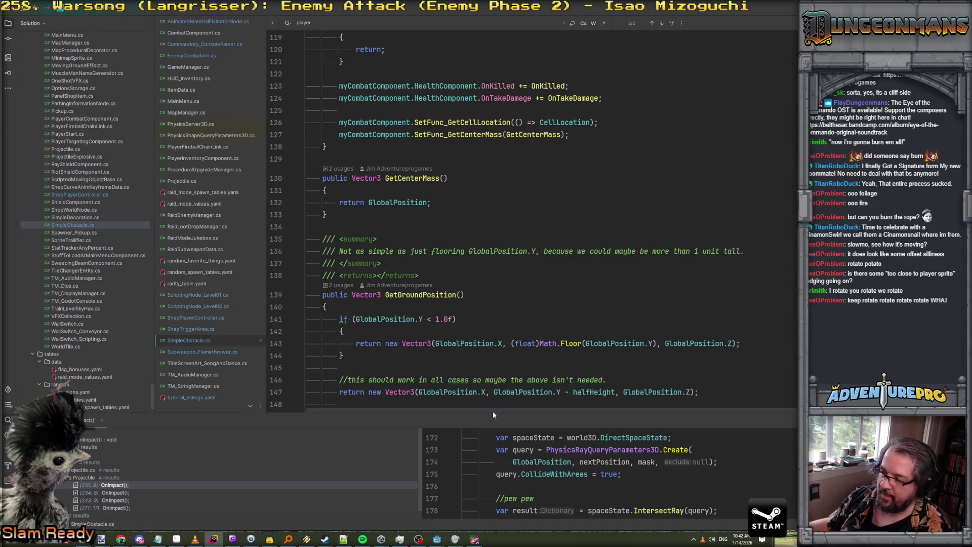
mouse_move(439, 541)
left_click(425, 513)
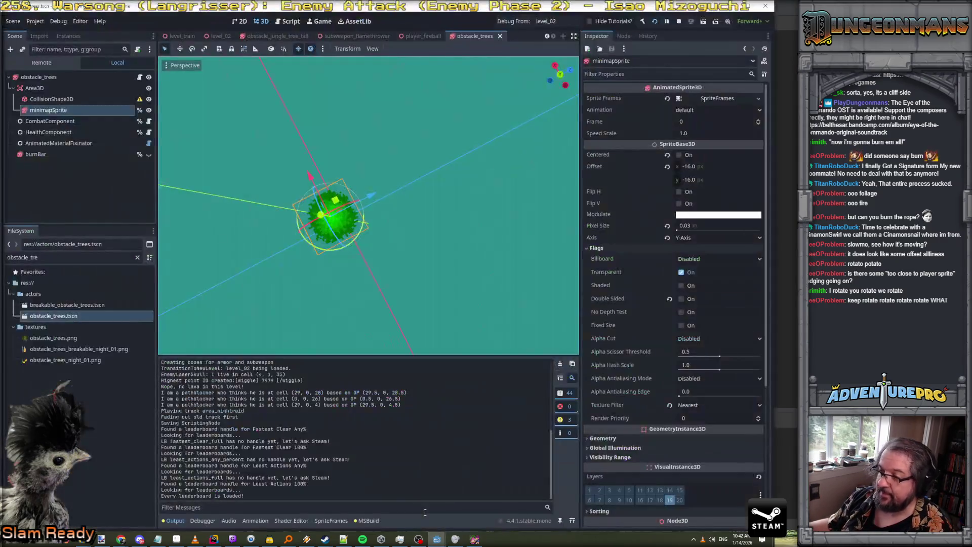
Stop the game and move minimapSprite out of Area3D to the scene root
left_click(680, 23)
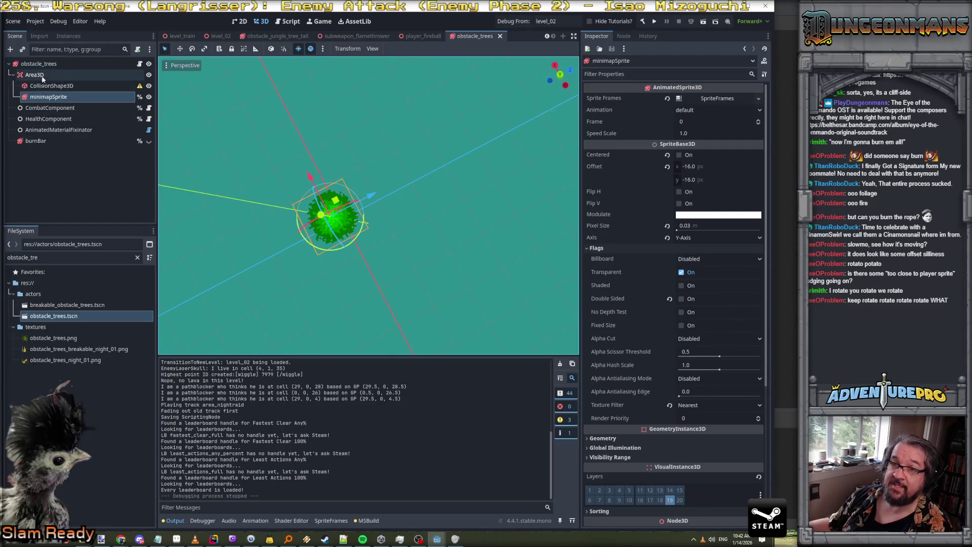
left_click_drag(45, 97, 35, 72)
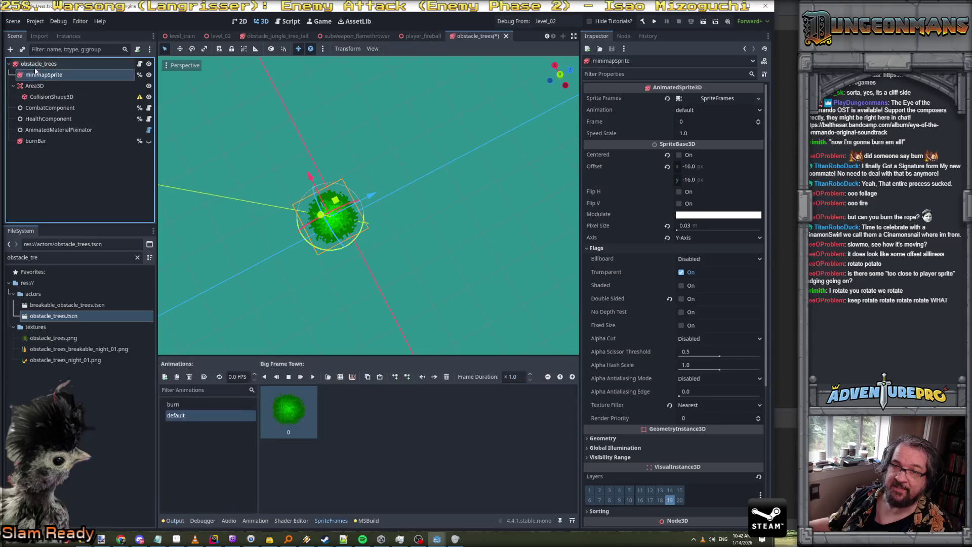
left_click(14, 87)
Set Billboard to Disabled on the obstacle_trees root sprite
left_click(39, 63)
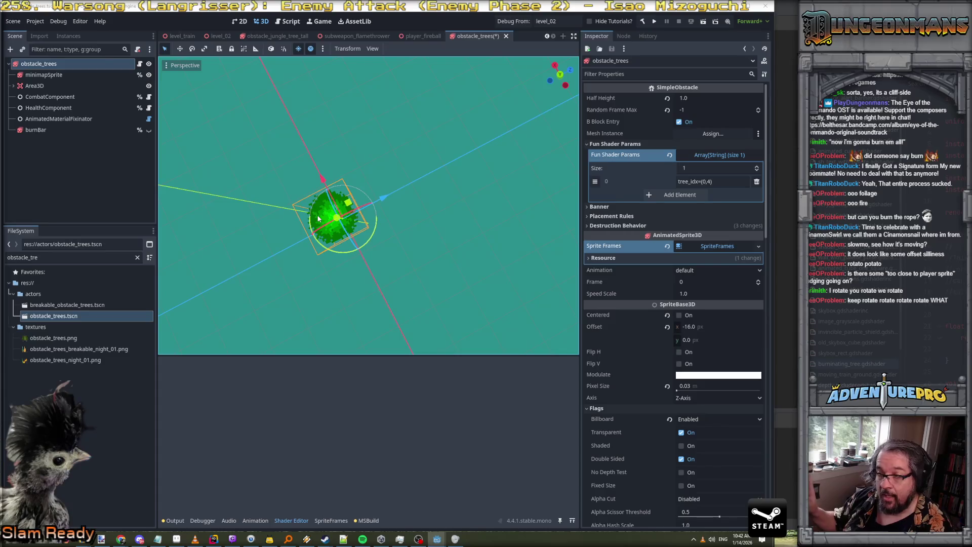
left_click(722, 421)
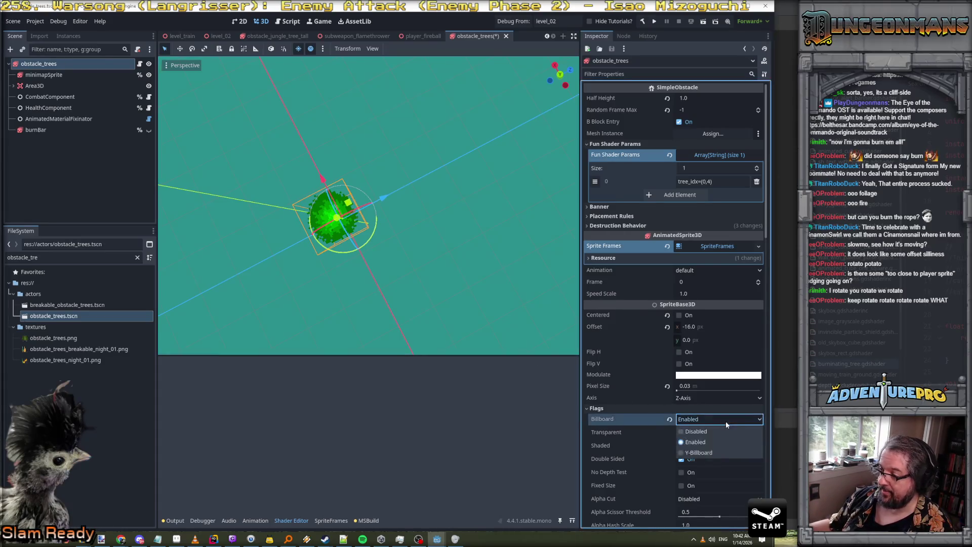
left_click(701, 431)
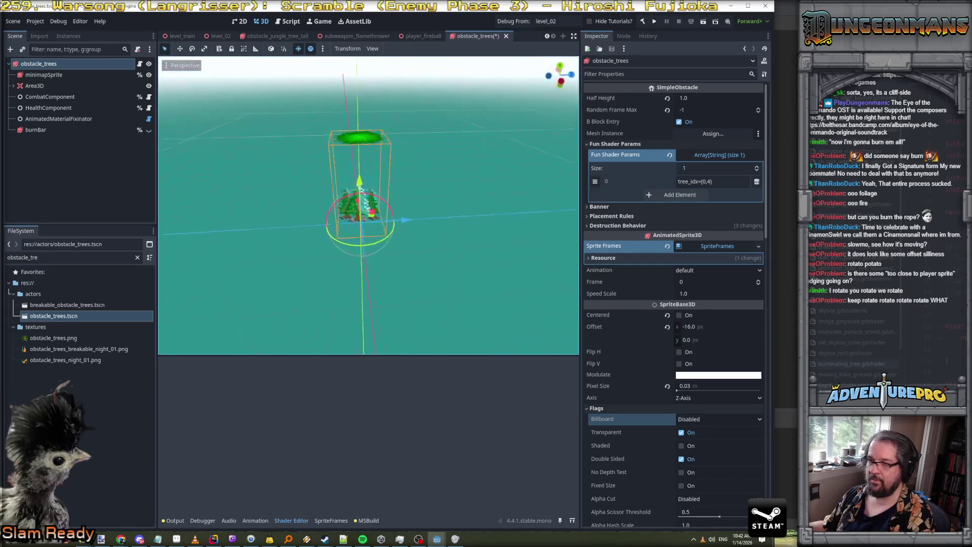
Save obstacle_trees, review its Geometry > Material Override burn shader material, and run the project
key("ctrl+s")
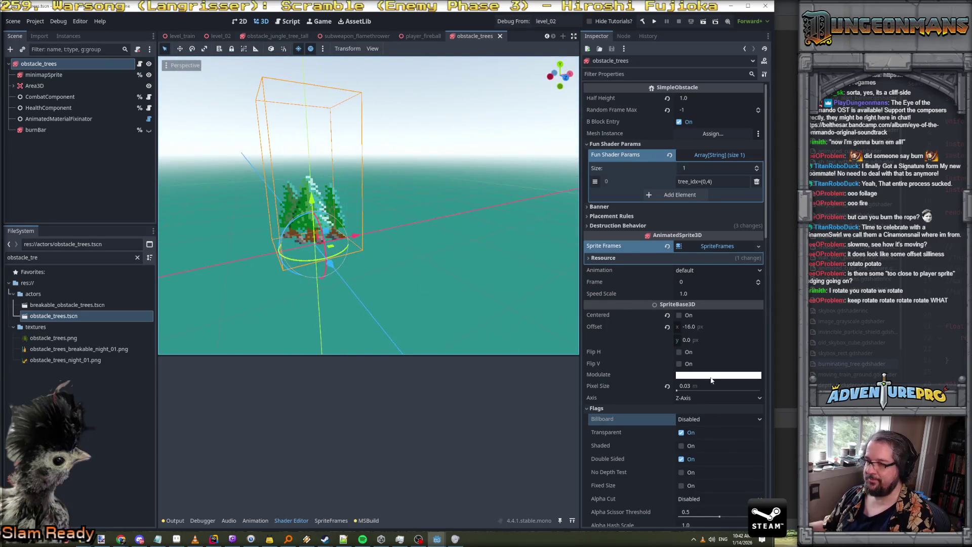
scroll(711, 420, "down", 5)
scroll(710, 436, "down", 4)
scroll(710, 437, "down", 4)
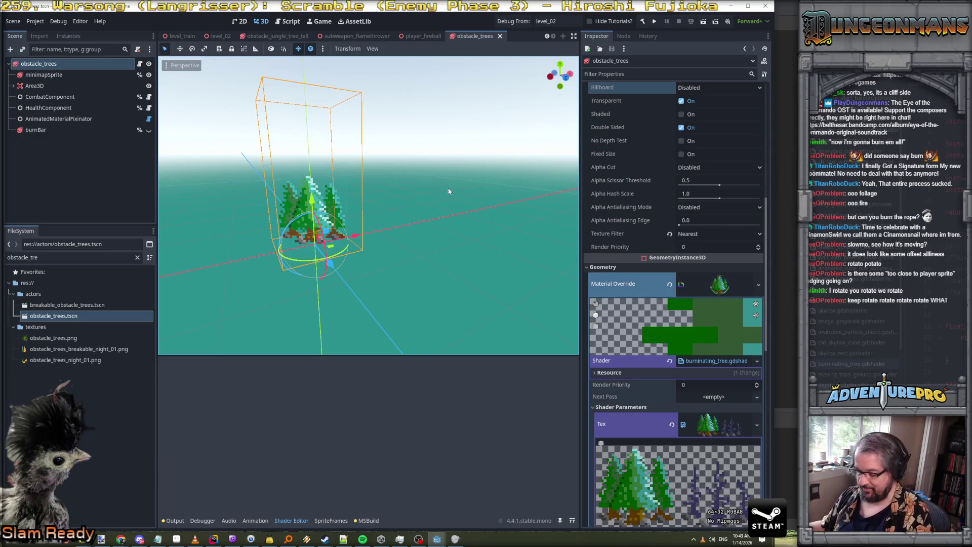
mouse_move(438, 538)
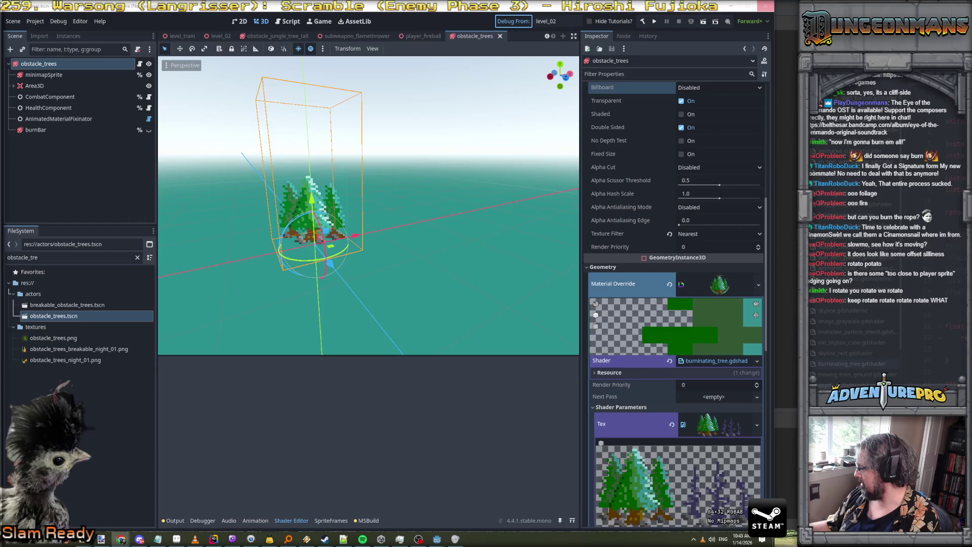
key("F5")
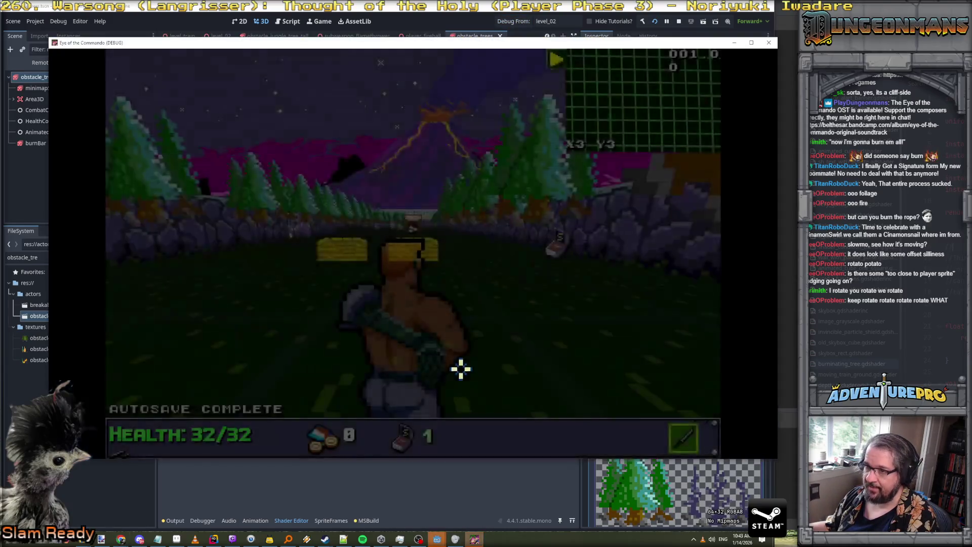
Turn between the tree wall, crate and volcano in the debug game, fire once, then close it
key("Left")
key("Left")
key("Right")
key("Left")
key("Right")
key("Right")
key("Left")
left_click(526, 165)
key("Right")
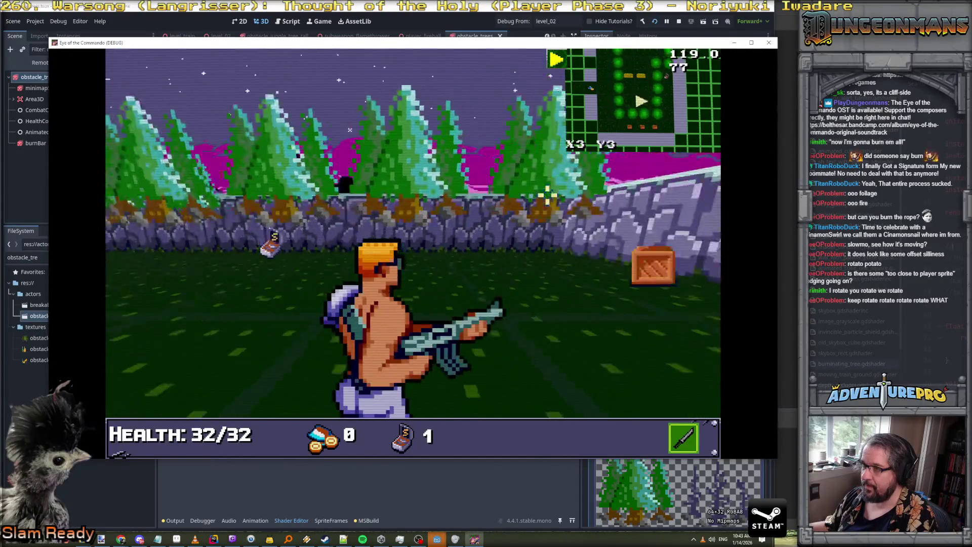
key("Right")
key("Left")
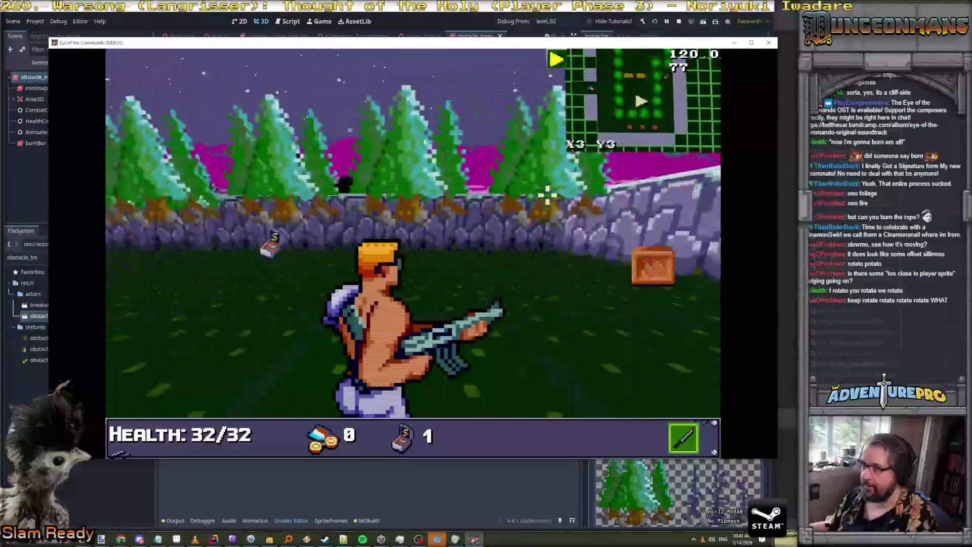
key("Left")
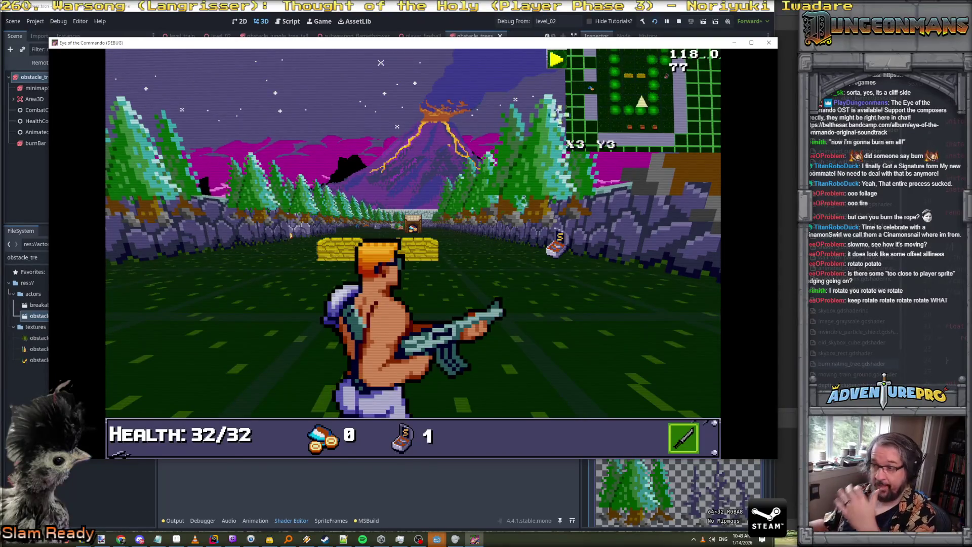
left_click(769, 42)
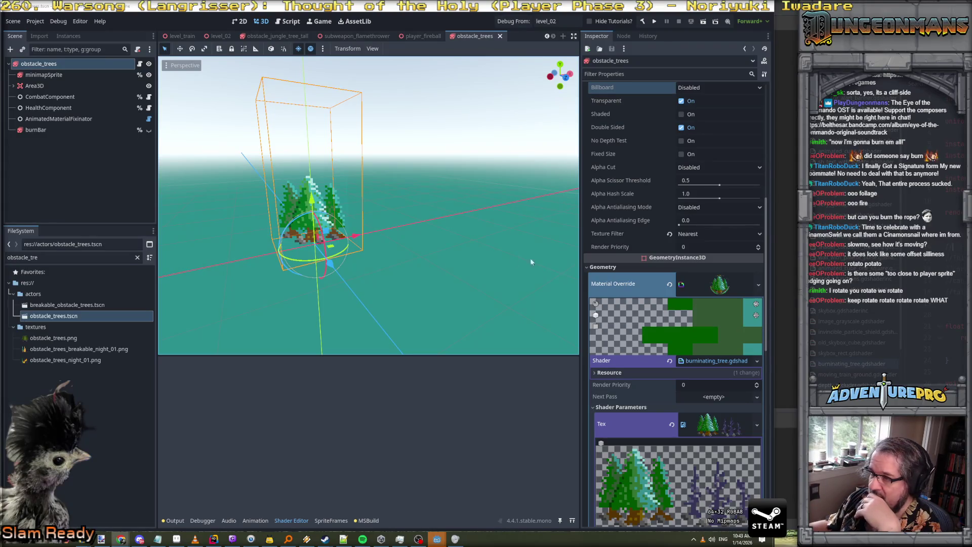
Open burninating_tree.gdshader from the material's Shader field and place the cursor on line 27's VIEW_MATRIX expression
scroll(658, 320, "down", 5)
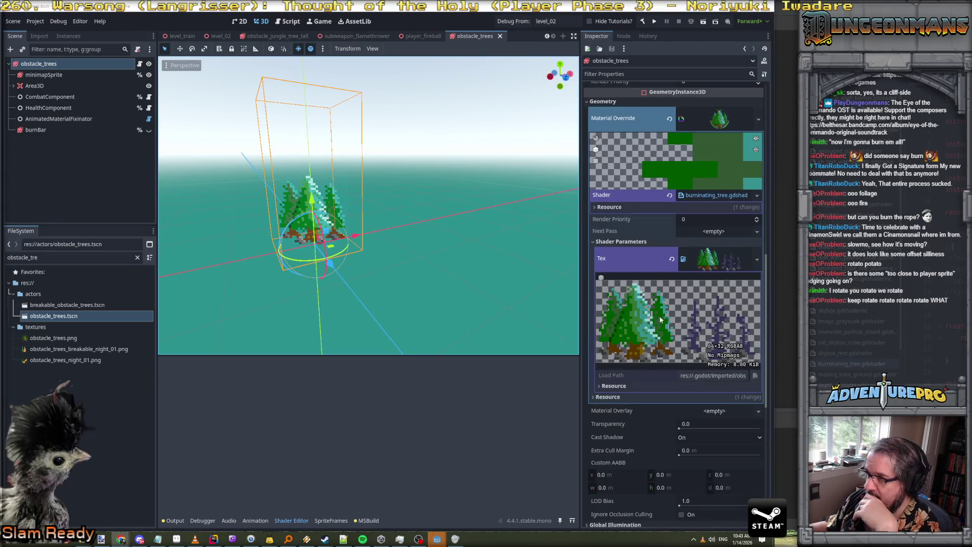
left_click(717, 195)
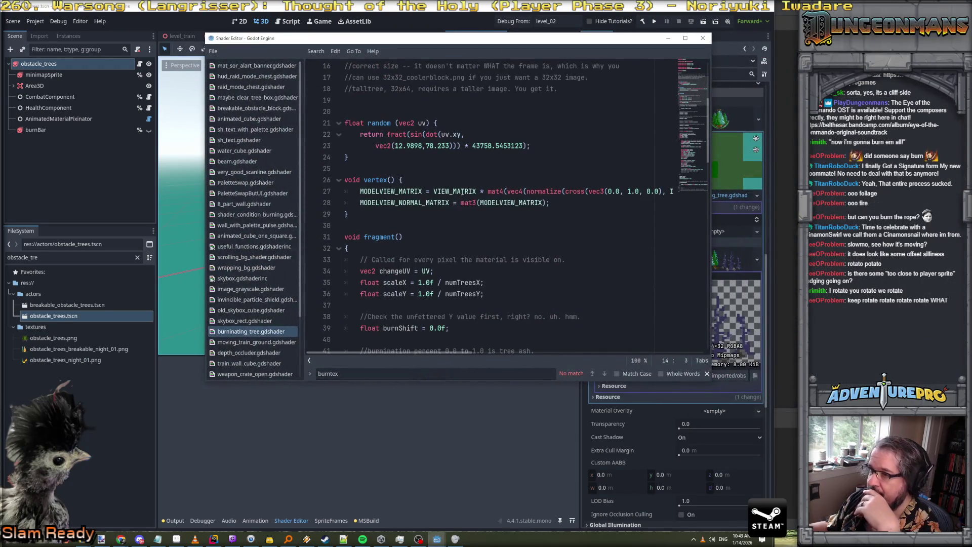
scroll(429, 205, "right", 5)
scroll(429, 204, "left", 5)
scroll(430, 204, "right", 5)
scroll(431, 205, "left", 5)
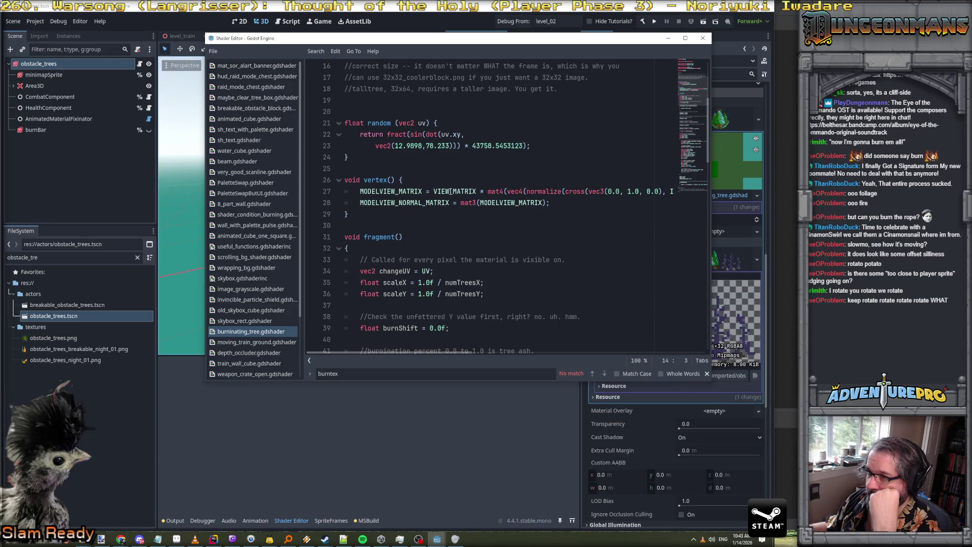
left_click(450, 192)
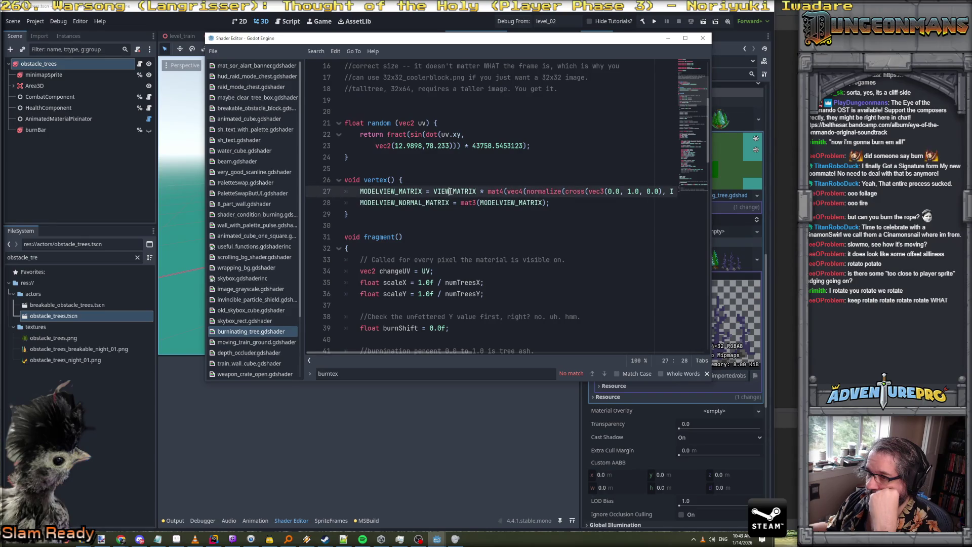
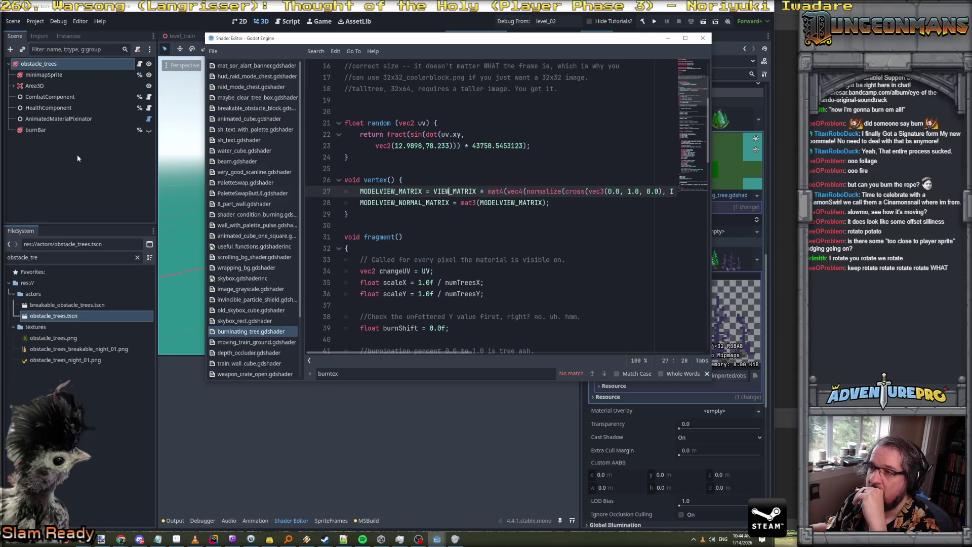
Move the floating Shader Editor aside so the obstacle_trees 3D viewport is visible again
mouse_move(332, 39)
left_mouse_down()
mouse_move(699, 52)
mouse_move(338, 57)
left_mouse_up()
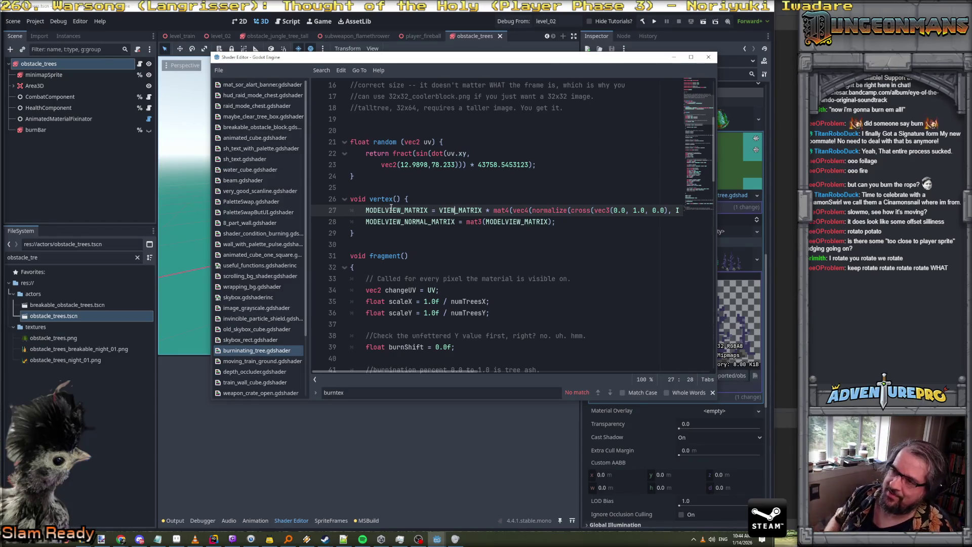
left_click(35, 67)
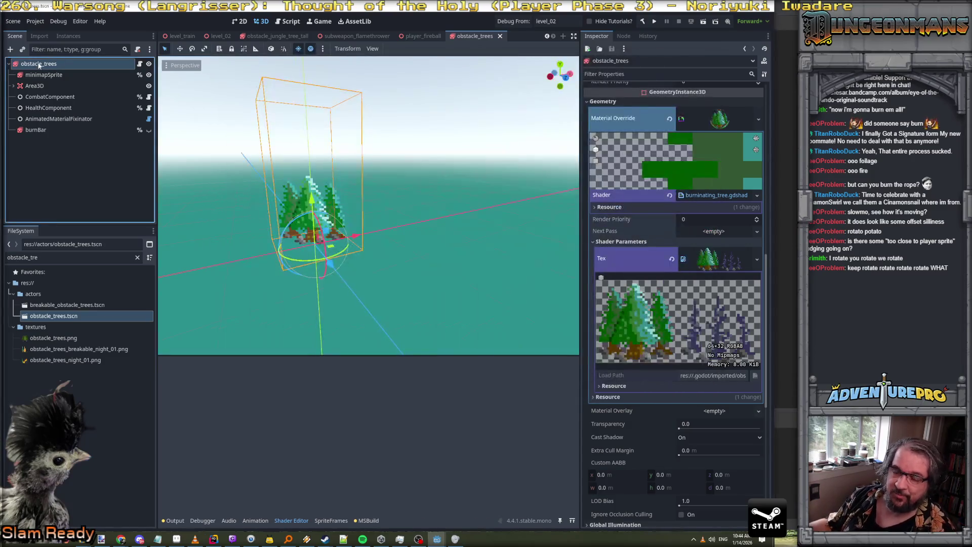
Add a Node3D, make it the scene root, and move minimapSprite directly under it
right_click(50, 66)
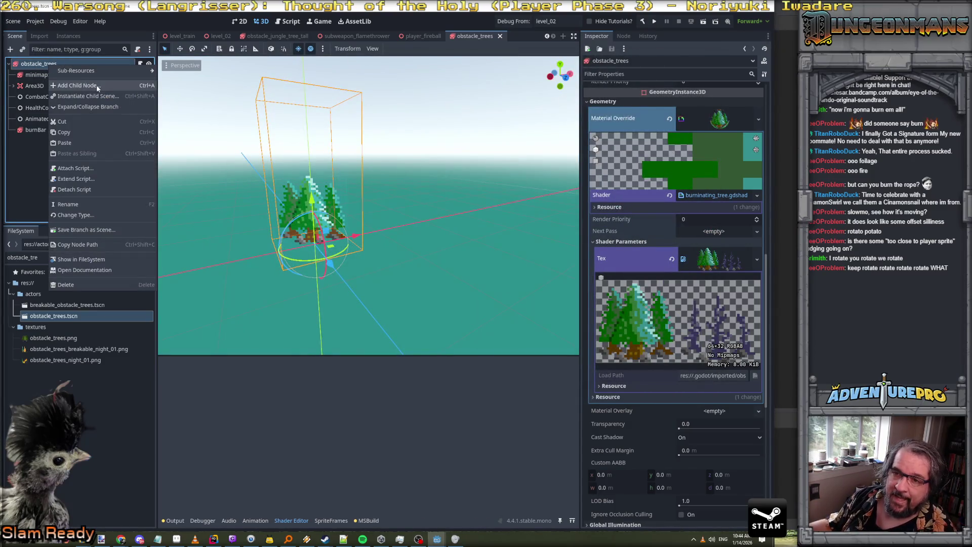
left_click(96, 85)
left_click(624, 176)
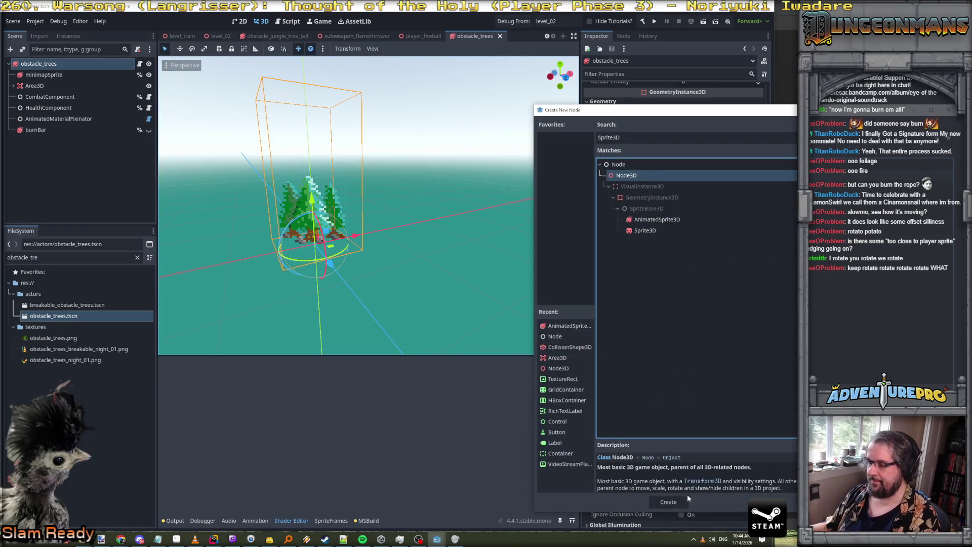
left_click(673, 501)
right_click(50, 143)
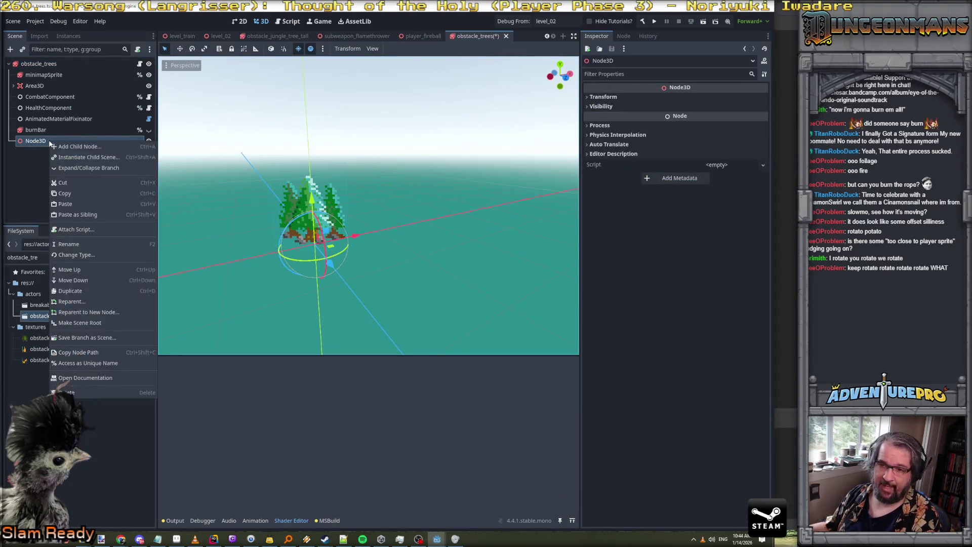
left_click(102, 324)
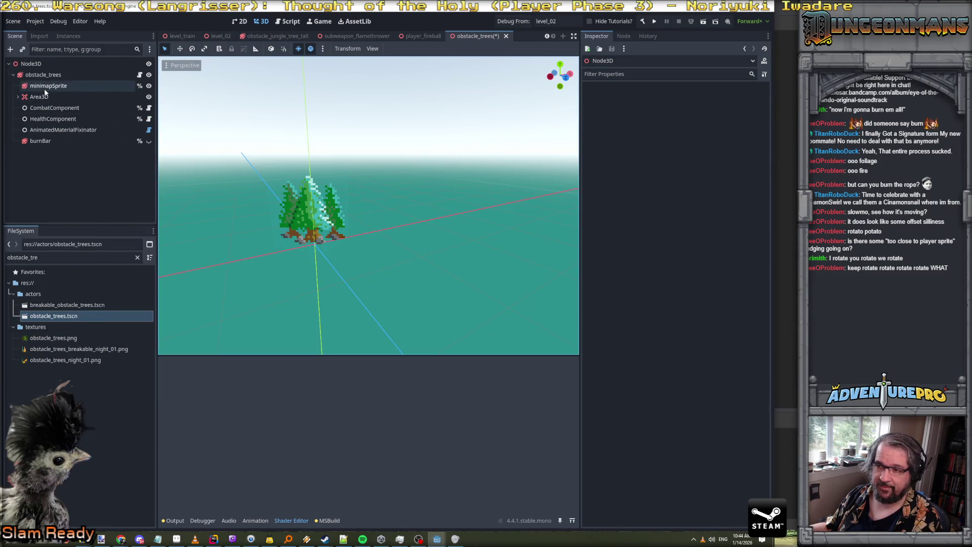
left_click_drag(50, 86, 37, 70)
Rename the new root to obstacle_trees and the tree sprite to sprite_trees
left_click(36, 64)
left_click(37, 64)
type("obvst")
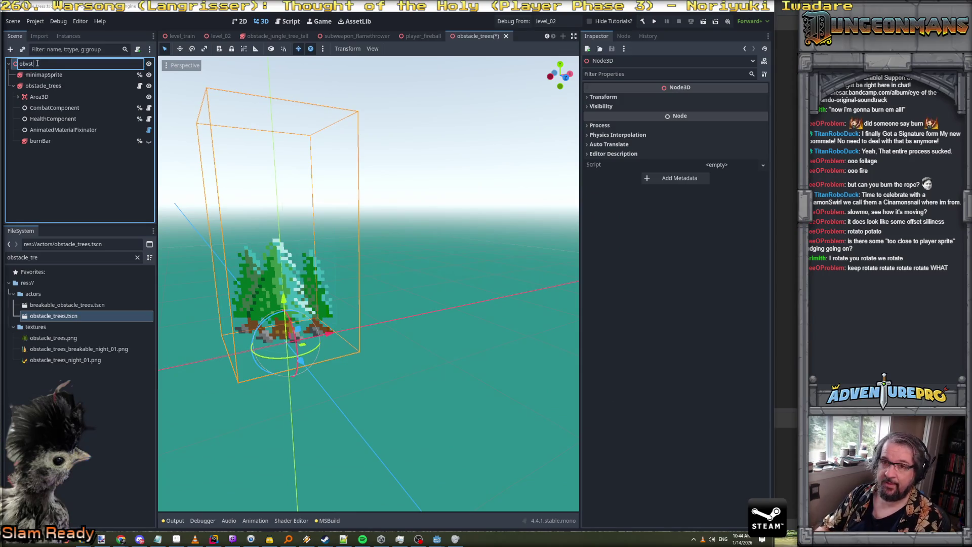
key("BackSpace")
type("stacle")
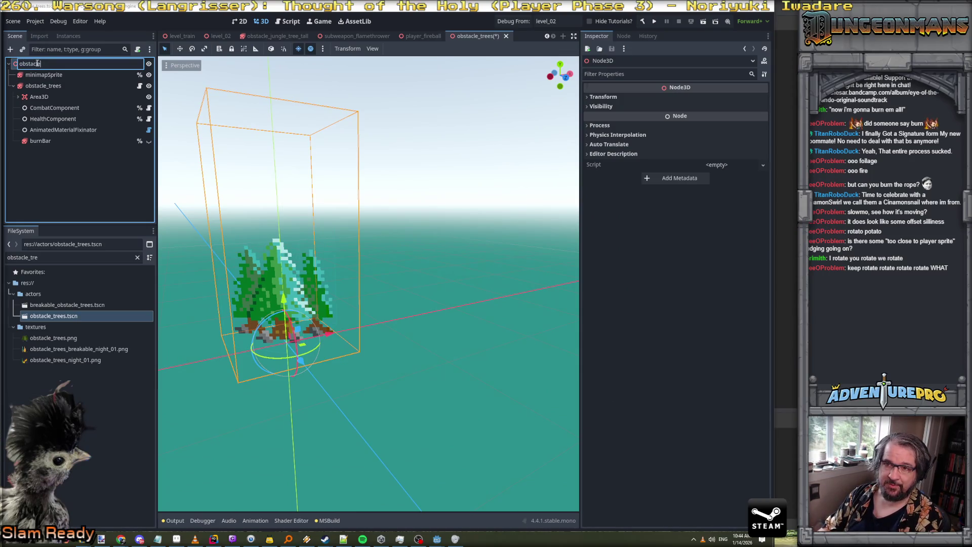
type("_trees")
key("Return")
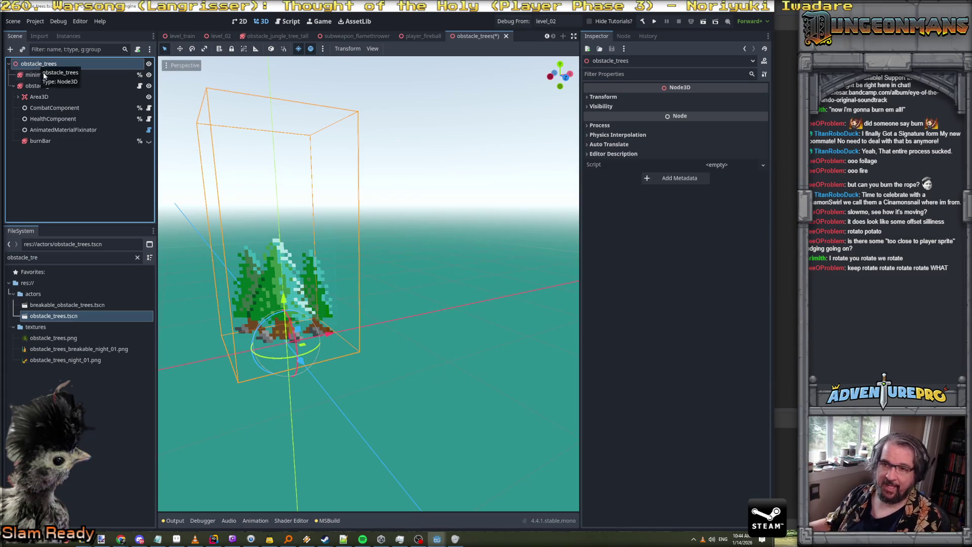
left_click(46, 85)
left_click(46, 85)
type("sprite_tr")
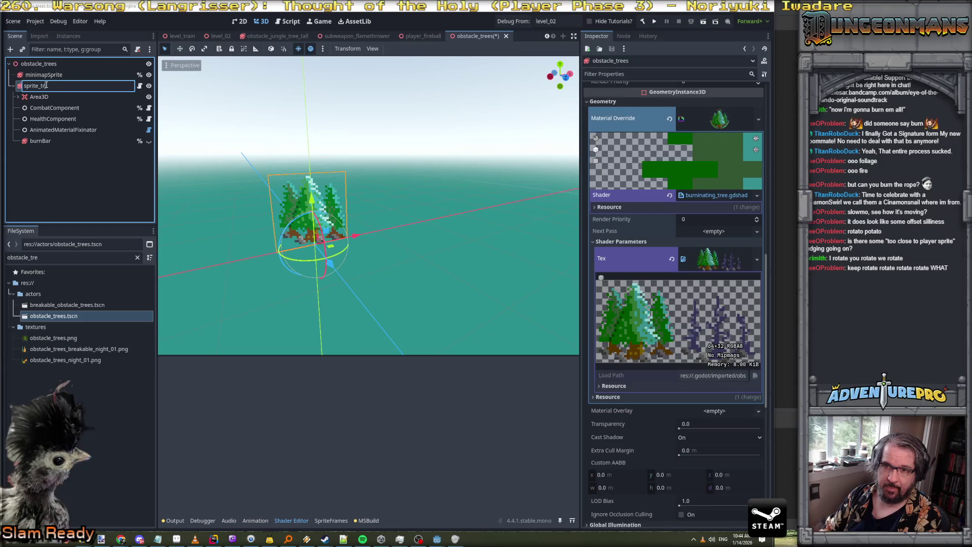
key("Return")
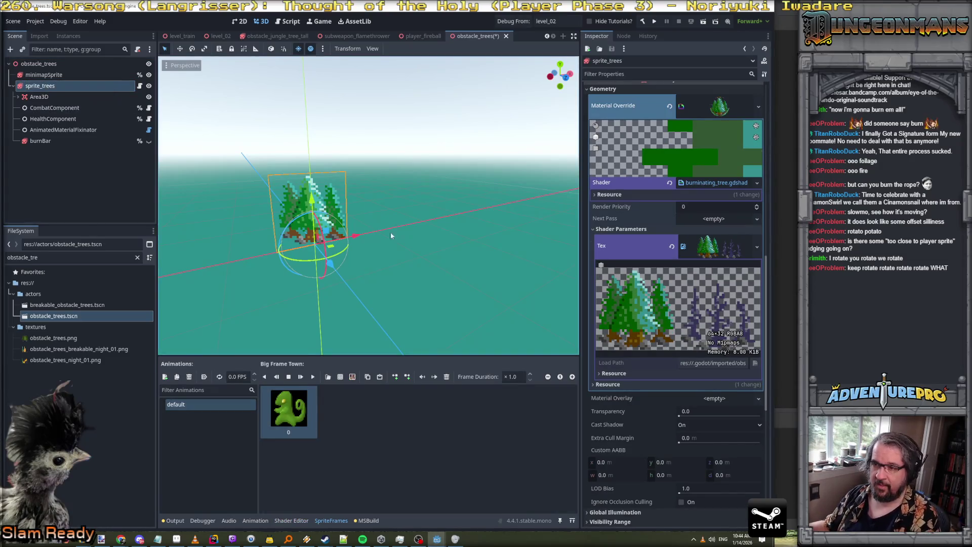
Check the trees in the 3D view, save the restructured scene, and run the project
key("f")
left_click_drag(384, 267, 284, 255)
left_click(41, 96)
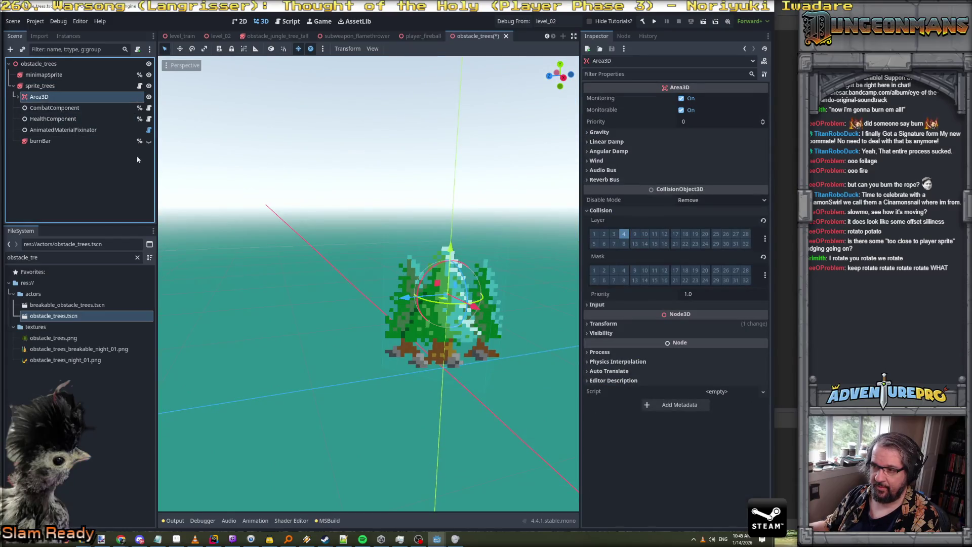
left_click(43, 74)
left_click(39, 63)
key("ctrl+s")
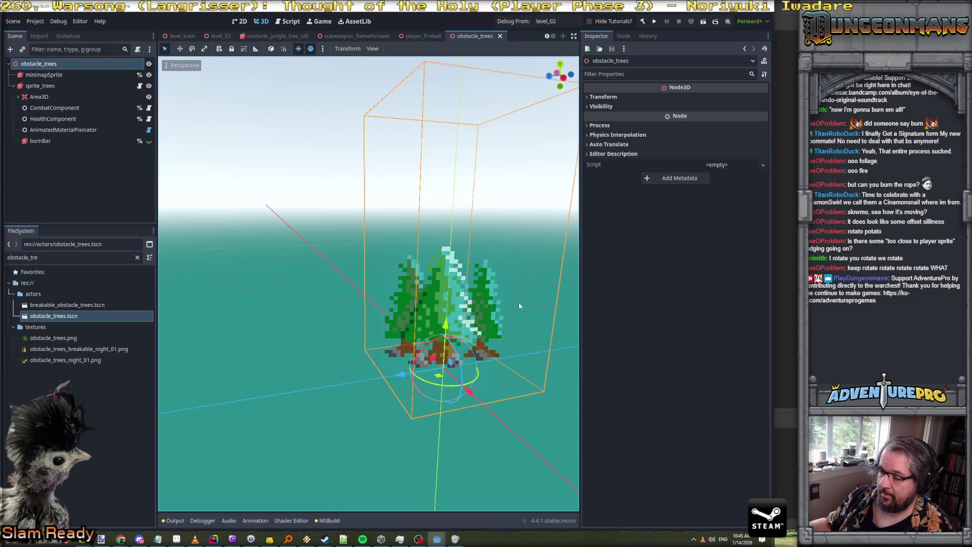
left_click(517, 22)
Walk and turn through level_02 toward the volcano into the hay-bale cover
key("w")
key("q")
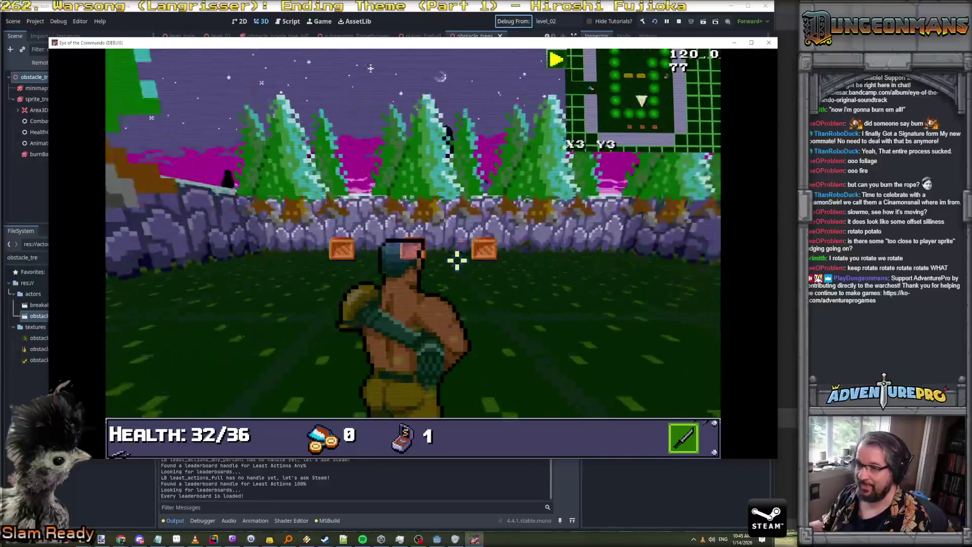
key("q")
key("w")
key("q")
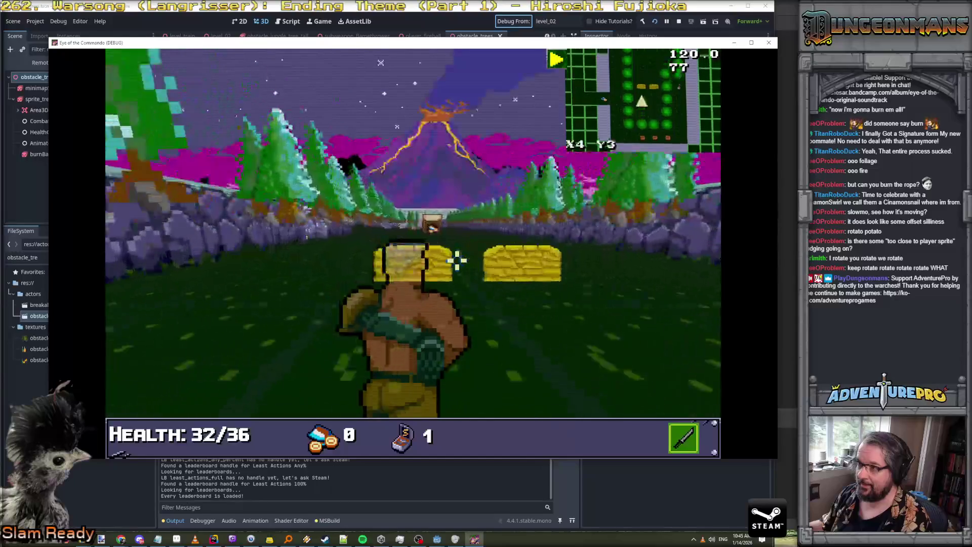
key("q")
key("e")
key("e")
key("w")
key("q")
key("w")
key("q")
key("w")
key("e")
key("w")
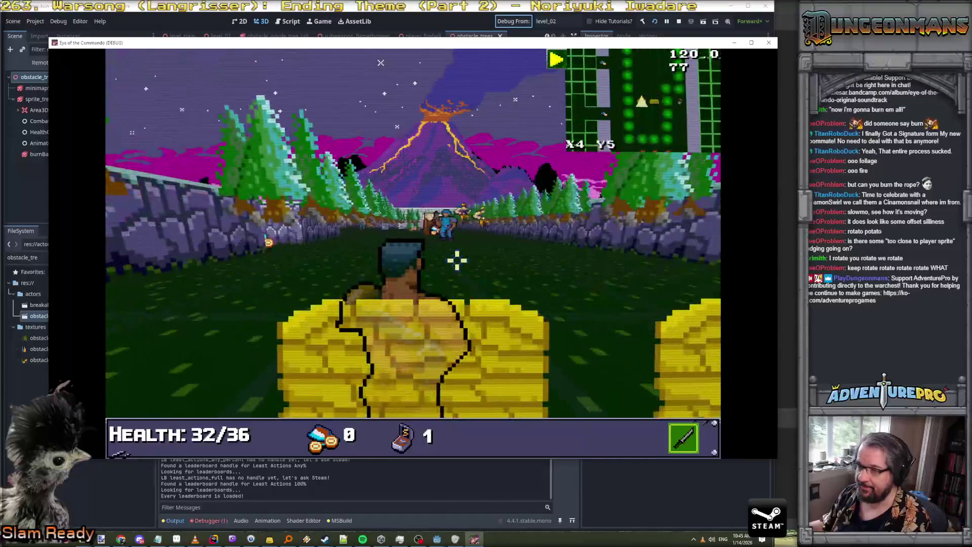
Dismiss the cover tutorial, fire three shots at the enemies, then close the game
left_click(313, 211)
left_click(417, 225)
left_click(300, 206)
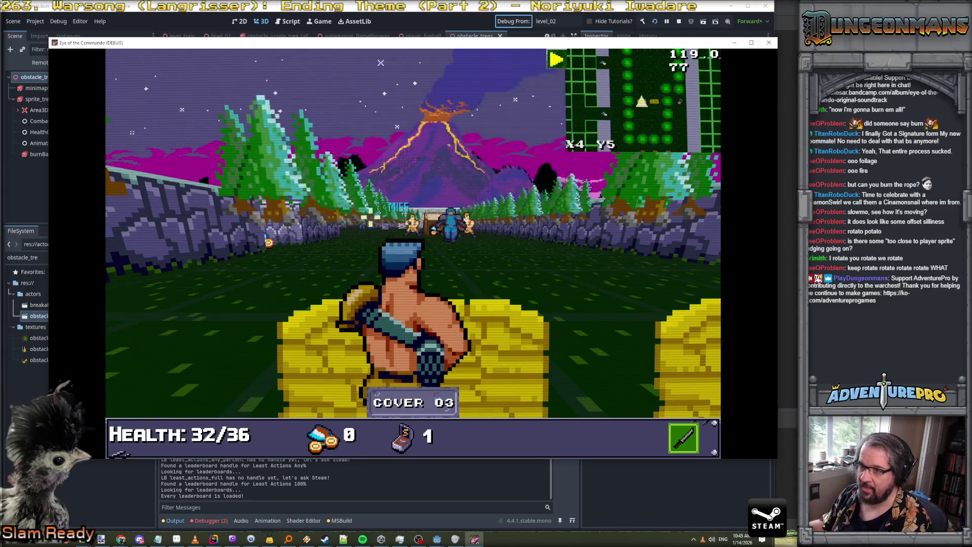
left_click(413, 222)
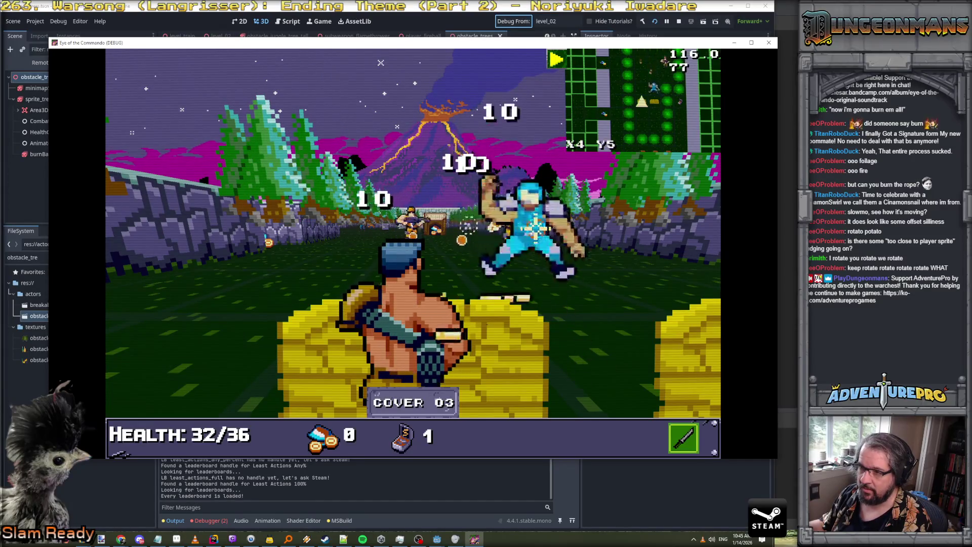
left_click(540, 218)
left_click(497, 232)
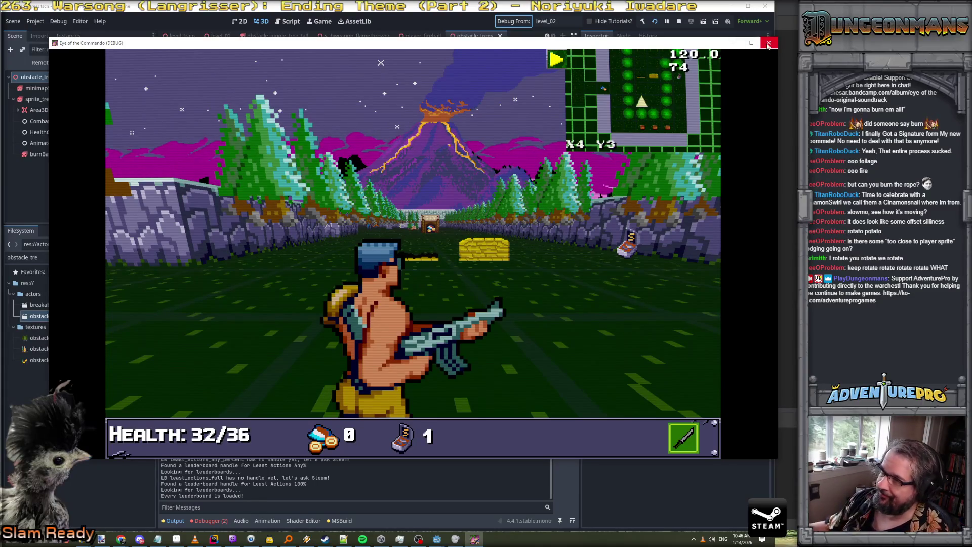
left_click(769, 45)
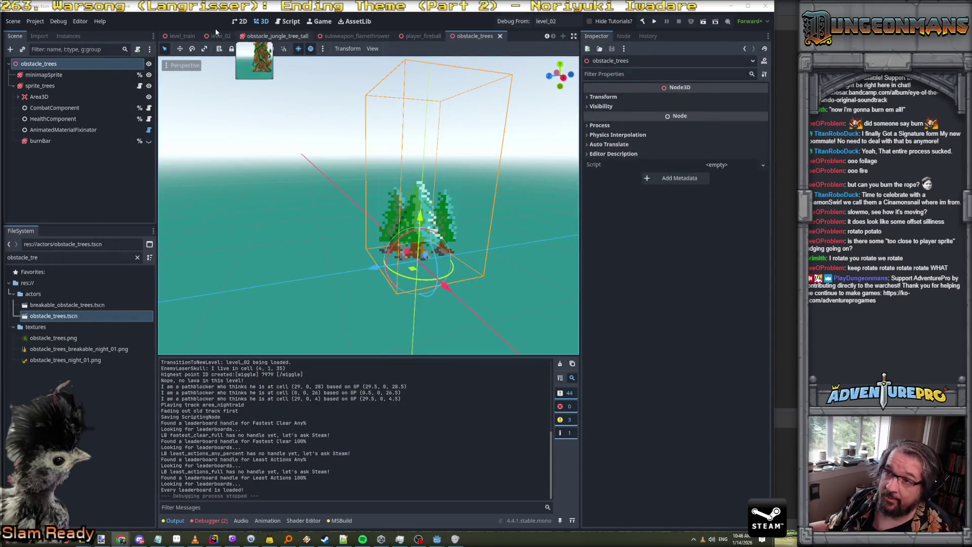
In level_02, select obstacle_trees13 and set its Position Y to 0.0
left_click(219, 36)
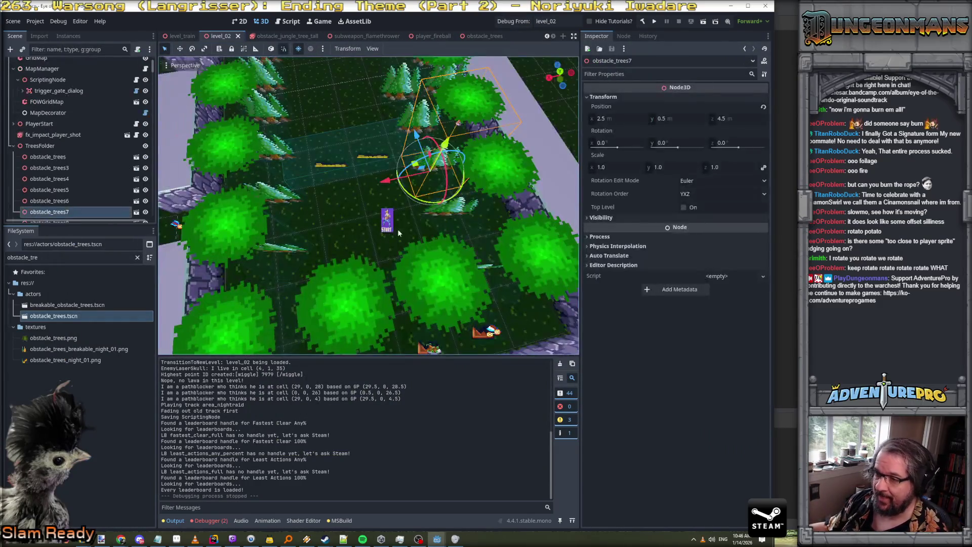
mouse_move(393, 236)
left_mouse_down()
mouse_move(370, 197)
mouse_move(434, 198)
left_mouse_up()
left_click(434, 197)
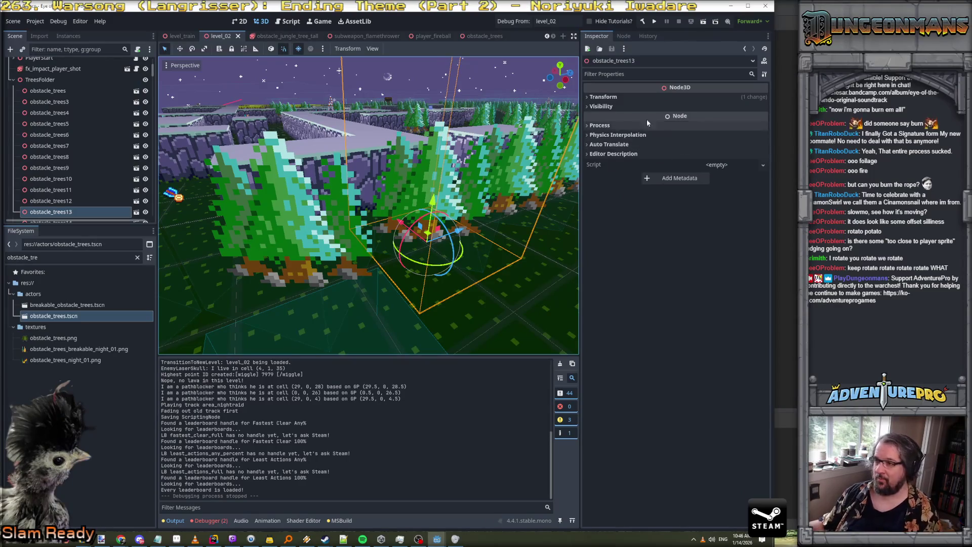
left_click(608, 97)
left_click(678, 119)
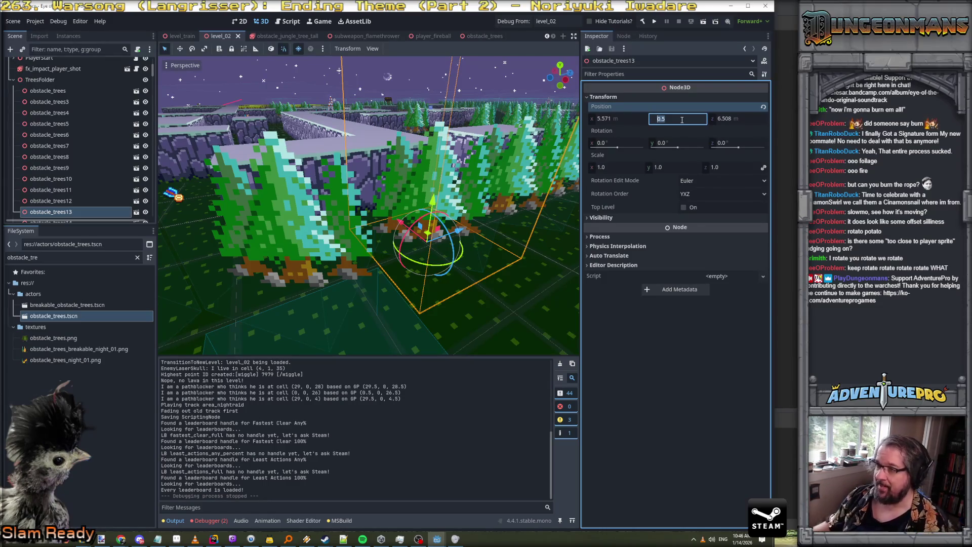
type("0")
key("Return")
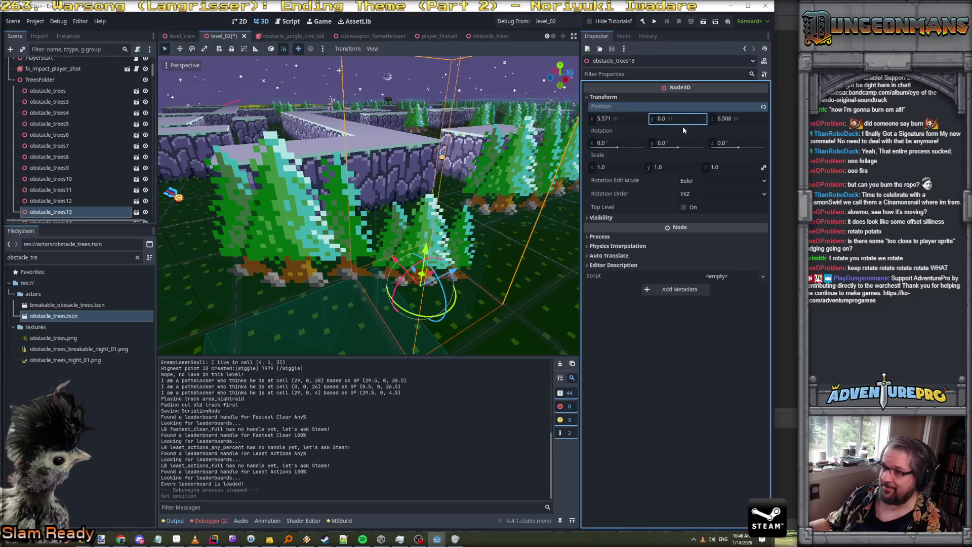
Check the neighbouring tree instances' transforms, then reopen the obstacle_trees scene
left_click(59, 213)
key("Up")
key("Up")
key("Up")
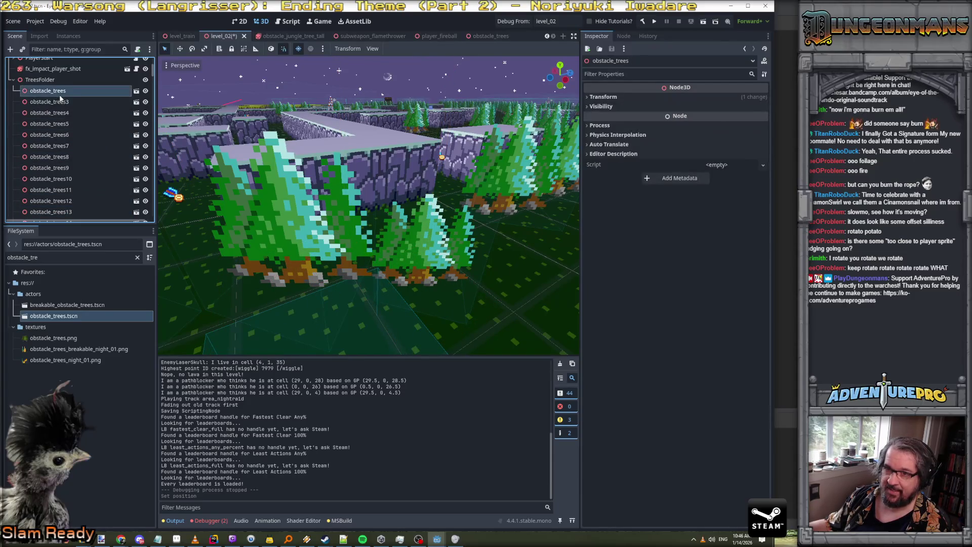
key("Down")
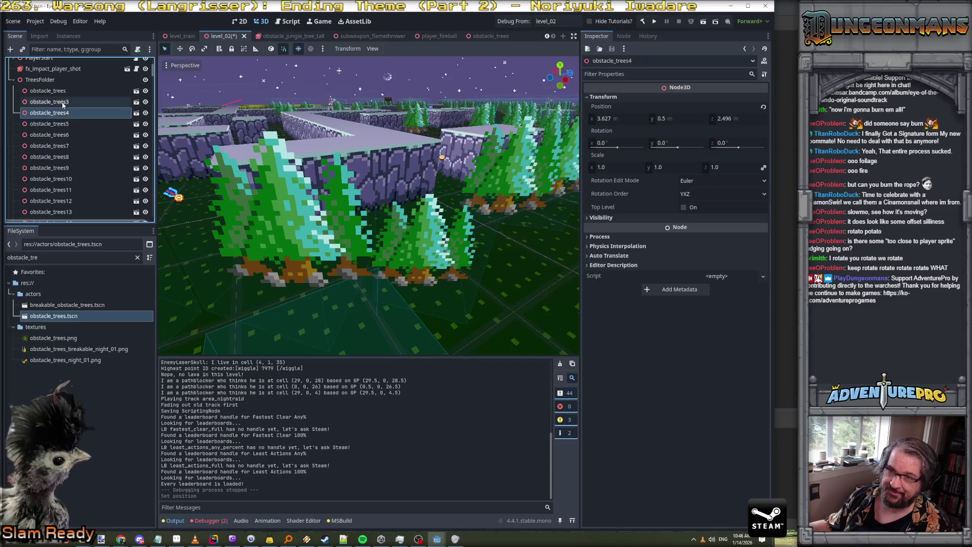
key("Up")
left_click(137, 90)
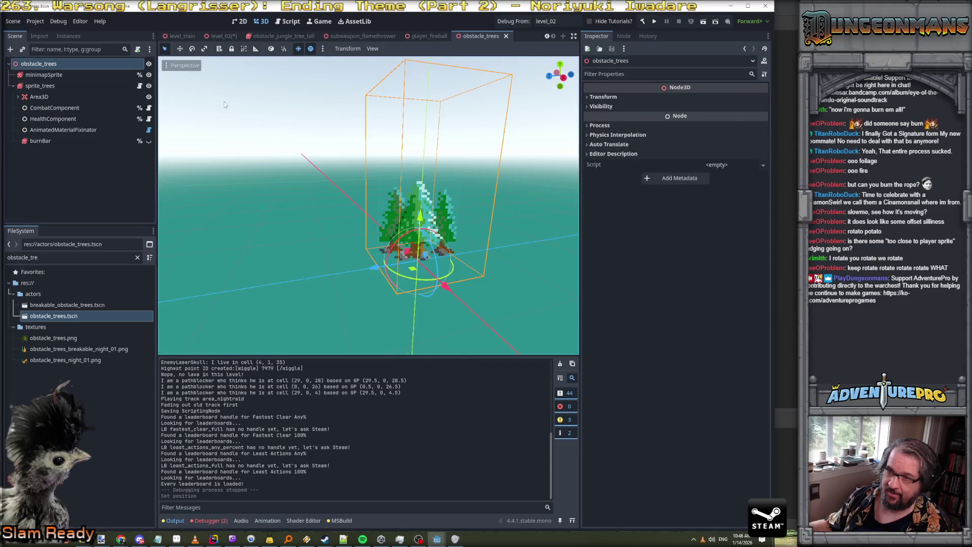
Select sprite_trees and dock the shader editor back into the main editor
left_click(51, 89)
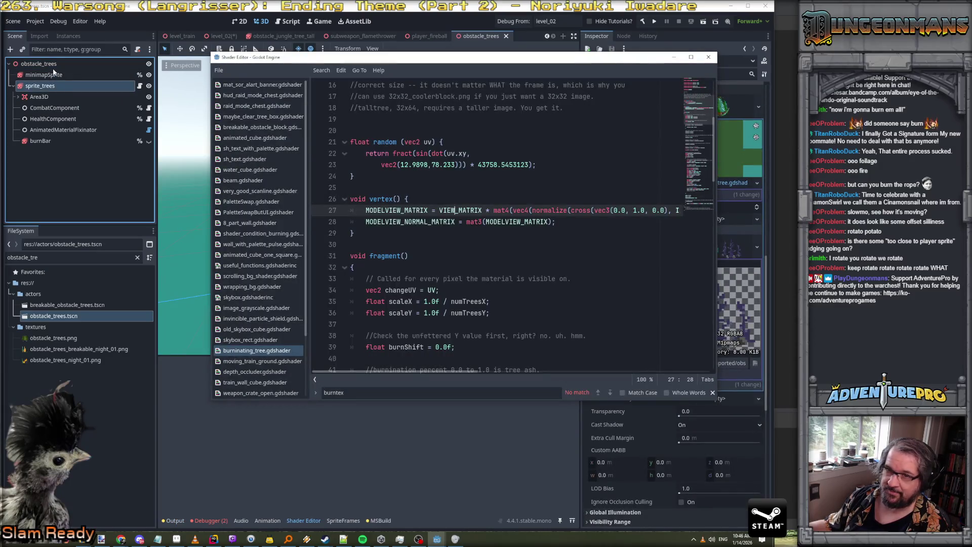
left_click(51, 64)
left_click(49, 88)
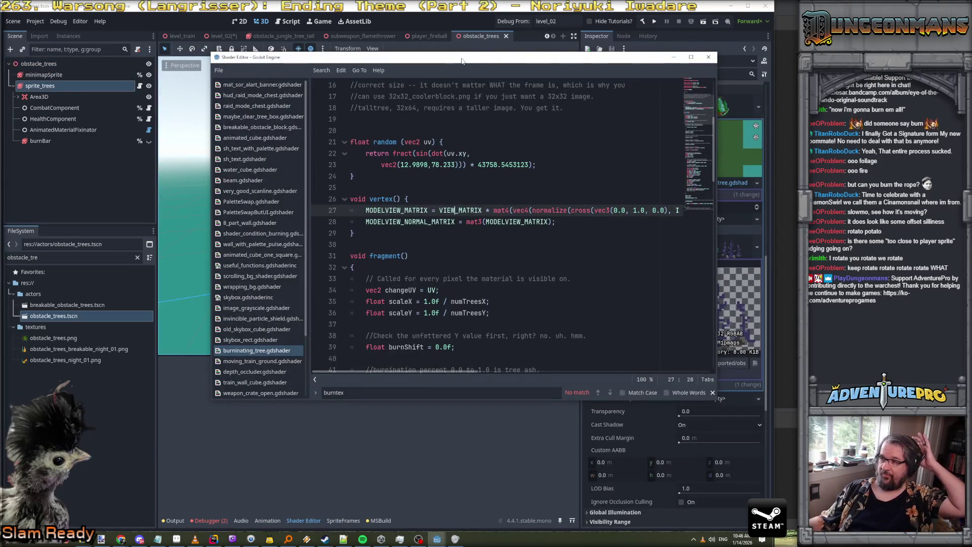
left_click(709, 57)
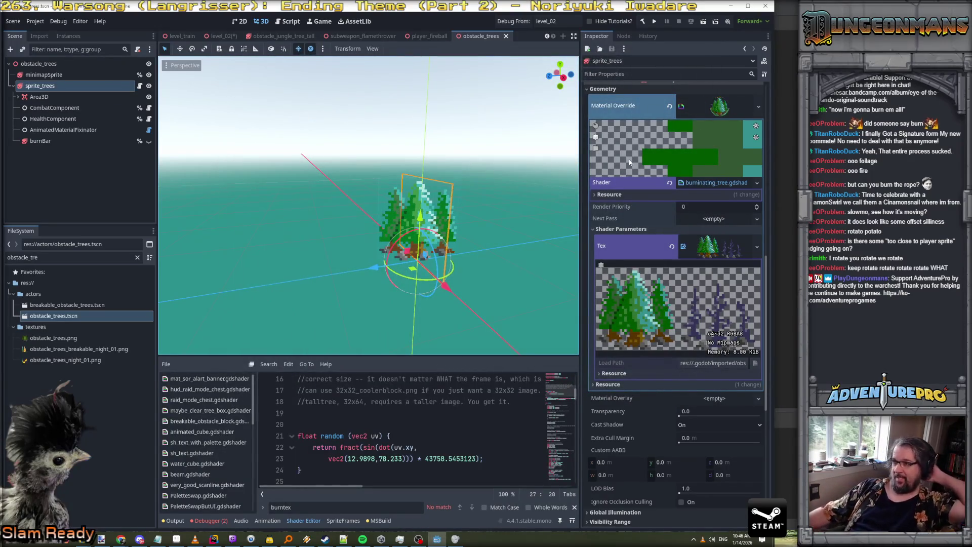
Expand and collapse the Material Override, Shader and Tex sections to review the sprite's shader
left_click(719, 106)
scroll(713, 202, "up", 5)
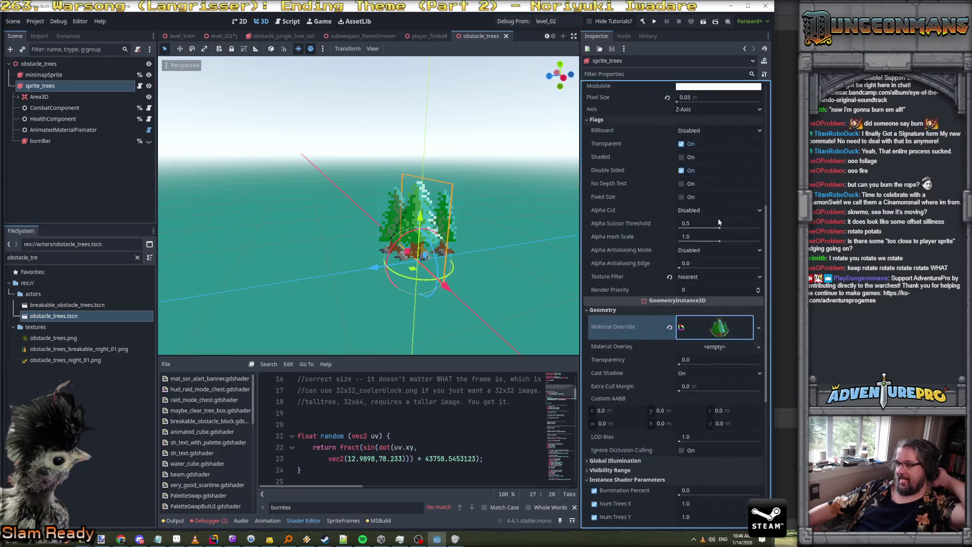
left_click(712, 326)
scroll(719, 354, "down", 3)
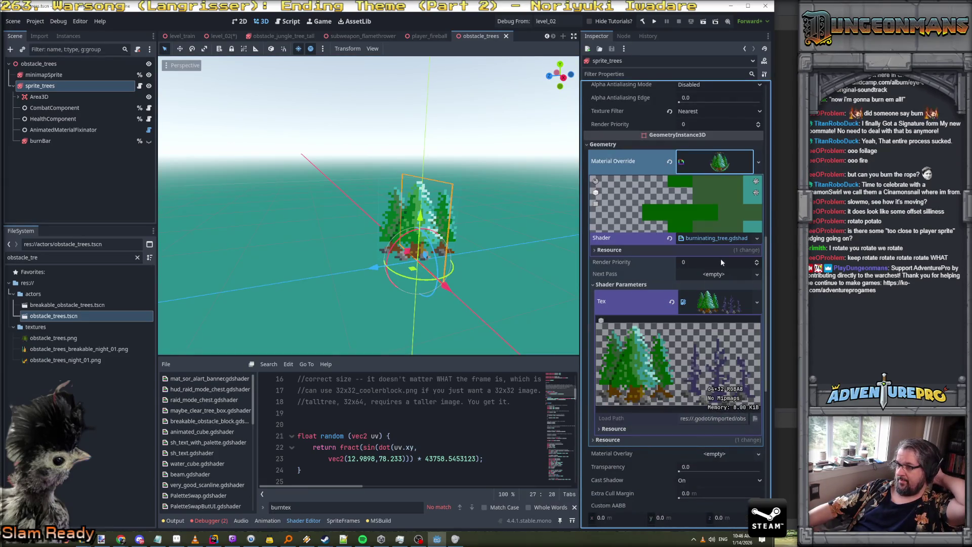
left_click(717, 242)
left_click(722, 293)
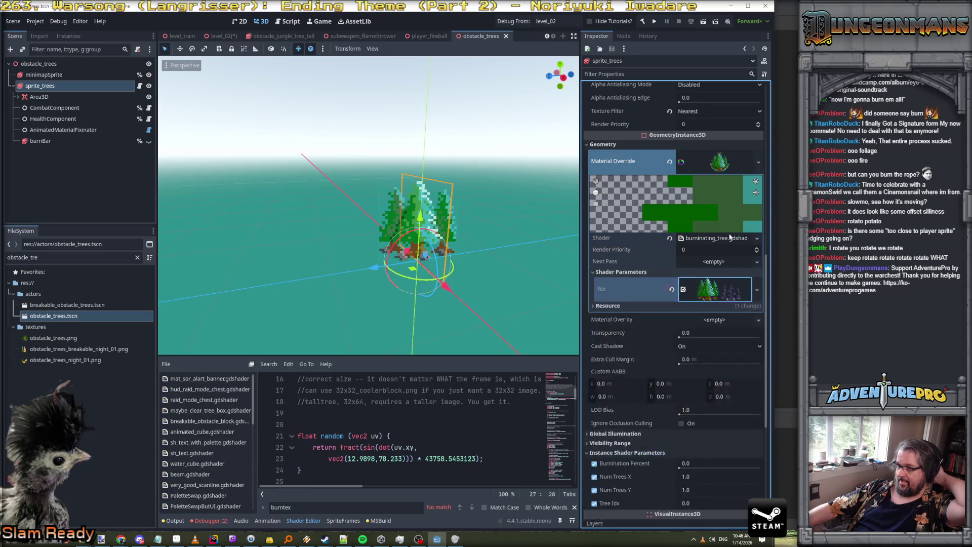
left_click(718, 164)
scroll(697, 159, "up", 3)
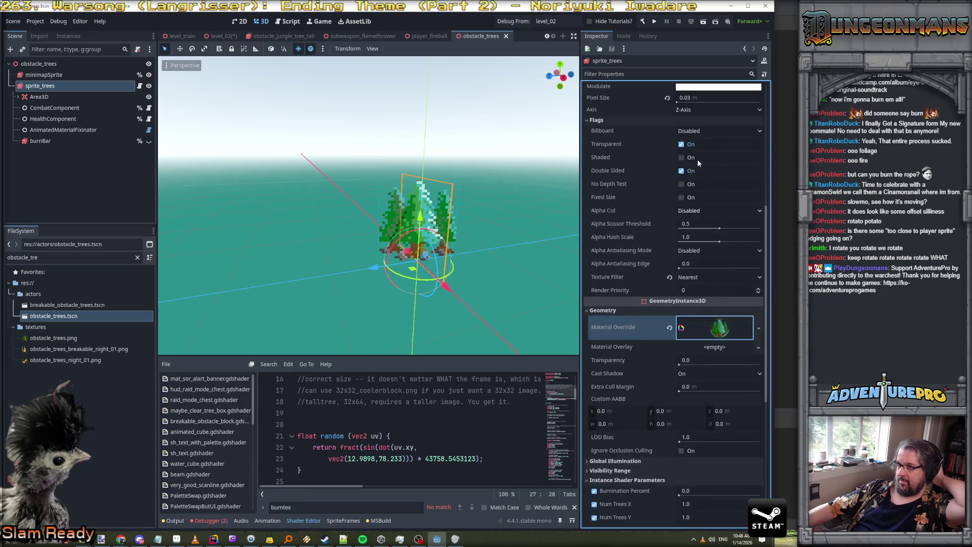
scroll(698, 159, "up", 5)
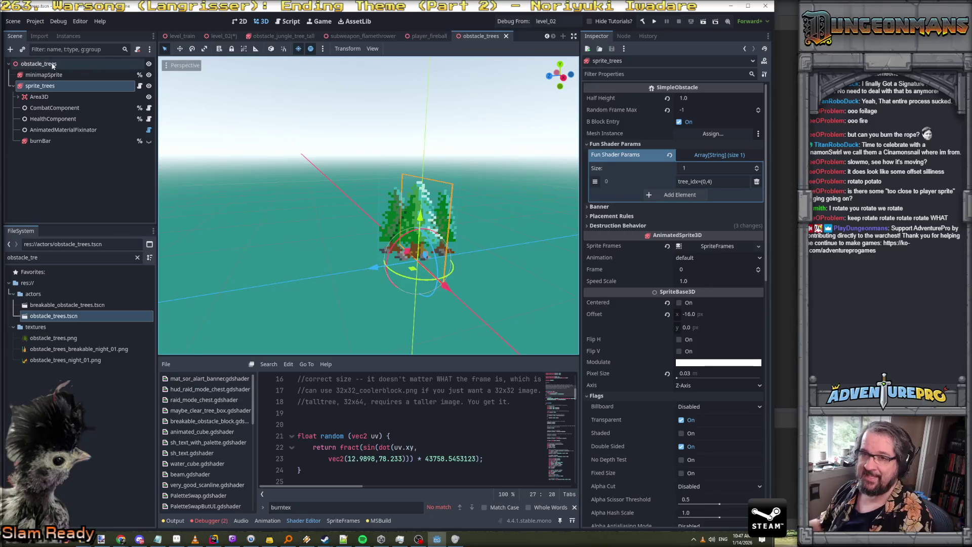
Switch between the obstacle_trees root and sprite_trees nodes to compare their properties
left_click(102, 64)
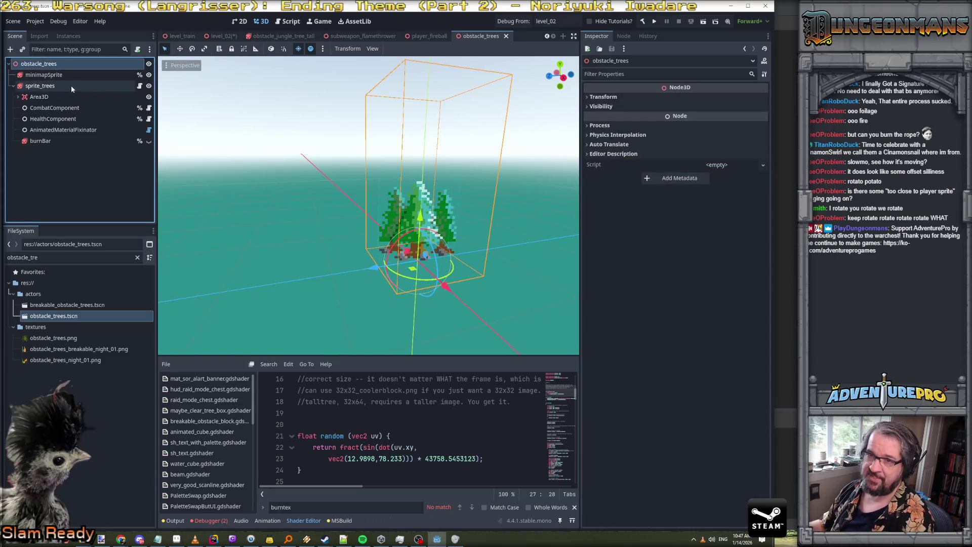
left_click(71, 86)
left_click(70, 61)
left_click(77, 84)
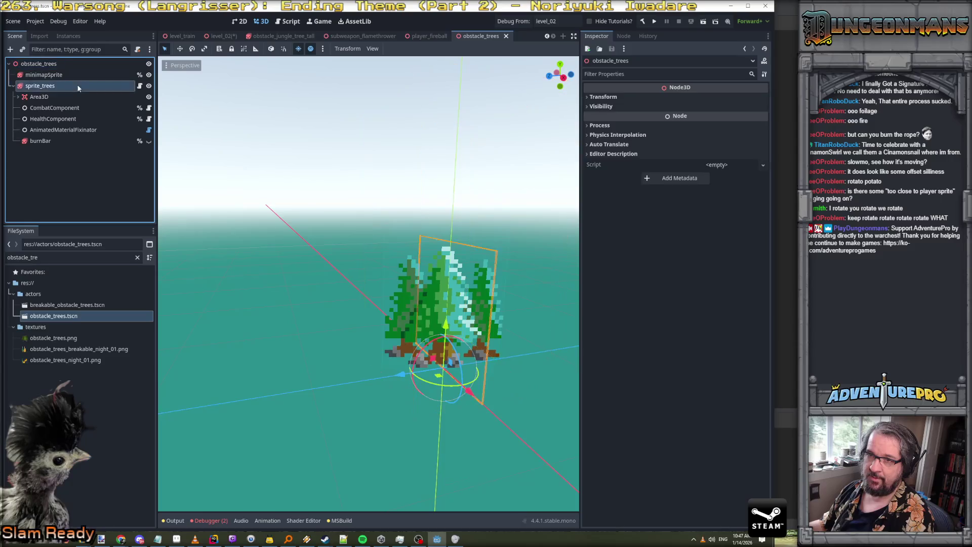
In SimpleObstacle.cs, duplicate the exported meshInstance field line
key("alt+Tab")
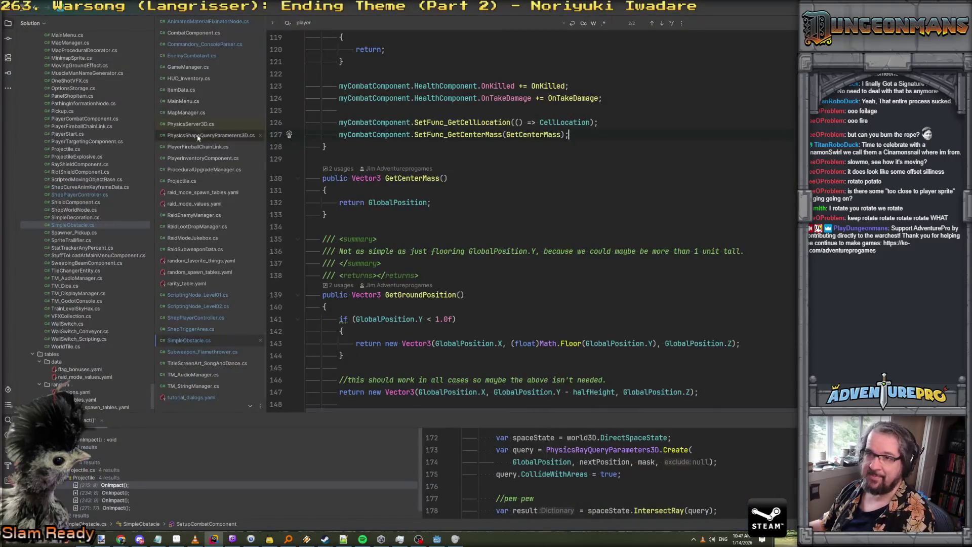
scroll(453, 290, "up", 15)
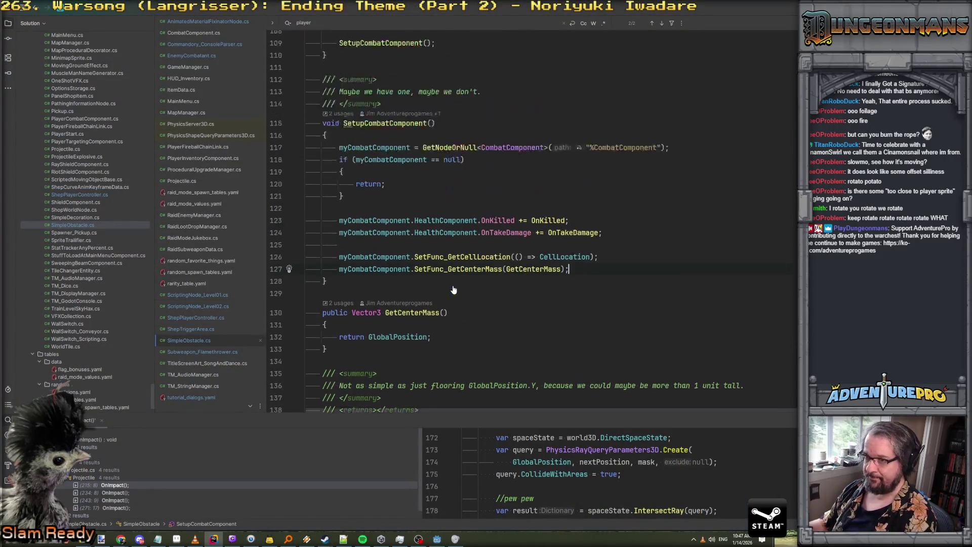
scroll(454, 290, "up", 10)
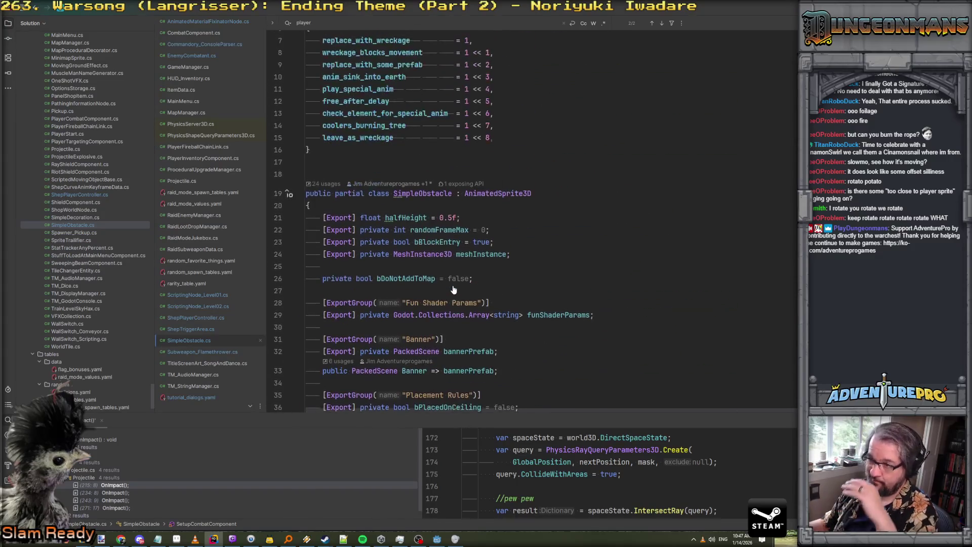
left_click(526, 311)
left_click(543, 291)
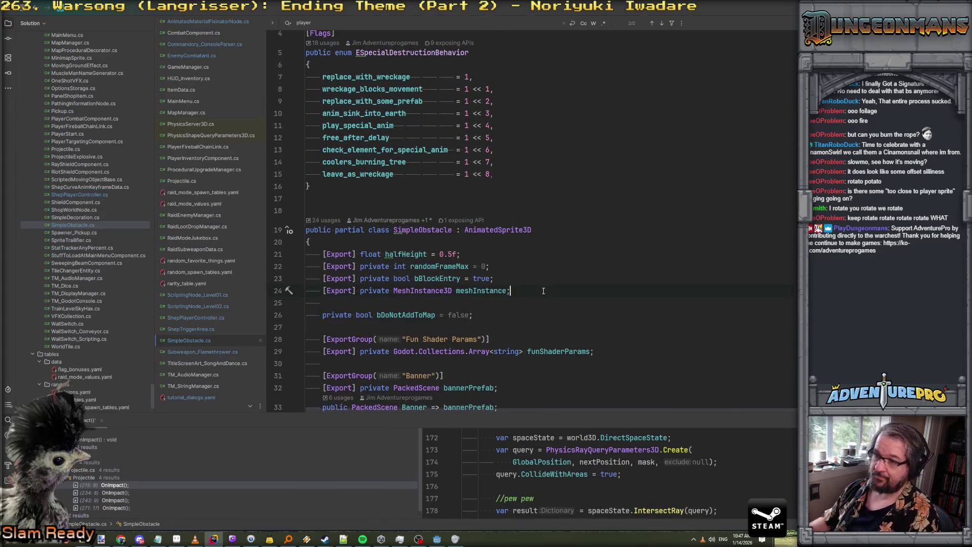
key("Up")
key("ctrl+c")
key("Down")
key("ctrl+v")
Turn the copy into 'bool bCellCenterFix' and move it above meshInstance
double_click(430, 302)
type("bool")
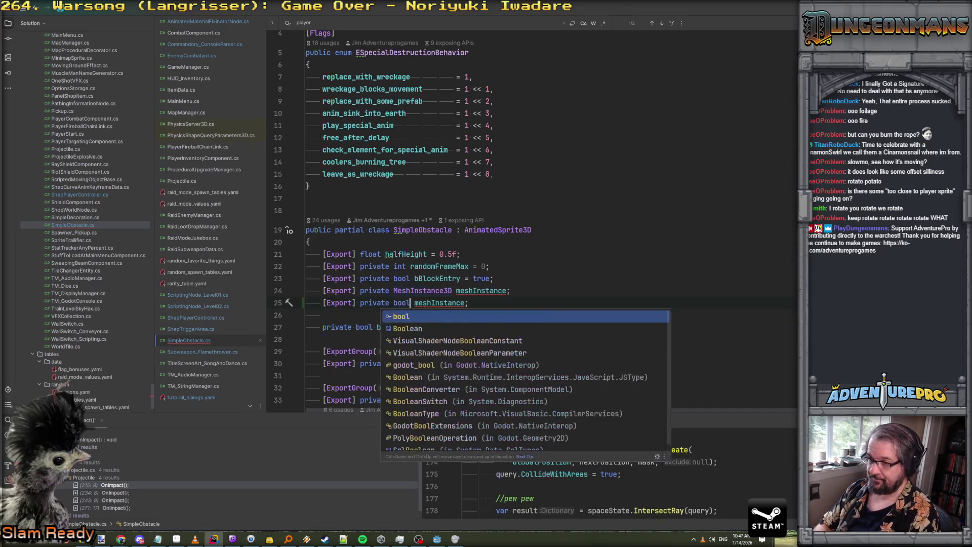
left_click(465, 303)
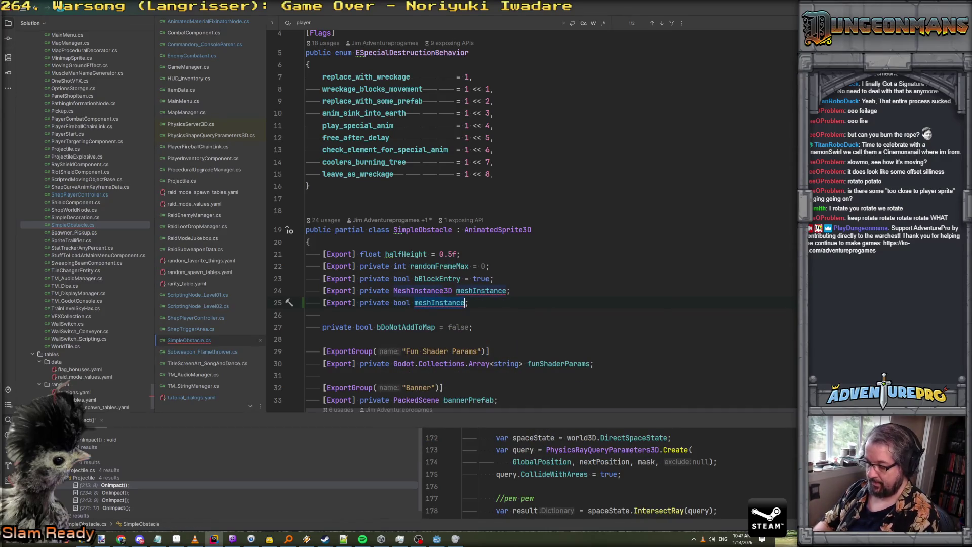
key("ctrl+BackSpace")
type("bCellCent")
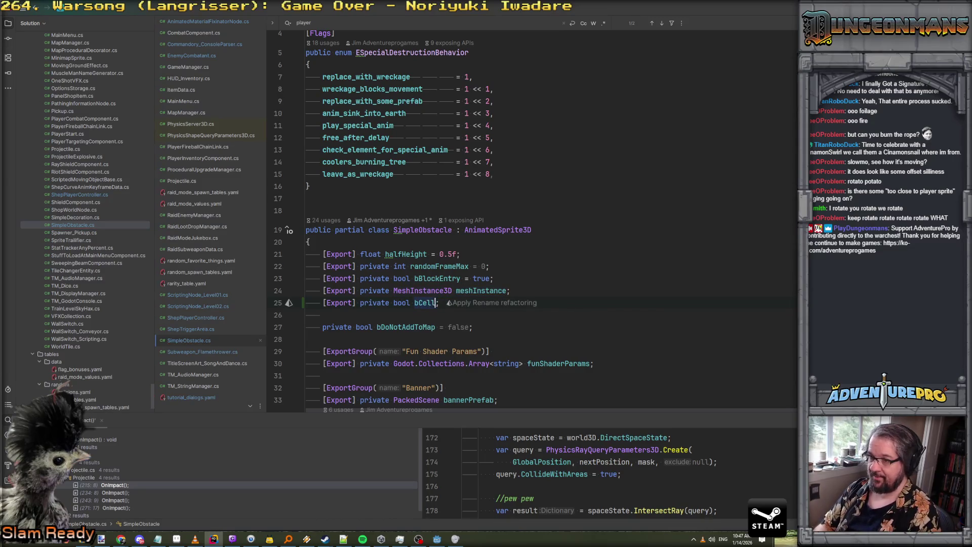
type("erFix")
key("Down")
key("Up")
key("ctrl+x")
key("Up")
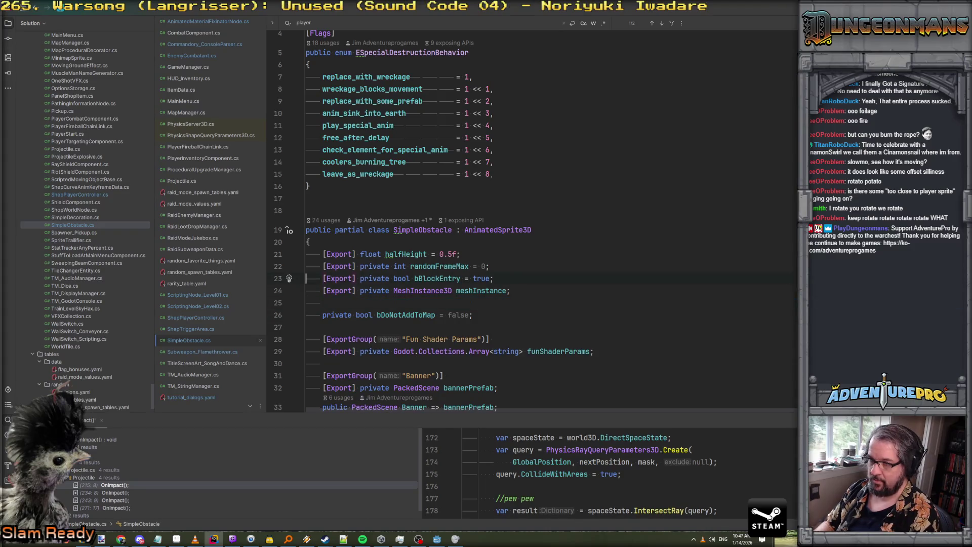
key("ctrl+v")
Navigate to the end of the map-registration block in PostReady
scroll(532, 218, "down", 15)
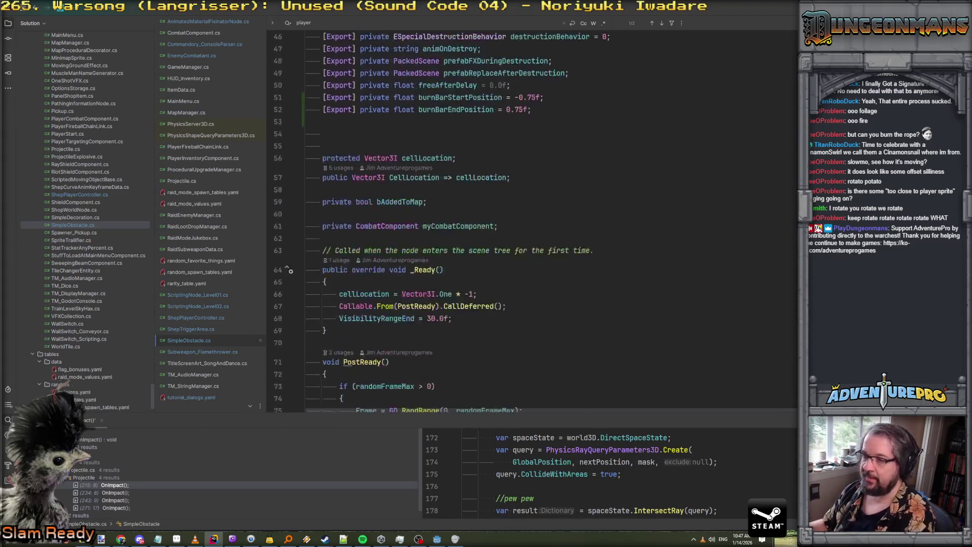
scroll(390, 318, "down", 10)
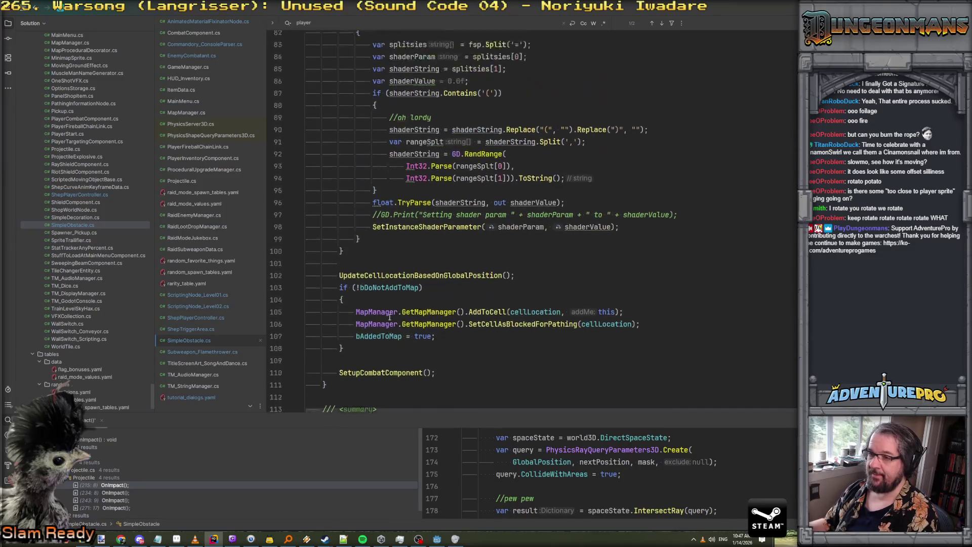
left_click(411, 273)
key("Up")
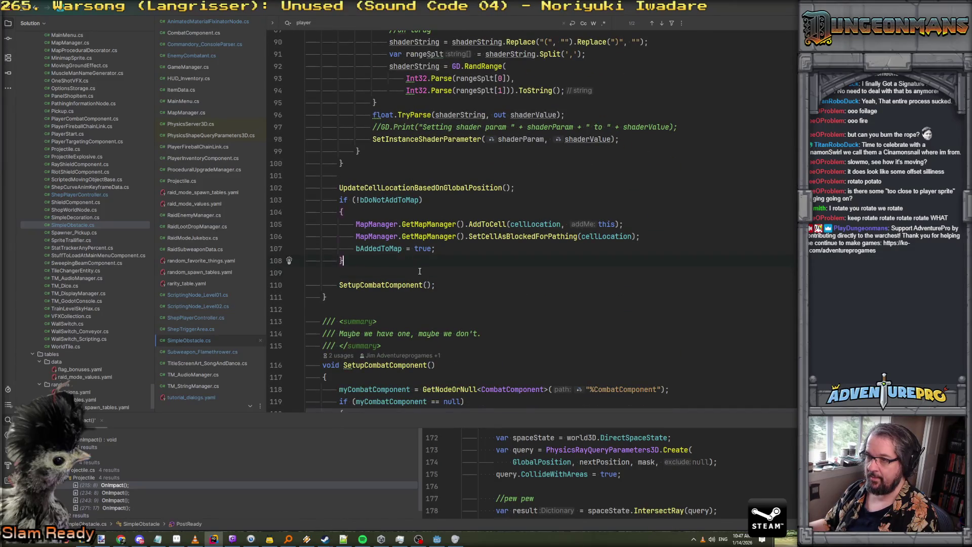
left_click(455, 209)
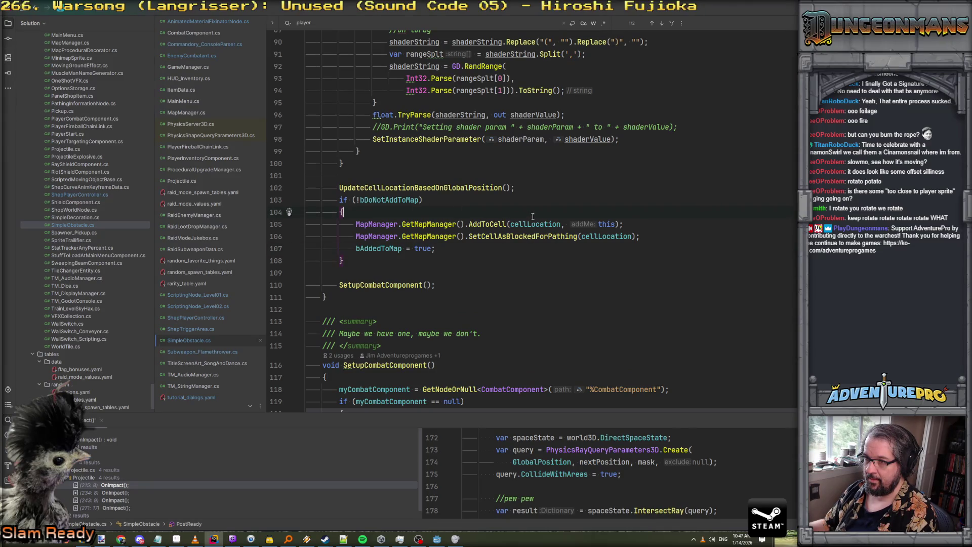
mouse_move(536, 224)
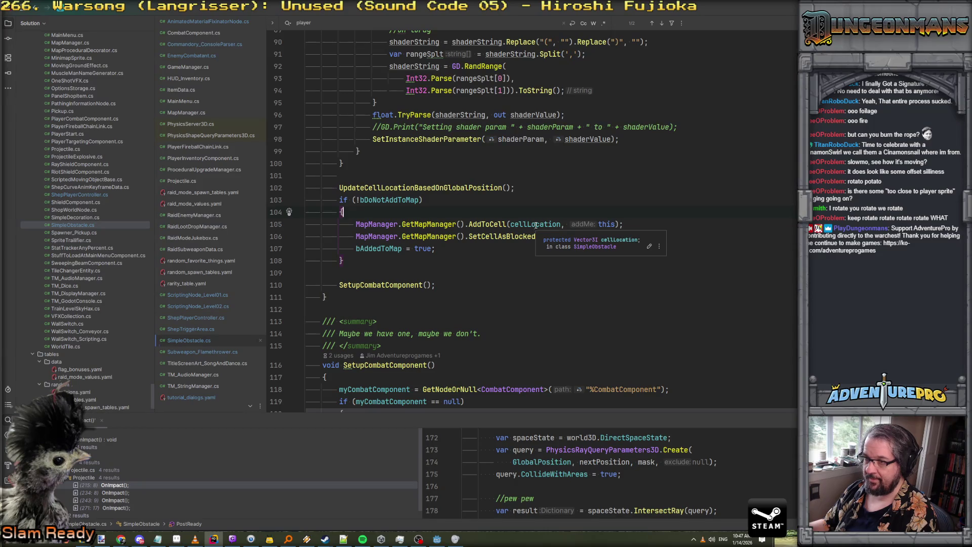
left_click(458, 248)
left_click(457, 265)
Add an if (bCellCenterFix) block that stores GlobalPosition in a pos variable
key("Return")
key("Return")
type("if( bCe")
key("Return")
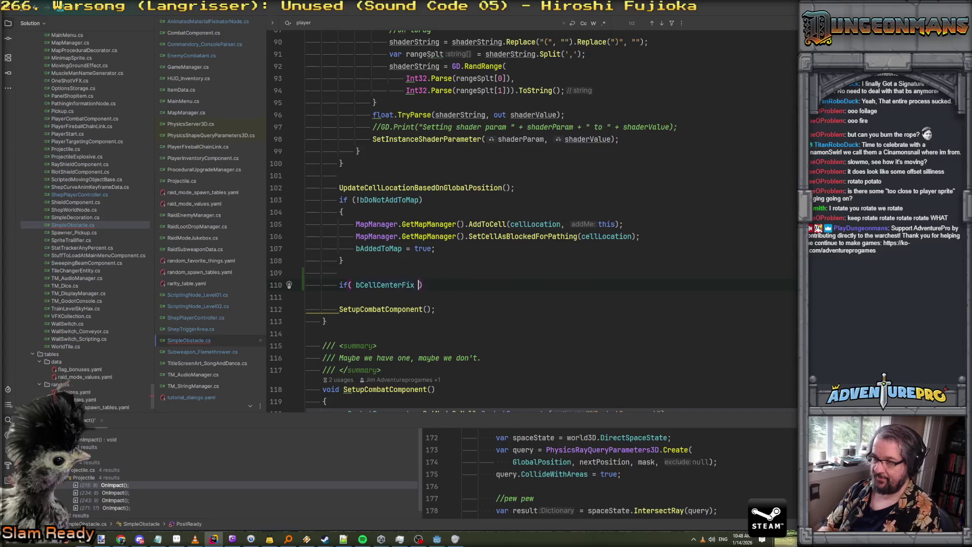
key("End")
key("Return")
type("{")
key("Return")
type("glo")
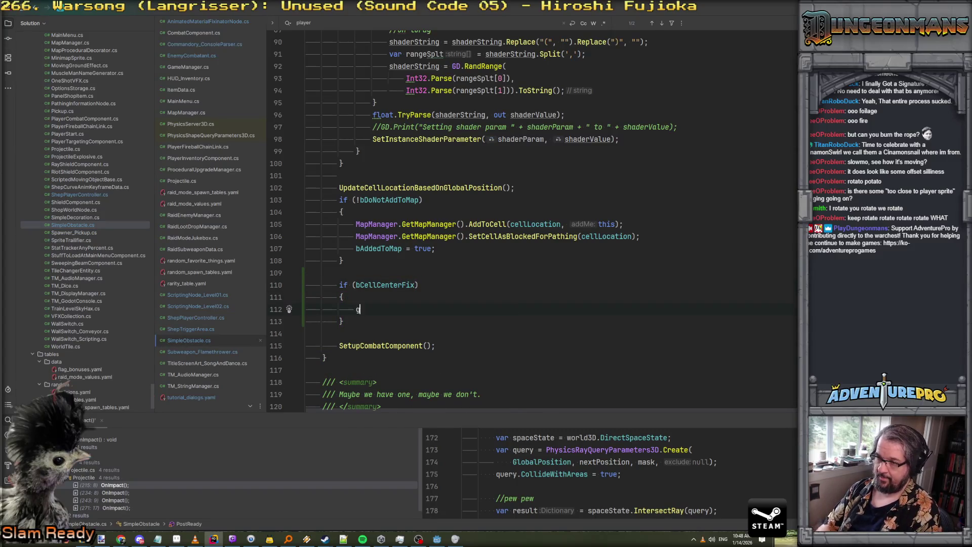
key("BackSpace")
key("BackSpace")
key("BackSpace")
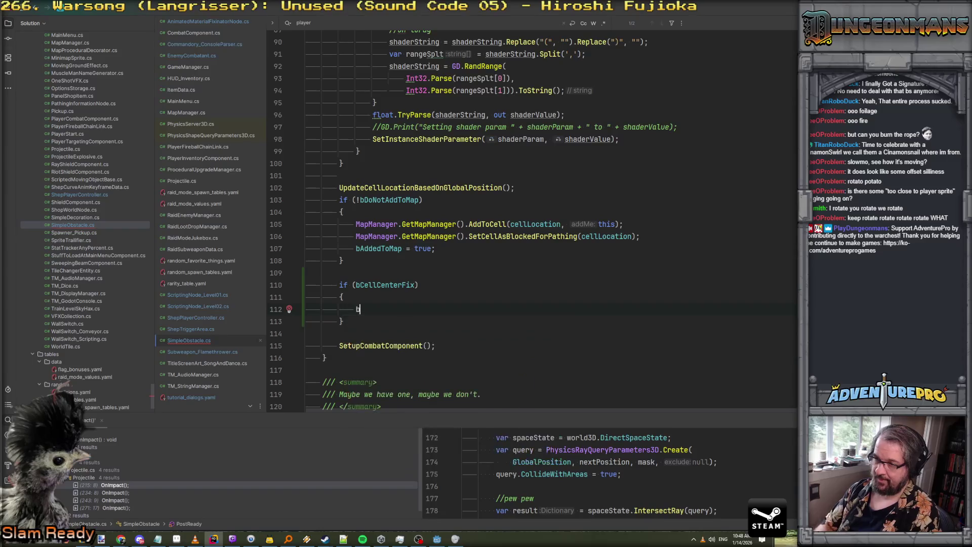
type("var pos = glo")
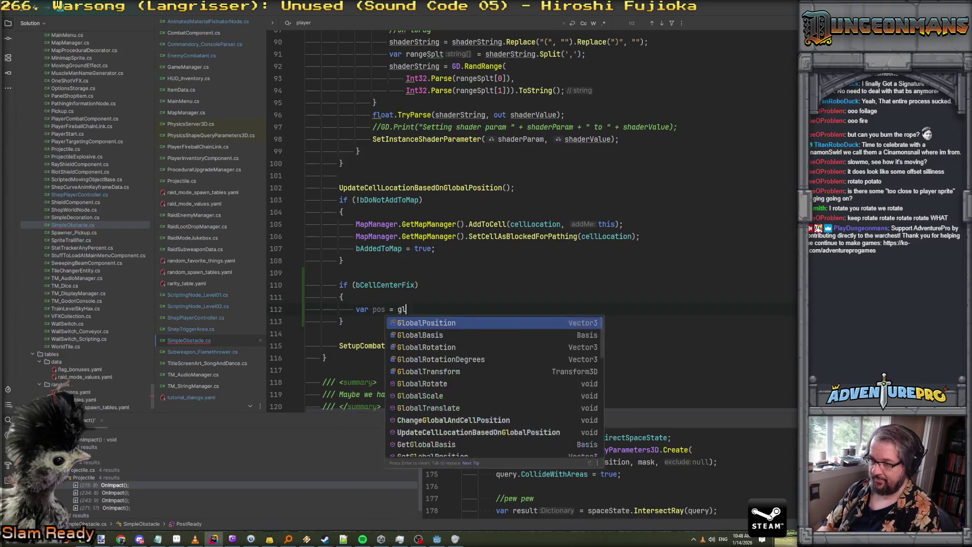
key("Down")
key("Return")
type(";")
key("Return")
Floor pos.Y with Mathf, without the halfHeight term
type("p")
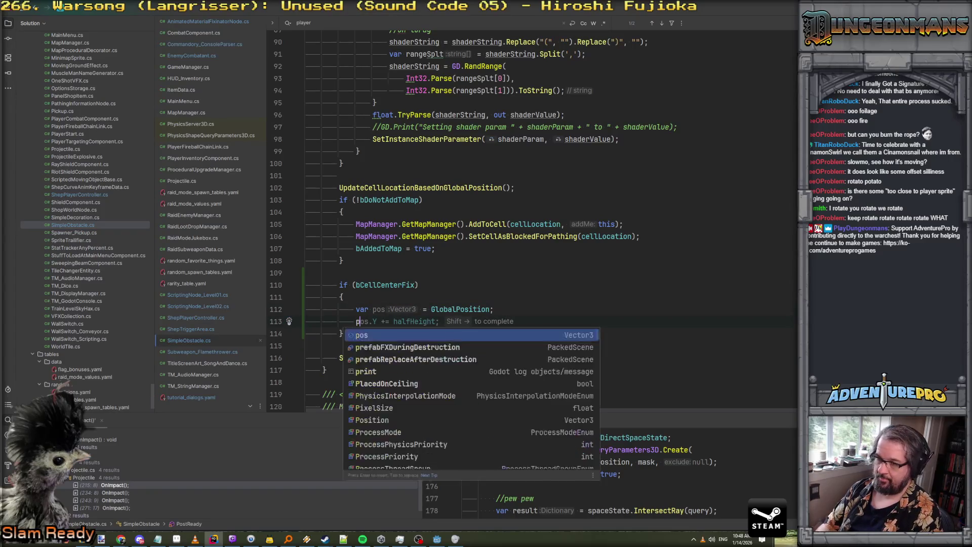
type("os.Y = fl")
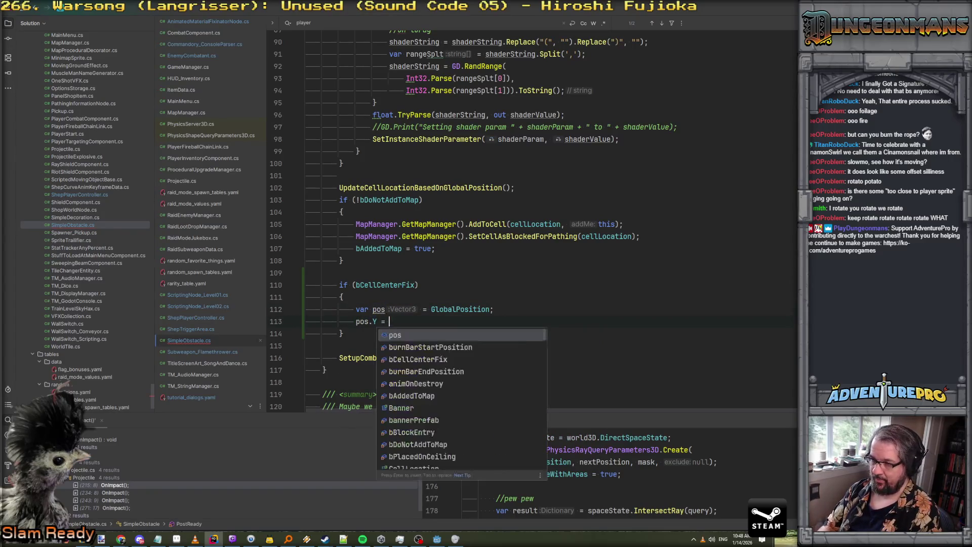
key("BackSpace")
key("BackSpace")
type("Math")
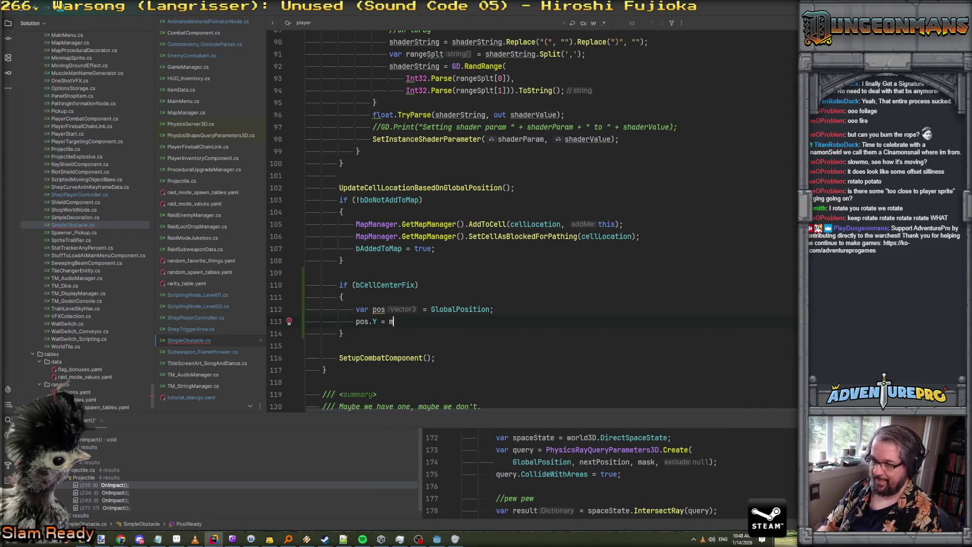
key("shift+Right")
key("BackSpace")
key("BackSpace")
key("BackSpace")
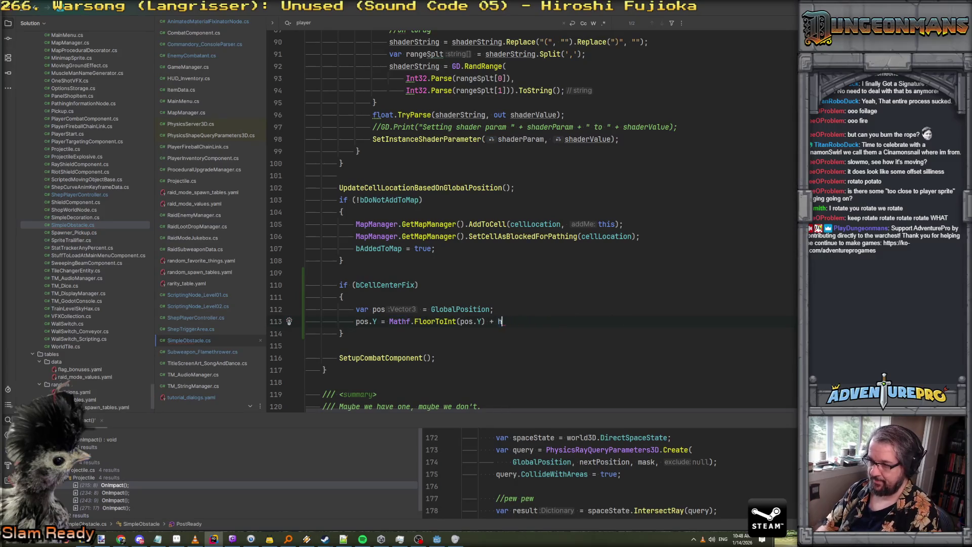
type(";")
key("Return")
Set pos.X to its floored value plus 0.5f
type("pos.X =")
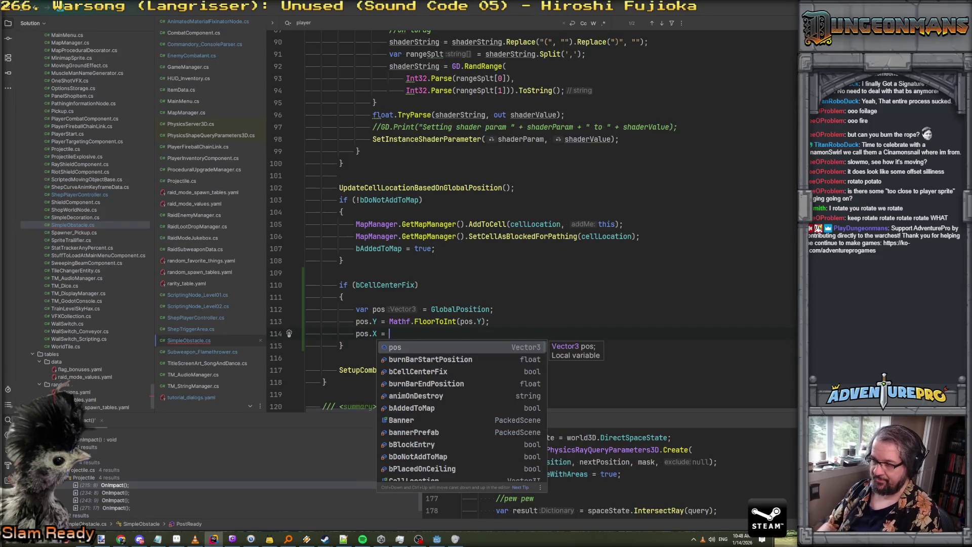
key("Tab")
key("BackSpace")
type("+ 0.5f;")
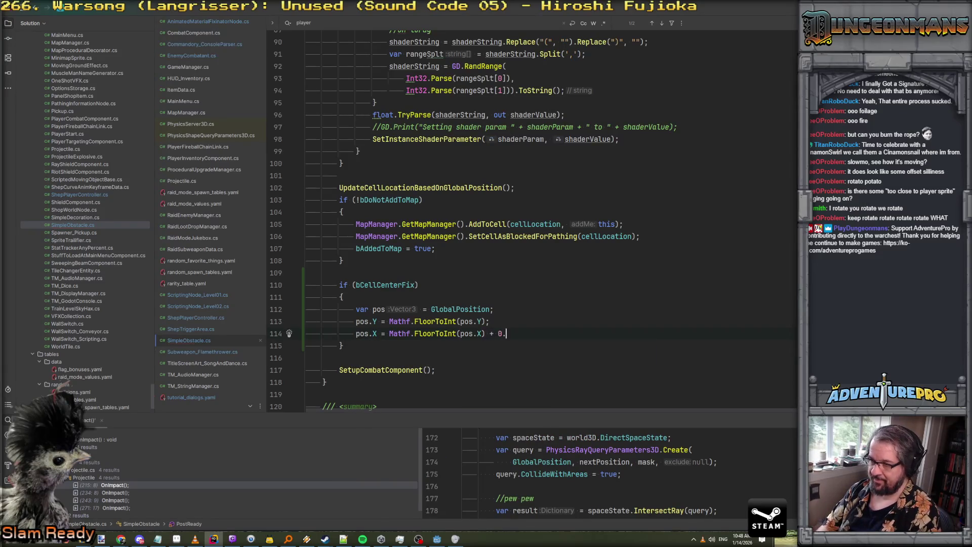
key("Return")
Duplicate the X line into a pos.Z line, floored plus 0.5f
key("Up")
key("ctrl+d")
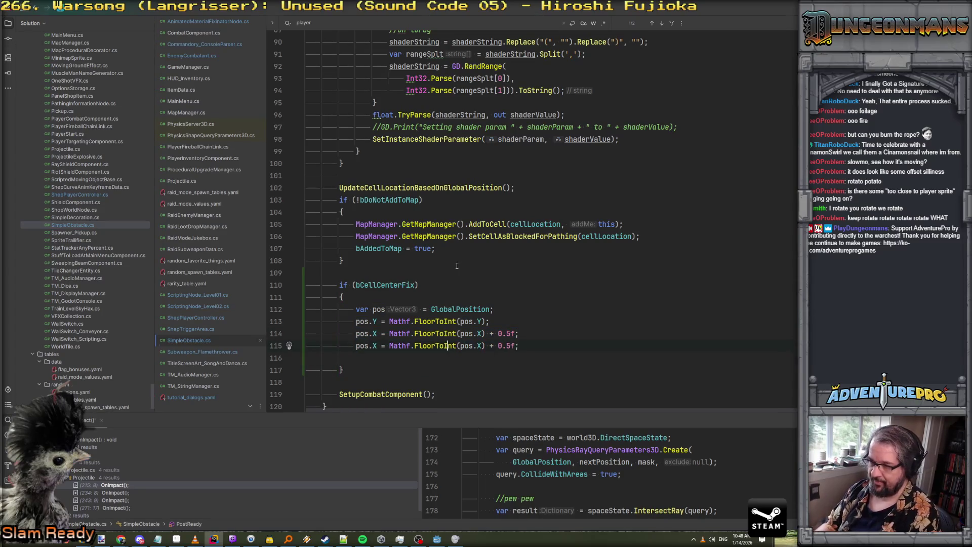
key("BackSpace")
type("Z")
key("Right")
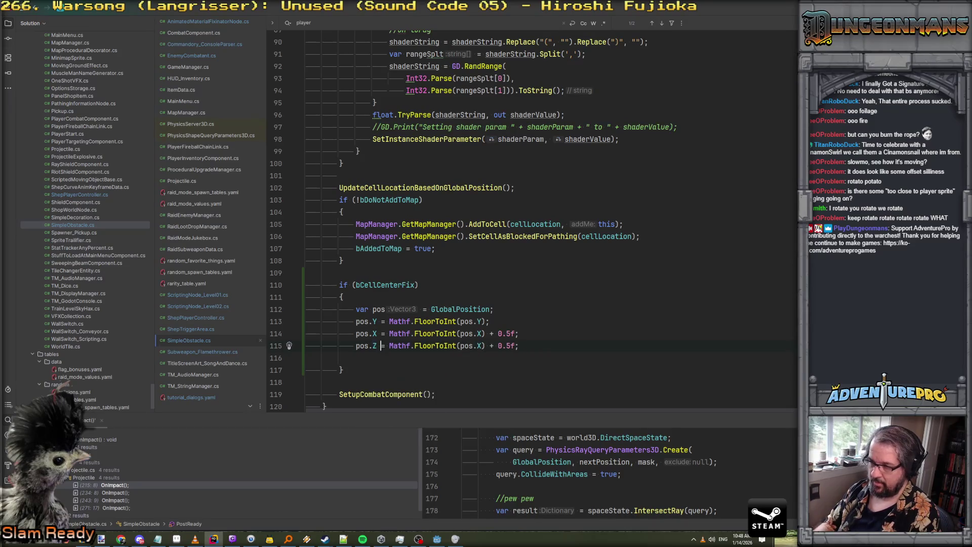
key("ctrl+Right")
key("ctrl+Right")
key("BackSpace")
type("Z")
Write pos back with 'GlobalPosition = pos;' after the snapping lines
key("Escape")
key("Down")
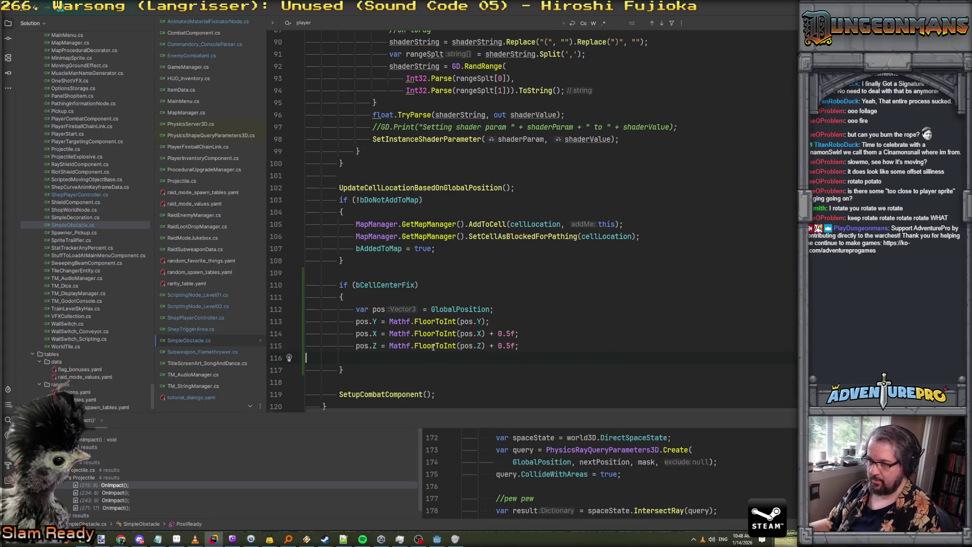
key("Tab")
type("GlobalPosition ")
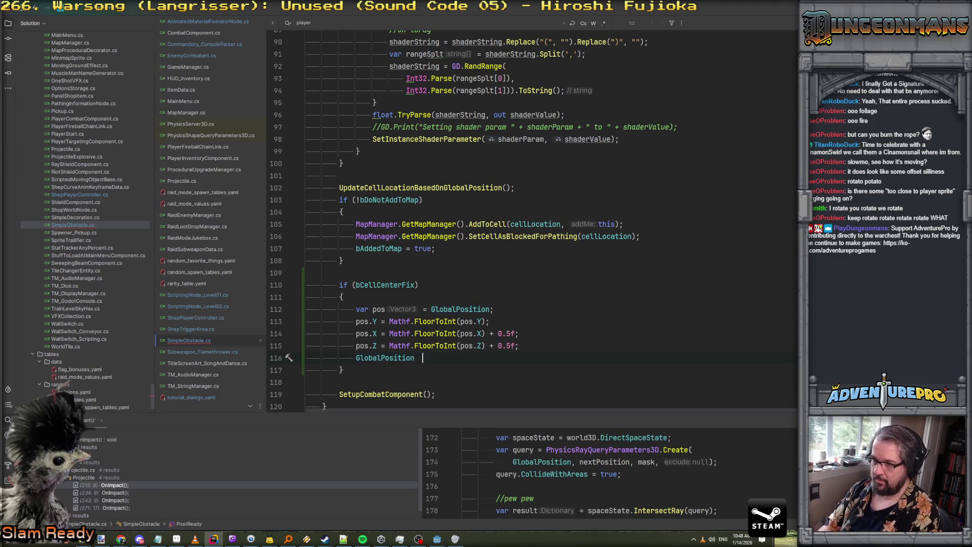
type("= pos;")
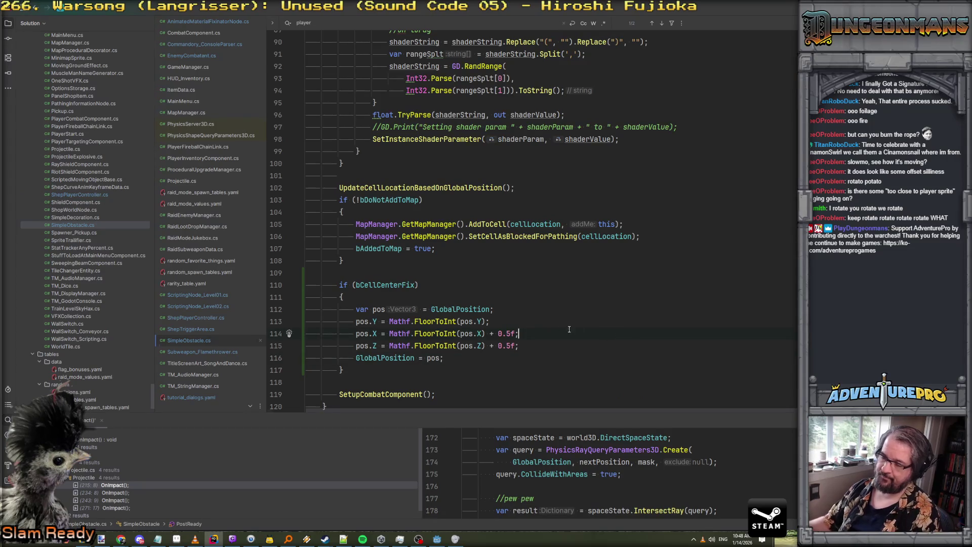
left_click(493, 224)
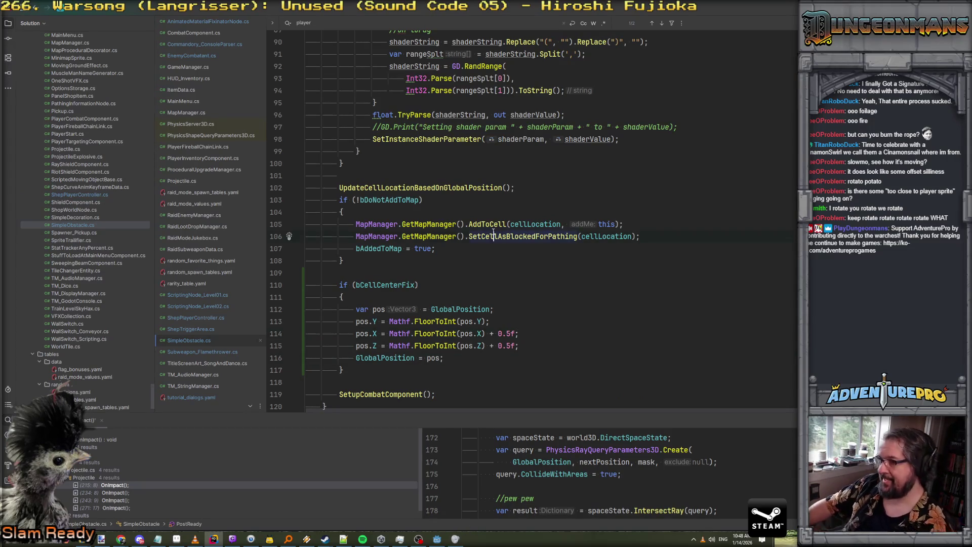
Inspect the AddToCell and AddContainedItem definitions, then return to SimpleObstacle.cs
key("F12")
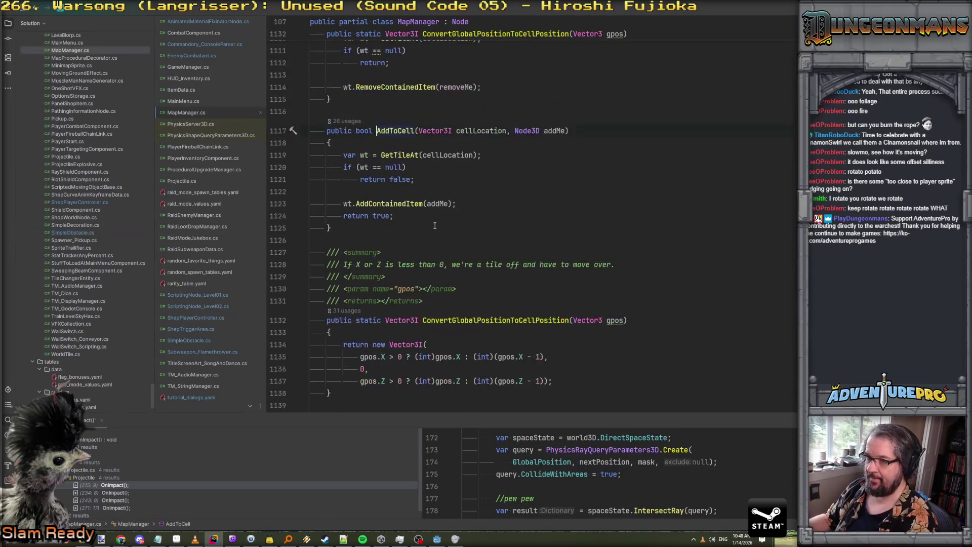
scroll(445, 241, "up", 1)
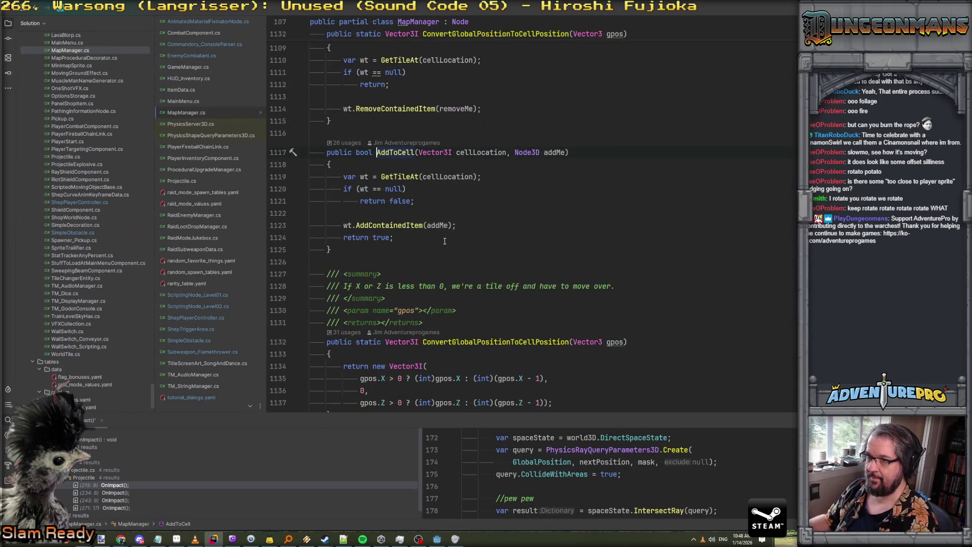
left_click(403, 226, "ctrl")
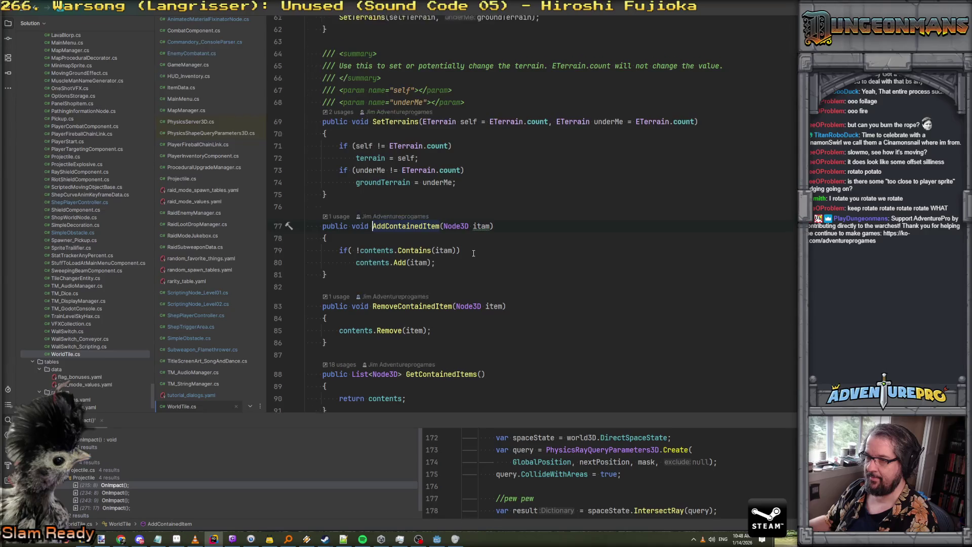
key("ctrl+minus")
key("ctrl+minus")
key("ctrl+minus")
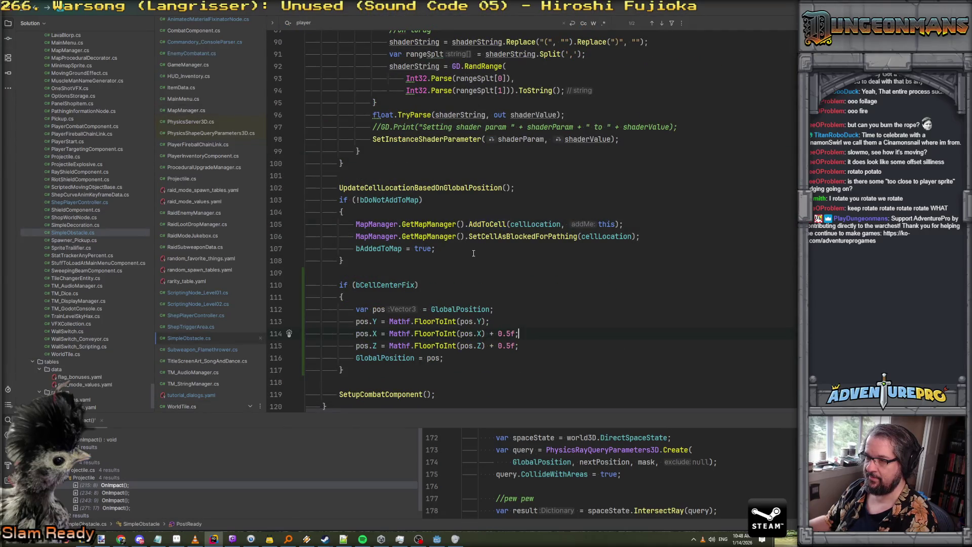
key("ctrl+minus")
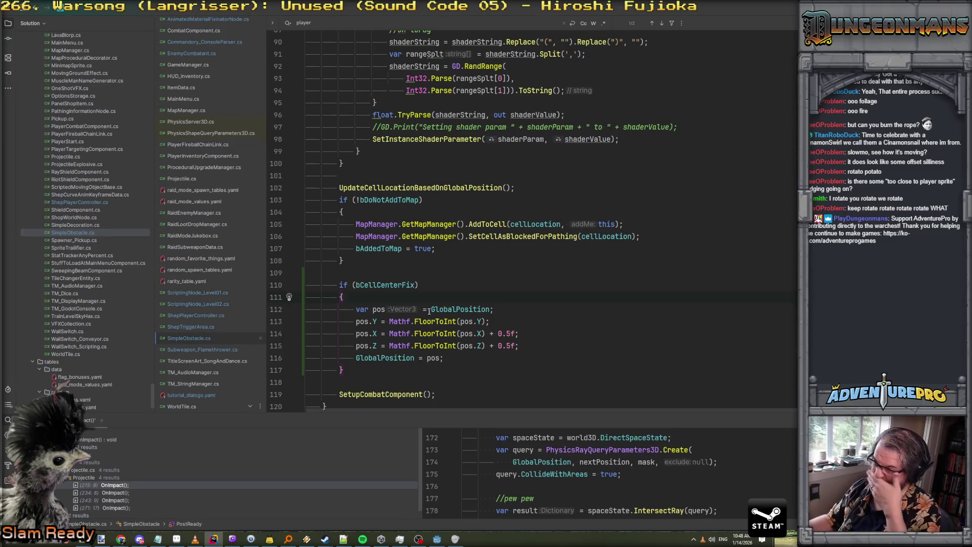
Add the comment '//For early dev stuff that was placed willy-nilly and without grid locking.' above the check
left_click(385, 272)
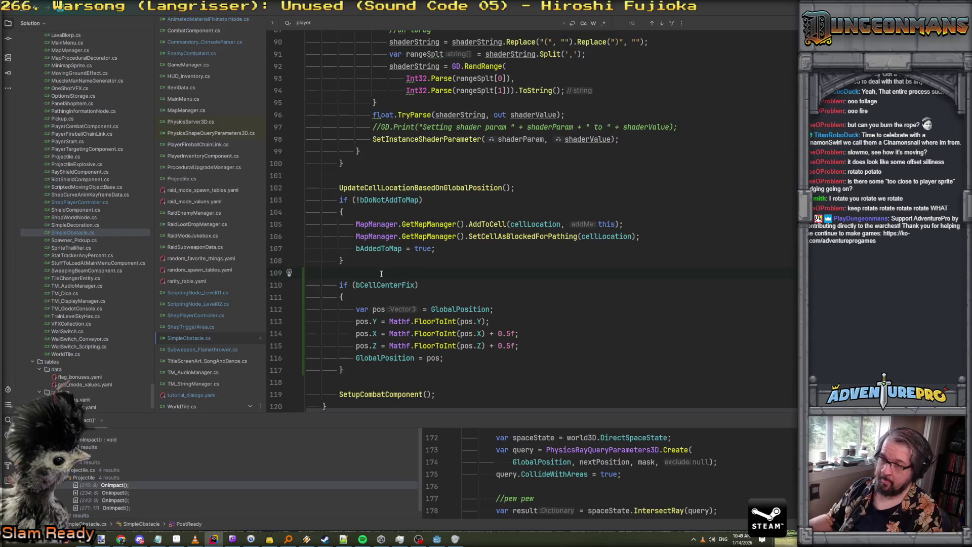
key("Return")
type("//For earlyu")
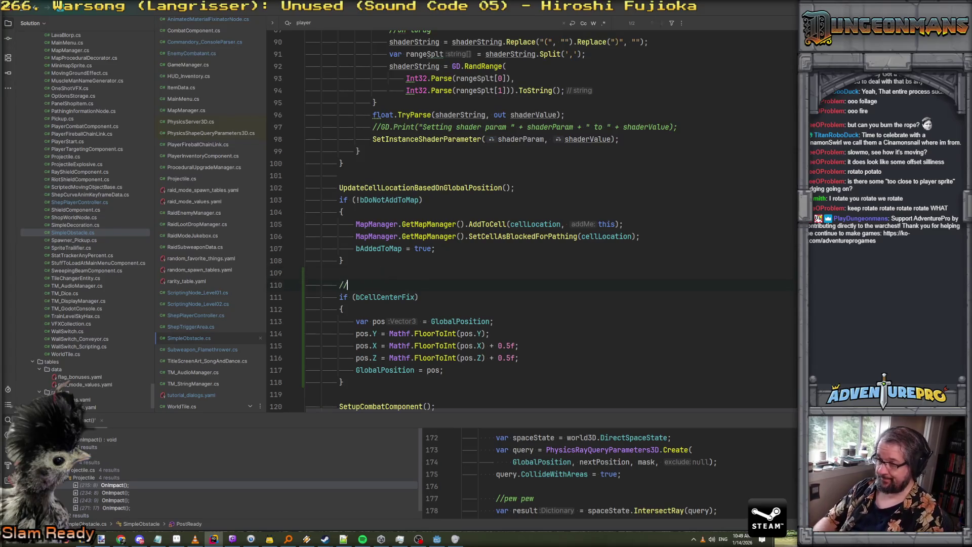
key("BackSpace")
key("BackSpace")
type("dev stuff that was placed will")
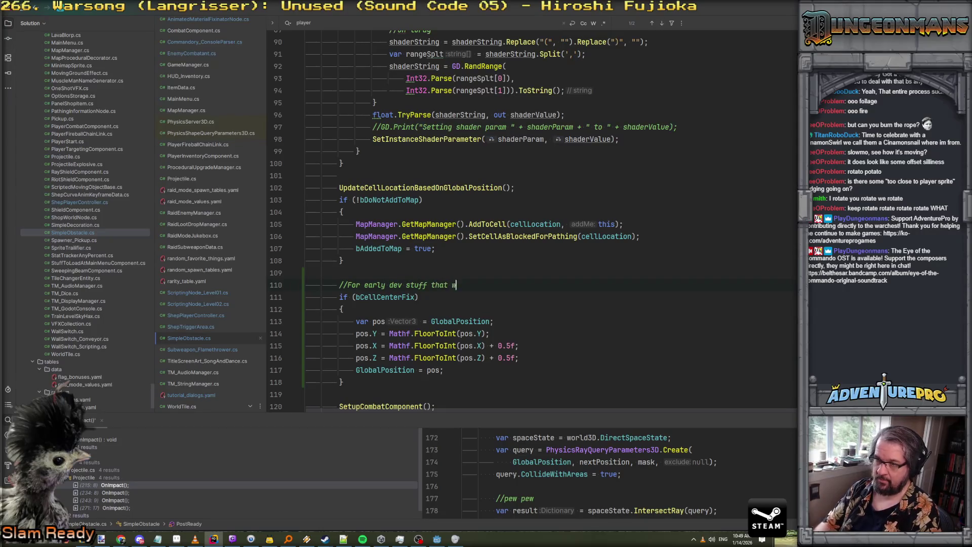
type("y-nilly and wioth")
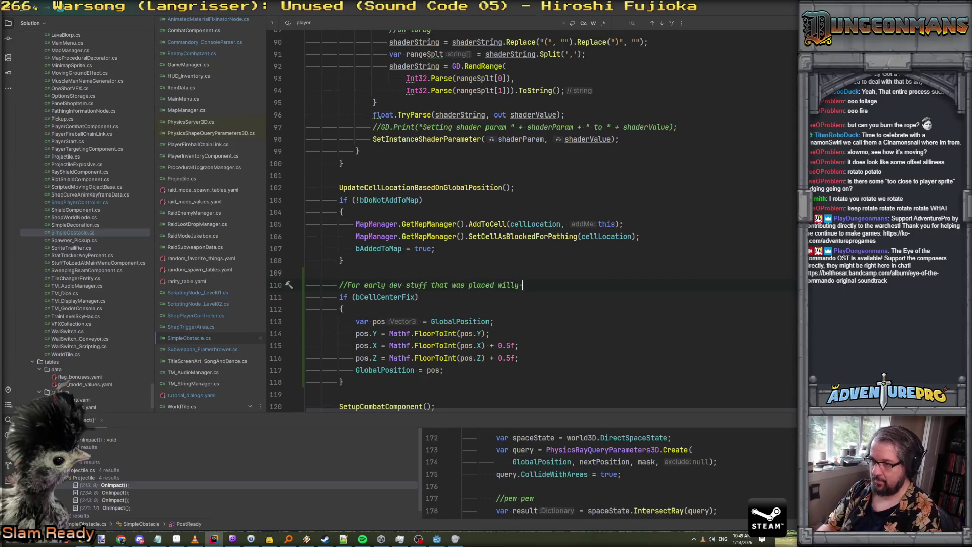
key("BackSpace")
key("BackSpace")
key("BackSpace")
type("thout girid lo")
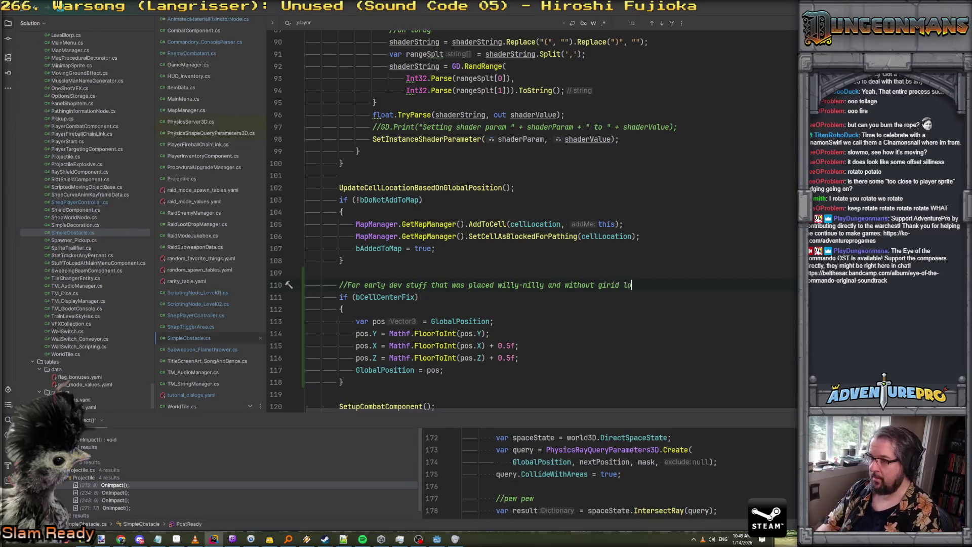
key("BackSpace")
key("BackSpace")
key("BackSpace")
key("BackSpace")
key("BackSpace")
key("BackSpace")
key("BackSpace")
type("rid locking.")
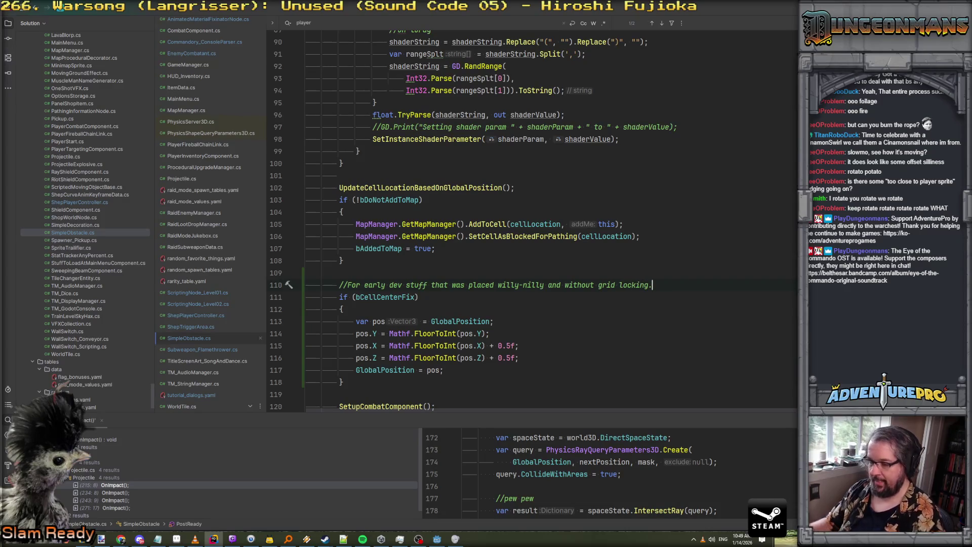
left_click(437, 539)
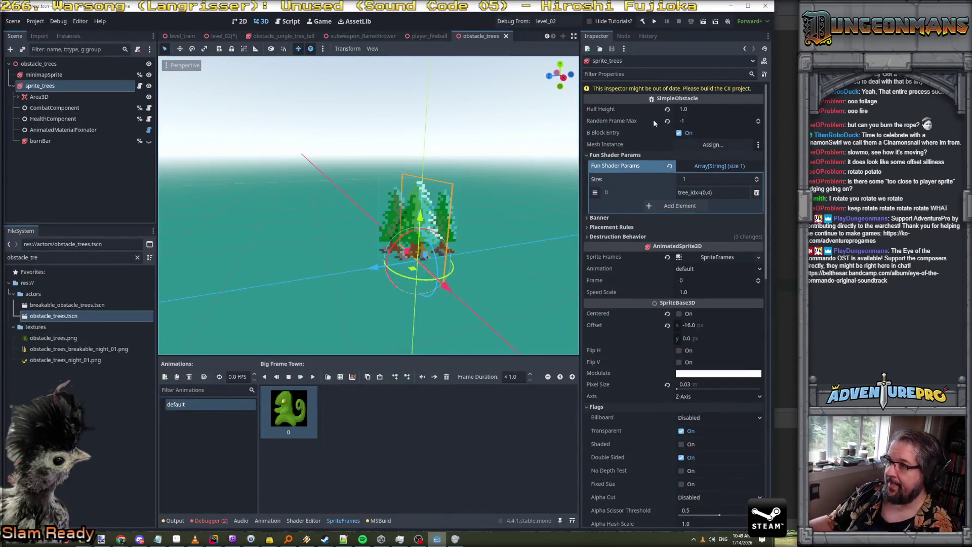
Rebuild the C# project, enable B Cell Center Fix on sprite_trees, and save obstacle_trees
left_click(643, 22)
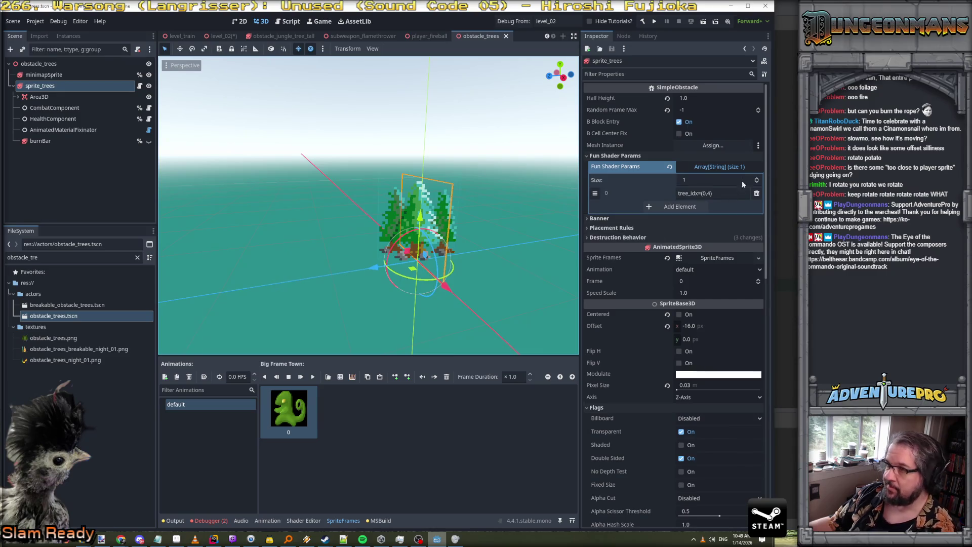
left_click(682, 135)
left_click(682, 132)
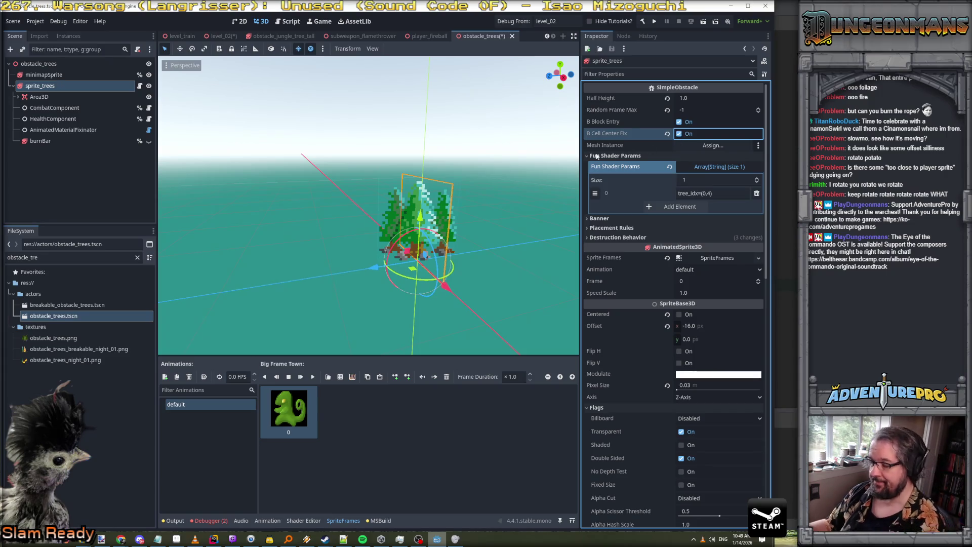
key("ctrl+s")
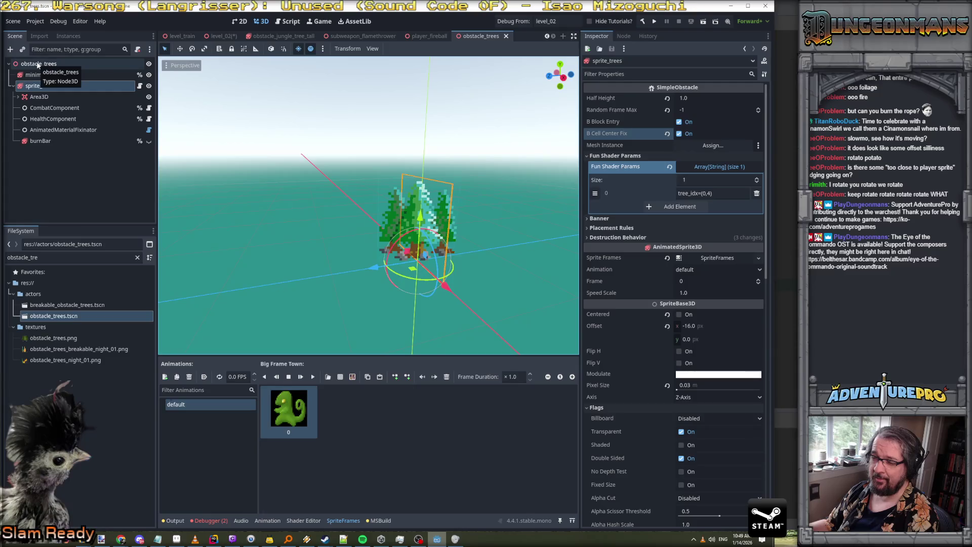
View the tree row in the level_02 scene
left_click(38, 64)
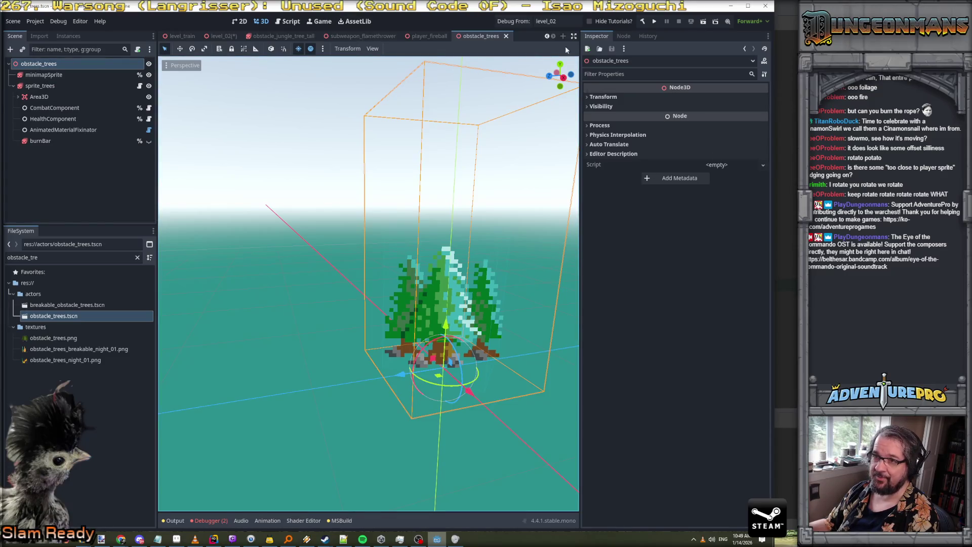
left_click(221, 36)
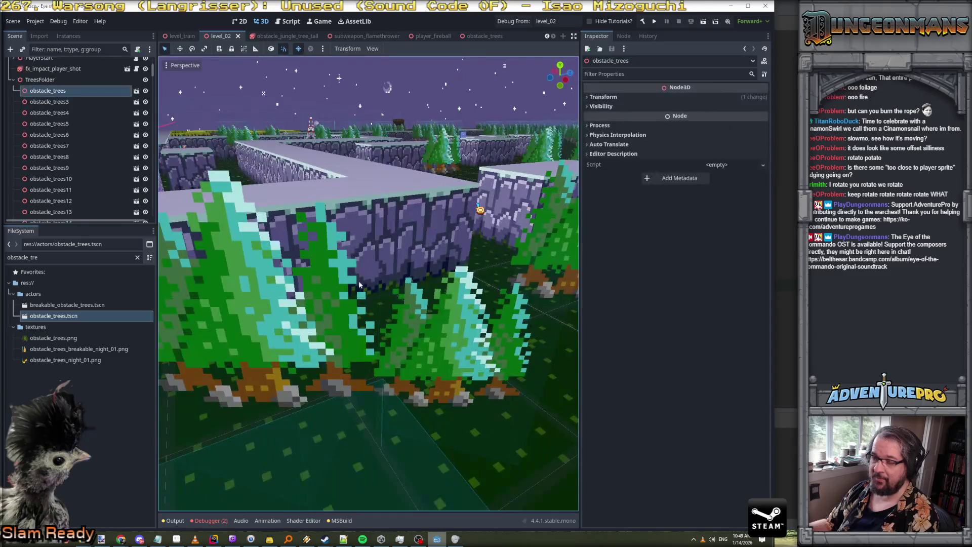
scroll(359, 285, "up", 10)
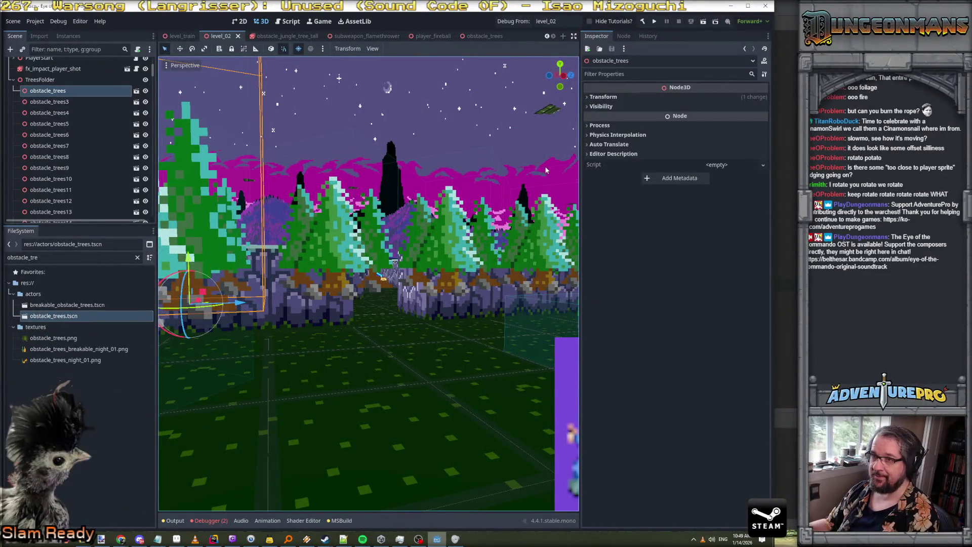
key("alt+Tab")
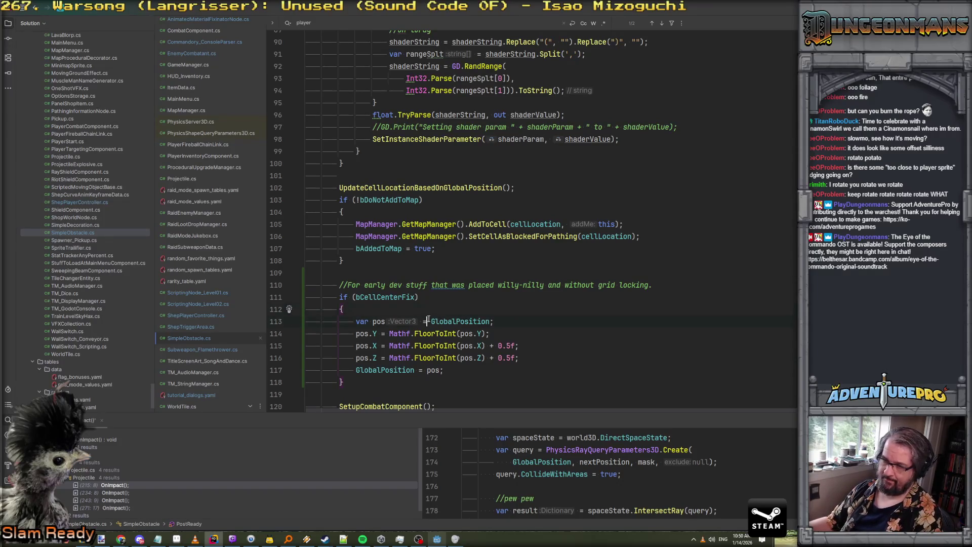
Add an 'if( GetParent() != null )' check inside the bCellCenterFix block
key("Return")
type("if(")
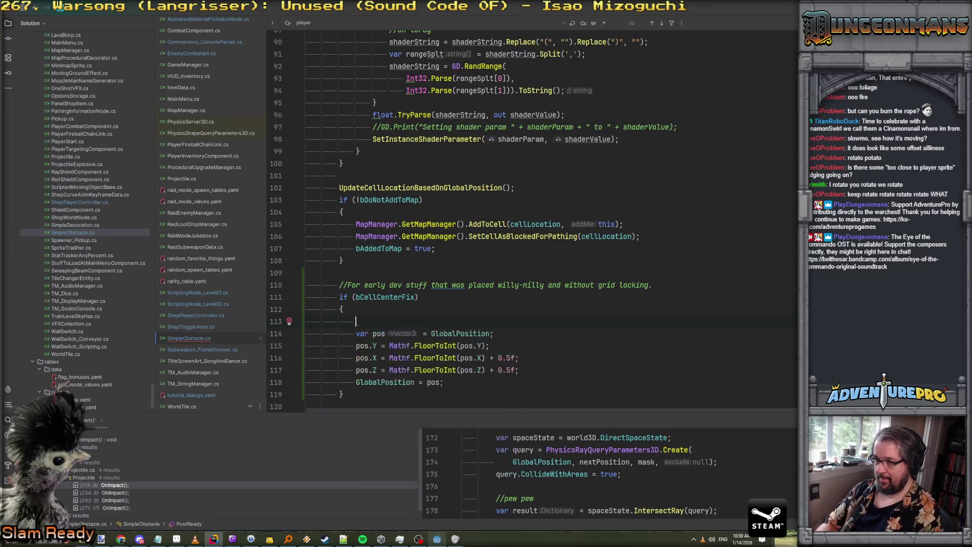
type(" Owne")
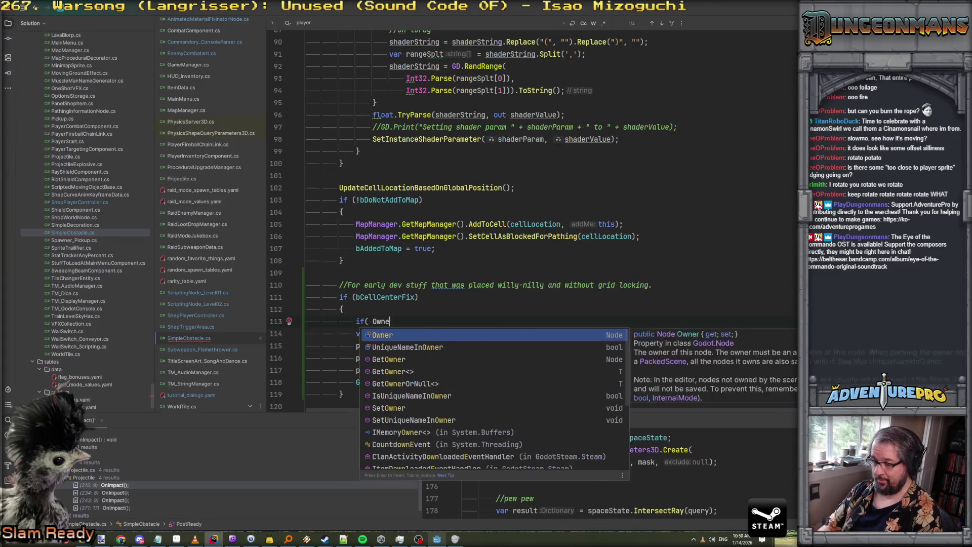
type("r != null )")
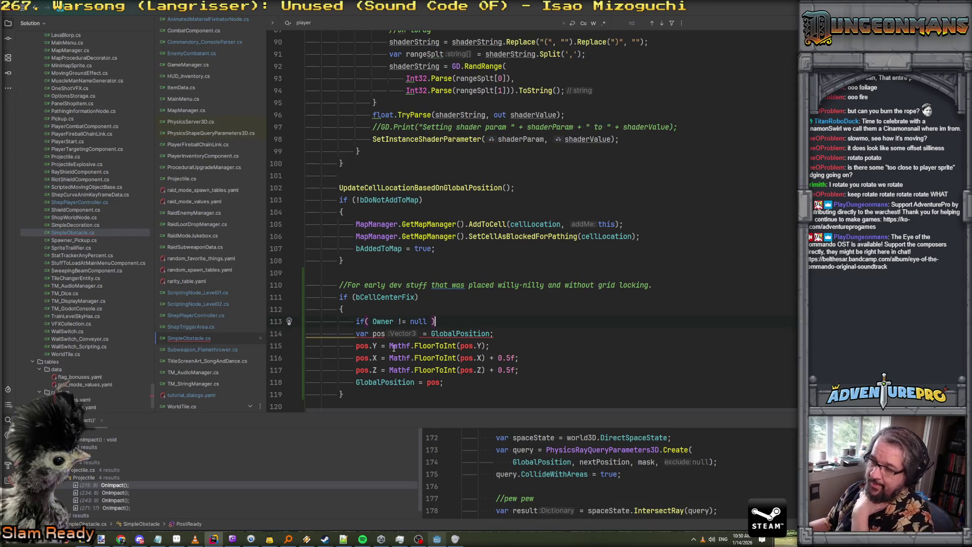
mouse_move(377, 322)
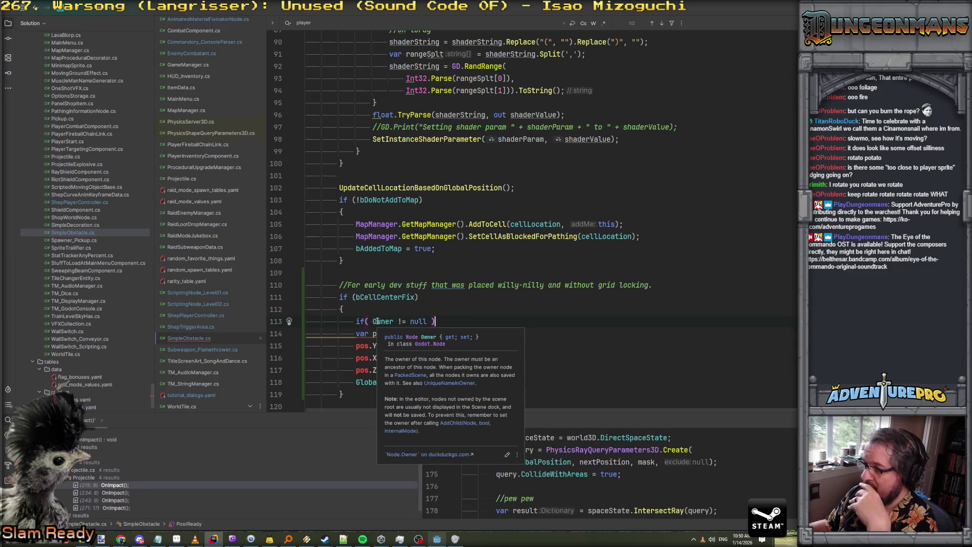
double_click(383, 321)
type("Parent")
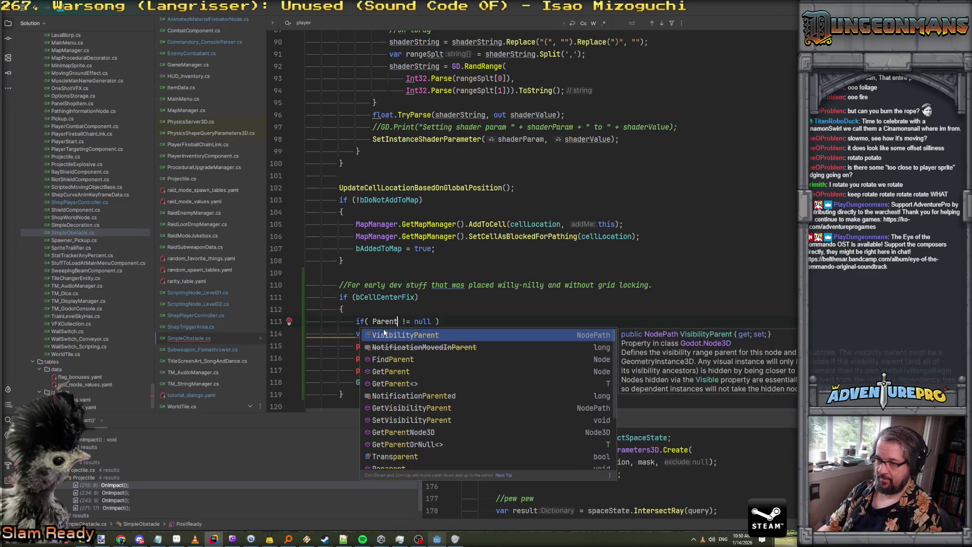
key("Down")
key("Down")
key("Down")
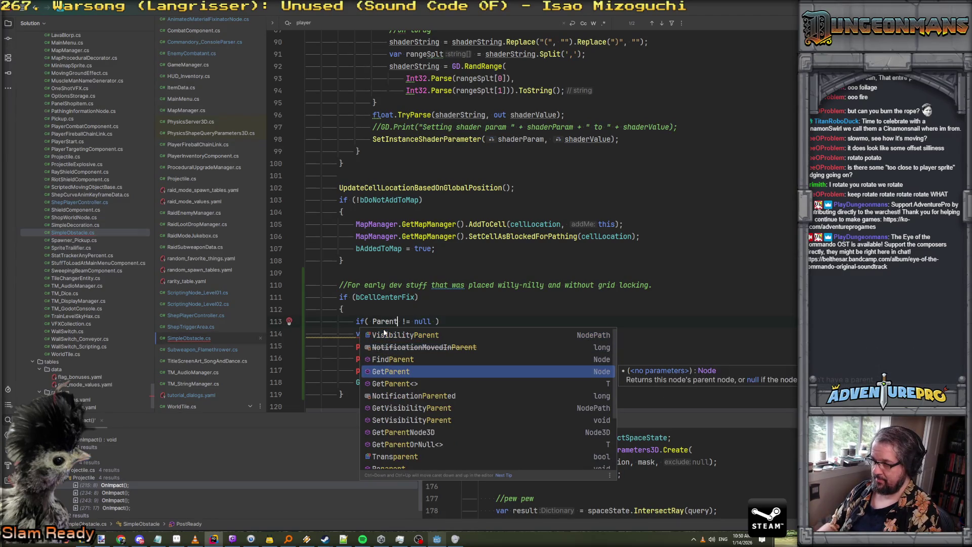
key("Return")
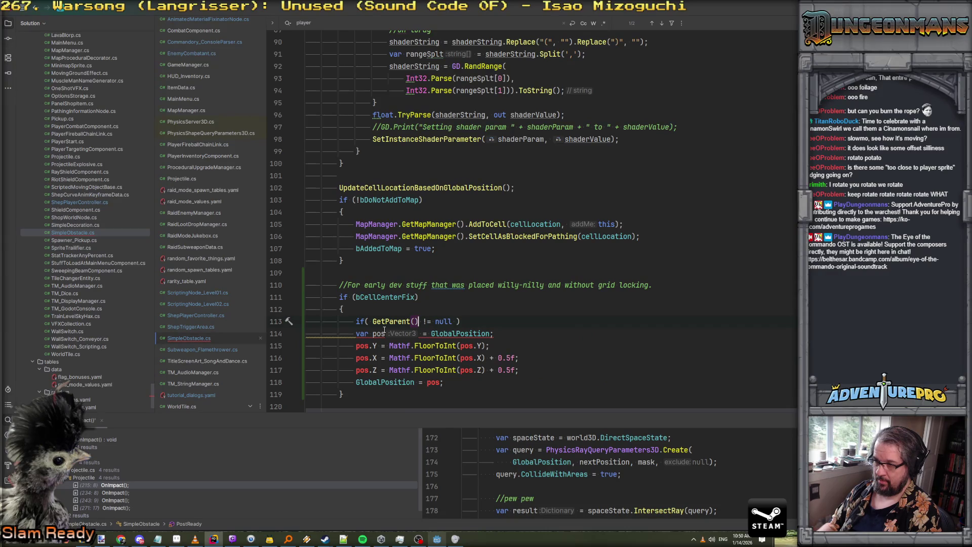
Declare 'var checkNode = this;' and start a while loop on checkNode's parent
key("ctrl+alt+Return")
type("var chg")
key("BackSpace")
key("BackSpace")
type("heckNode = this;")
key("Return")
type("while")
key("Tab")
Make the loop body assign 'checkNode = checkNode.GetParent();'
key("Return")
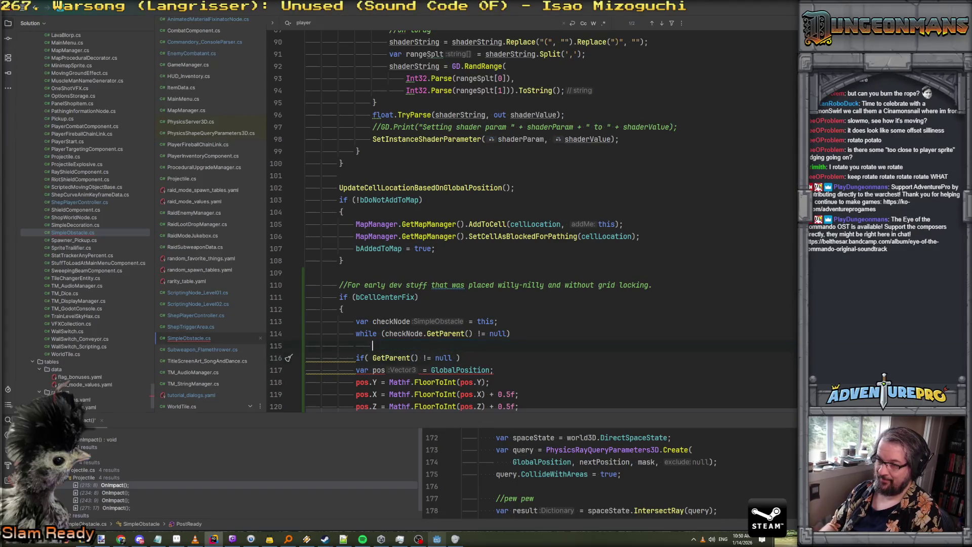
type("ch")
key("Return")
type("= chec")
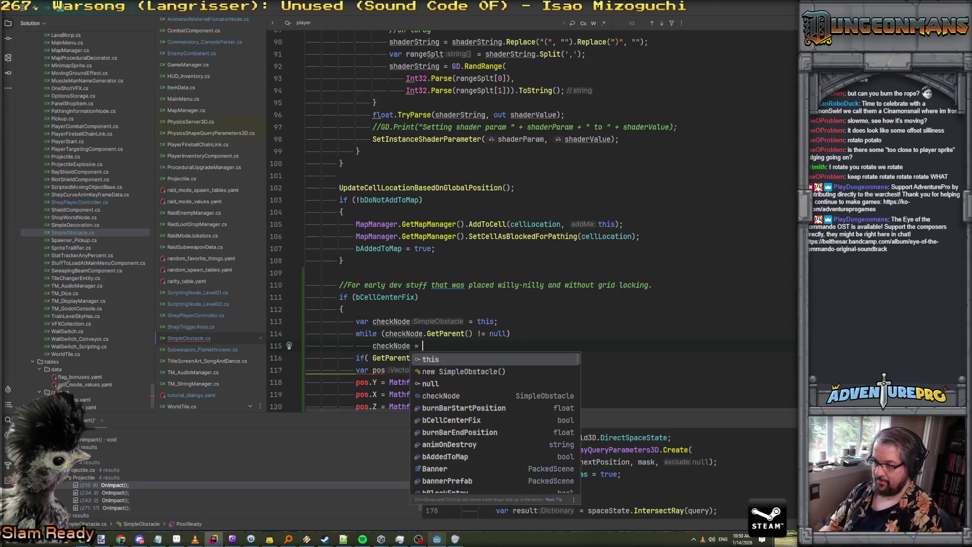
key("Return")
type("Ge")
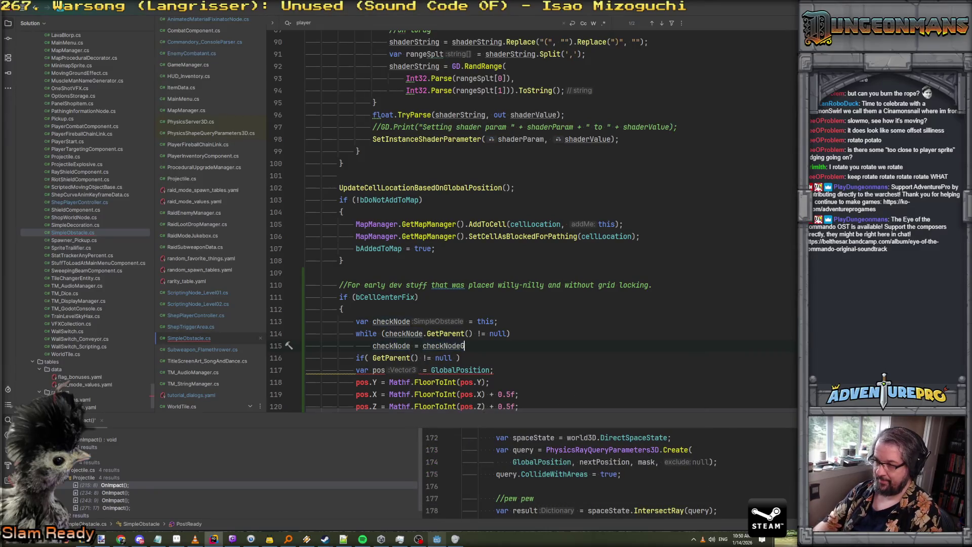
key("BackSpace")
key("BackSpace")
type(".Ge")
key("Return")
type(";")
key("Return")
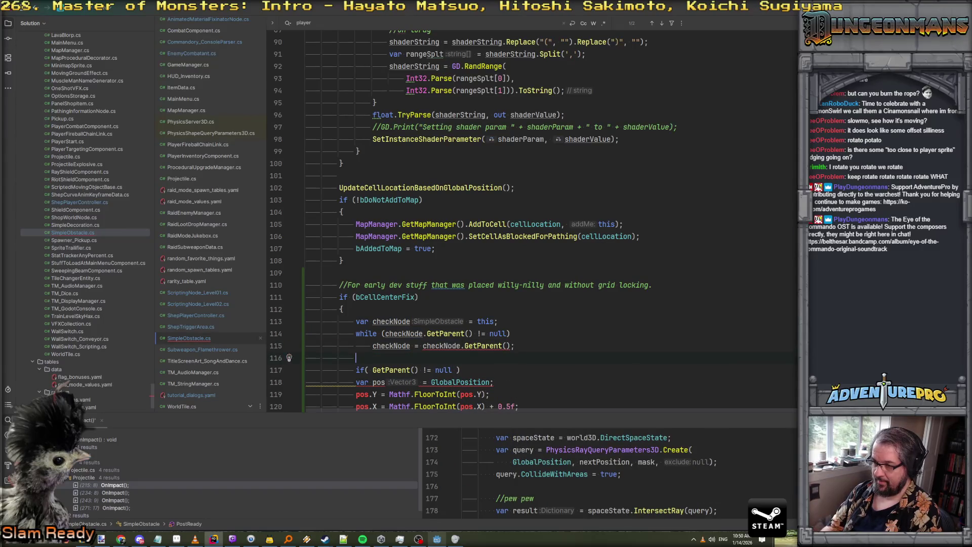
left_click(481, 346)
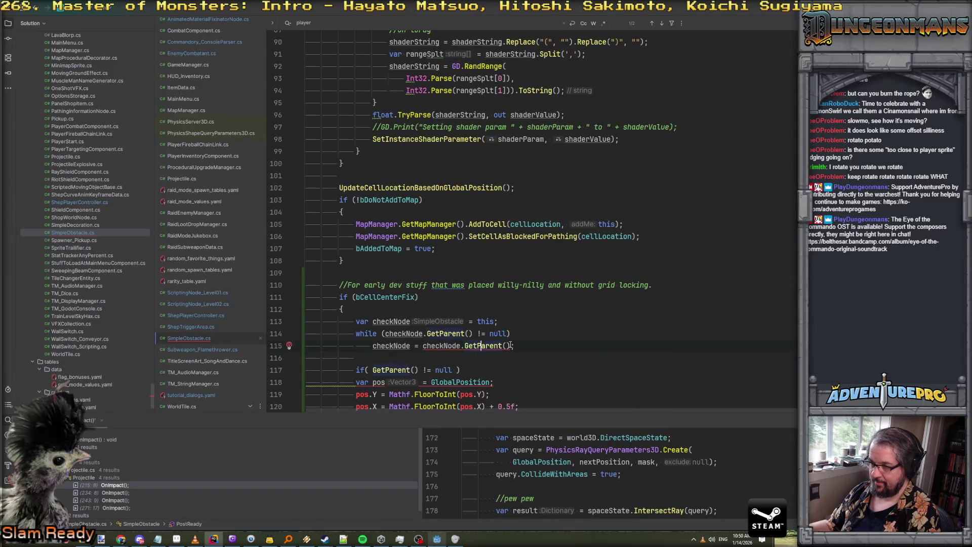
left_click(363, 321)
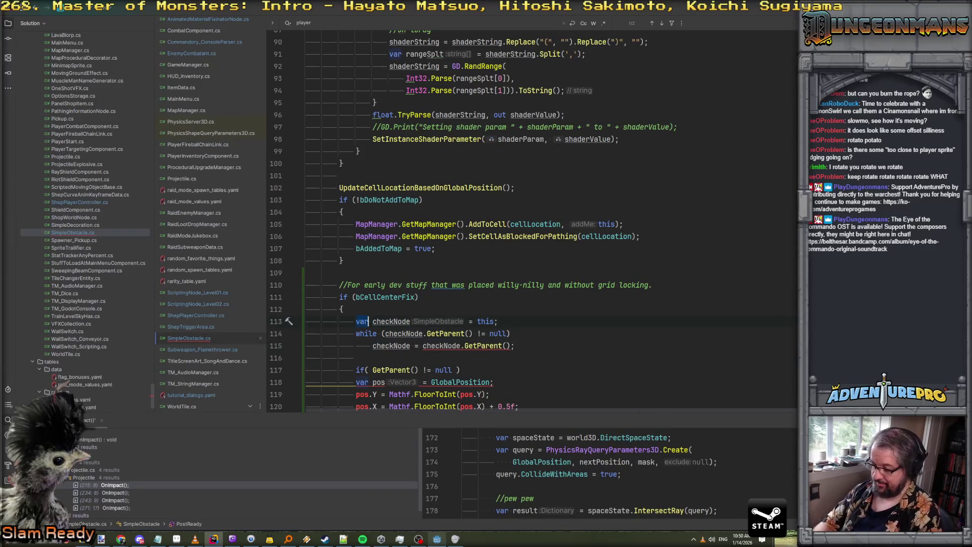
Type checkNode as Node3D and cast the loop body's GetParent() 'as Node3D'
type("Node")
key("Return")
type("3D")
key("Up")
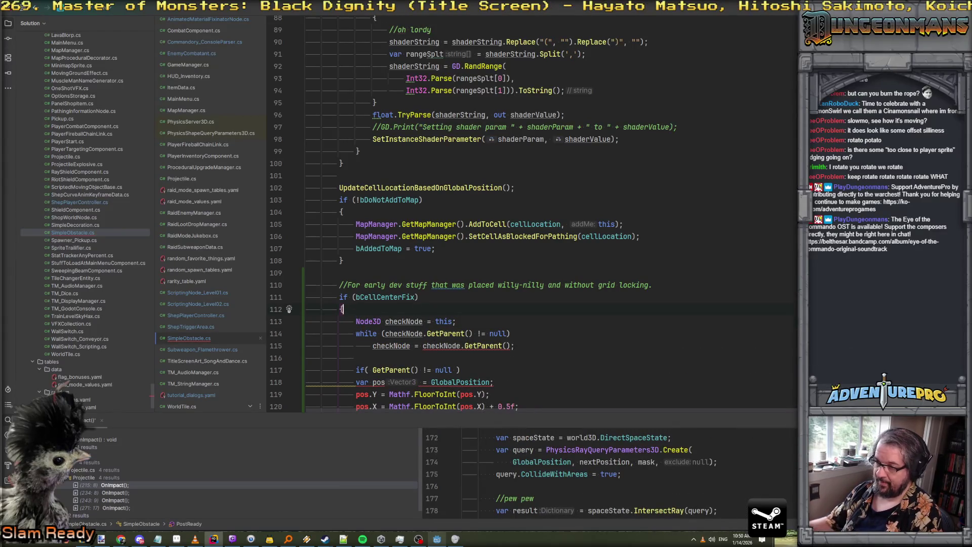
left_click(511, 346)
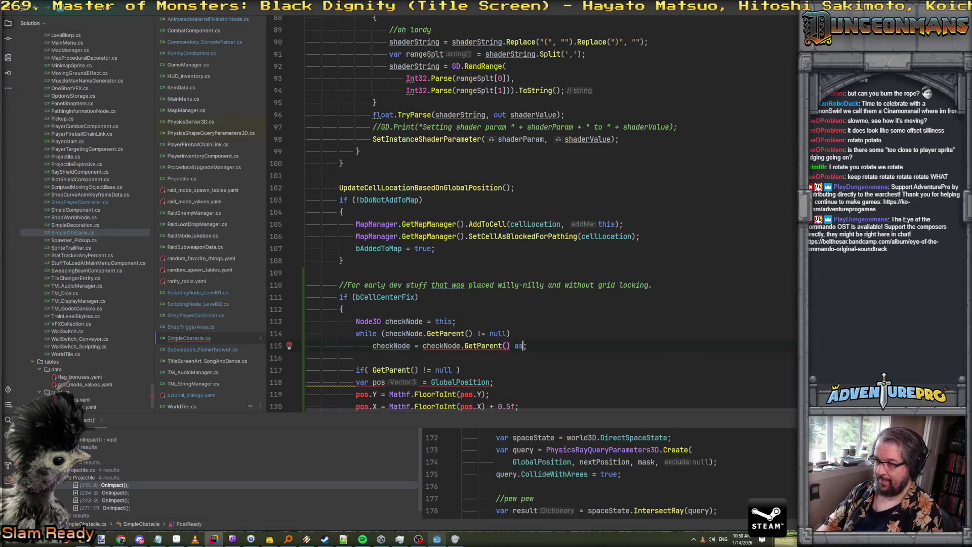
type("as Node3D;")
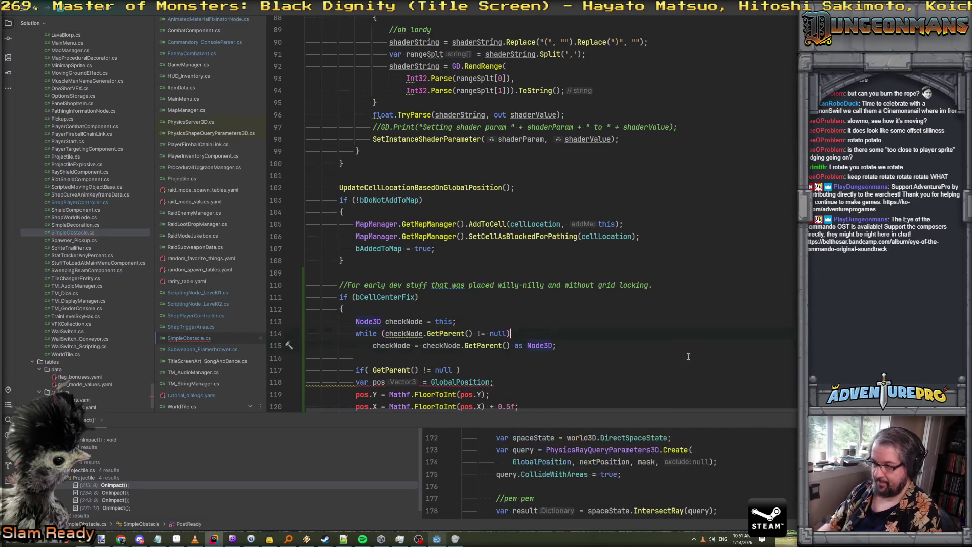
Inspect the loop condition and remove the 'as Node3D' cast from the loop body
key("Up")
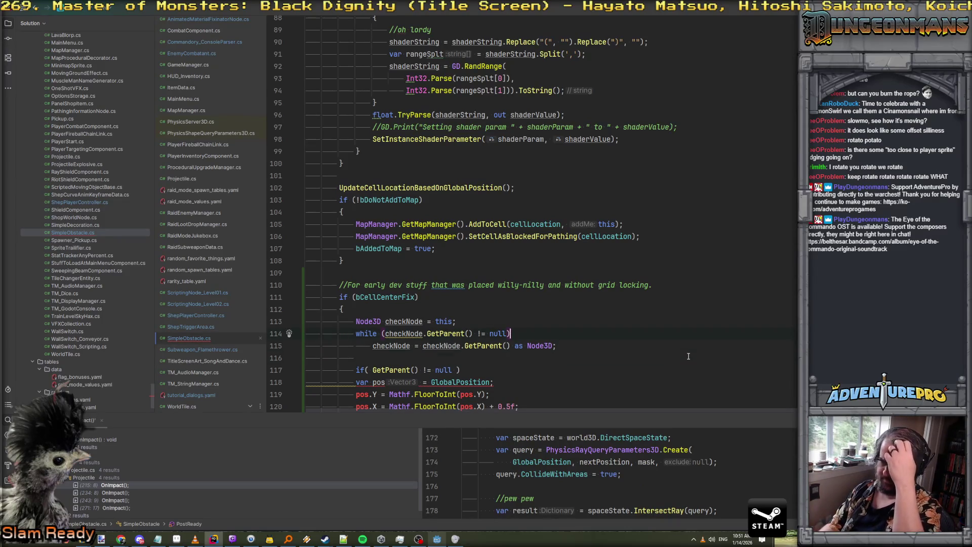
key("ctrl+Left")
key("ctrl+Left")
key("ctrl+Left")
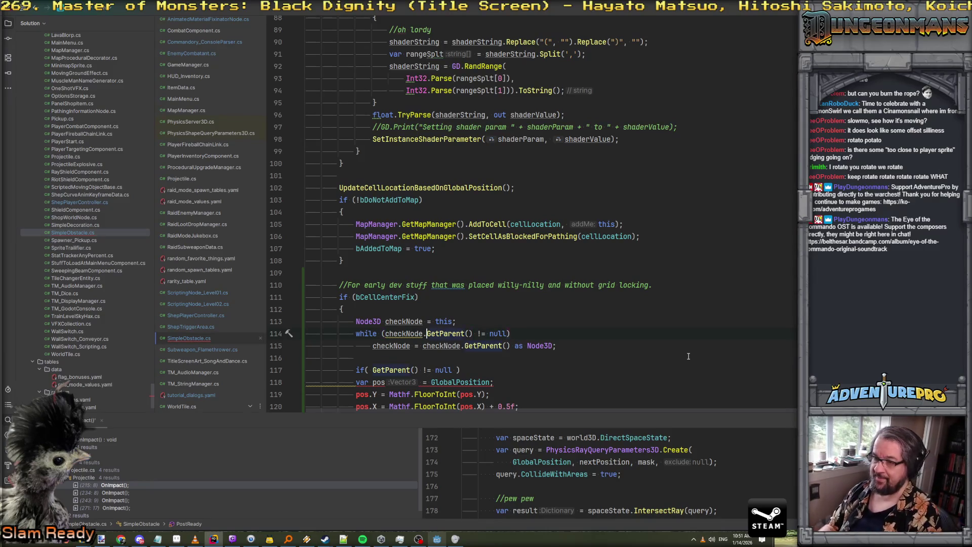
key("ctrl+Right")
key("ctrl+Right")
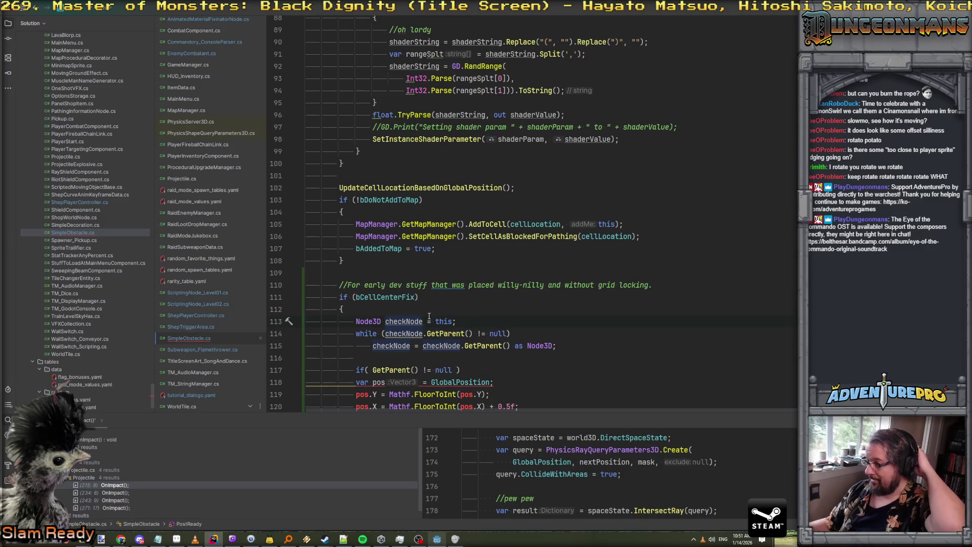
left_click(447, 334)
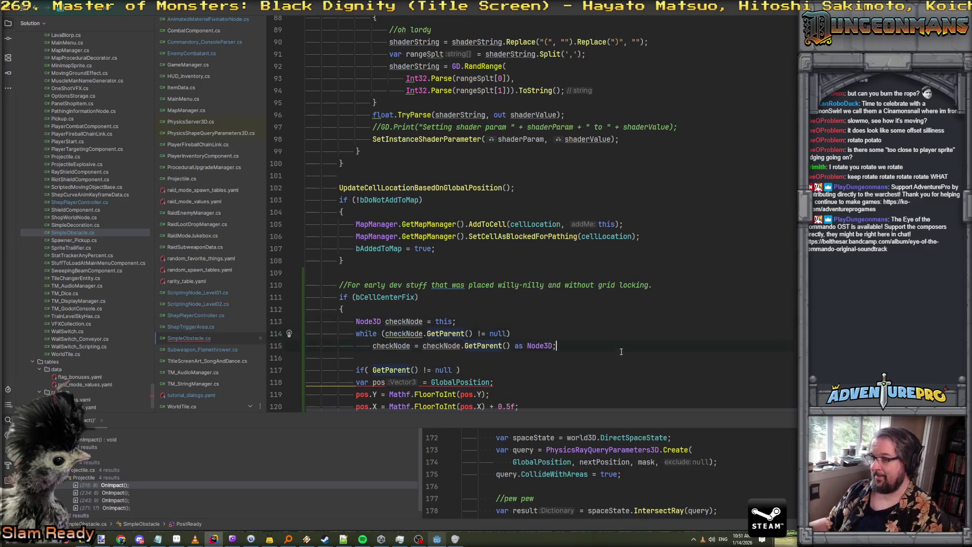
left_click(402, 333)
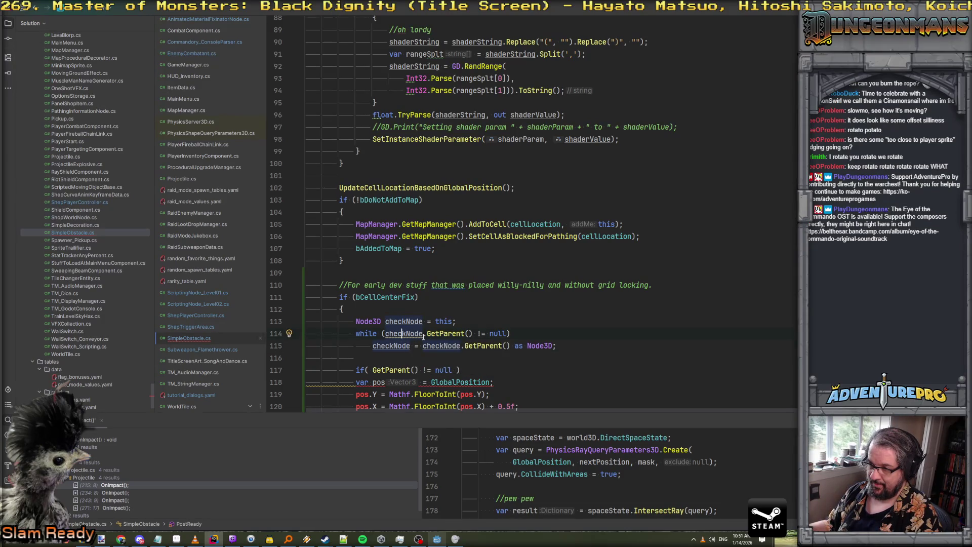
left_click_drag(514, 346, 552, 346)
key("BackSpace")
key("BackSpace")
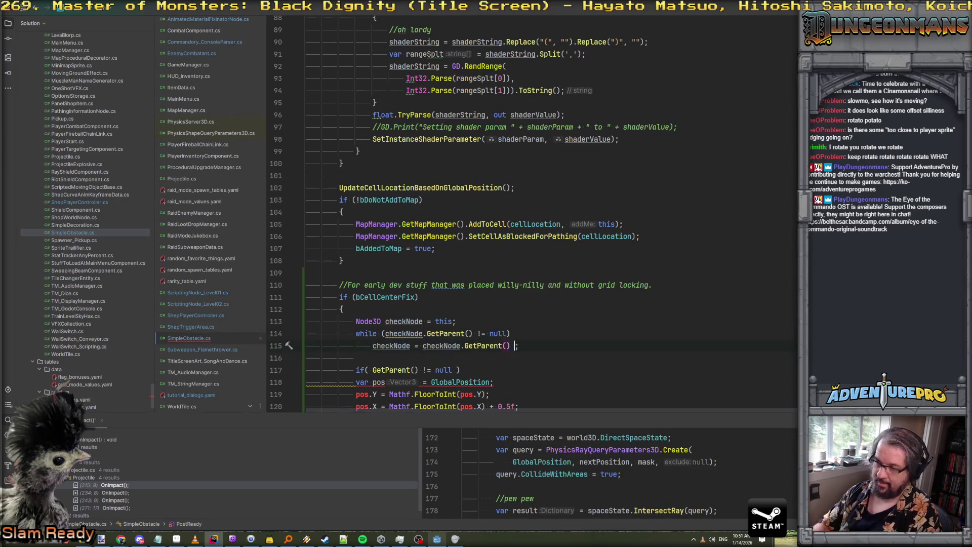
Change checkNode's type to Node and delete the old GetParent() null check line
key("Down")
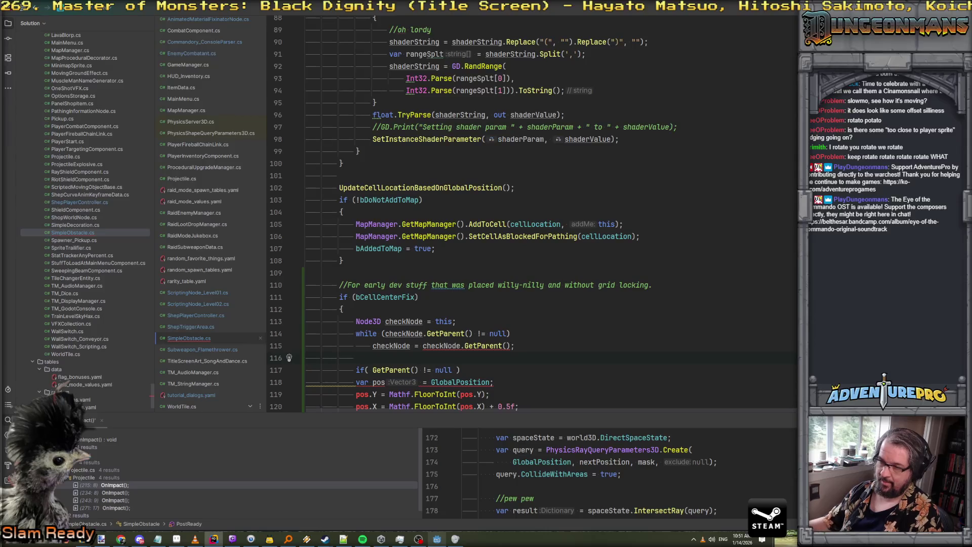
left_click(382, 321)
key("BackSpace")
key("BackSpace")
key("Up")
key("Down")
key("Down")
key("Down")
key("ctrl+x")
Read pos from checkNode.GlobalPosition instead of the obstacle's own GlobalPosition
scroll(453, 259, "down", 3)
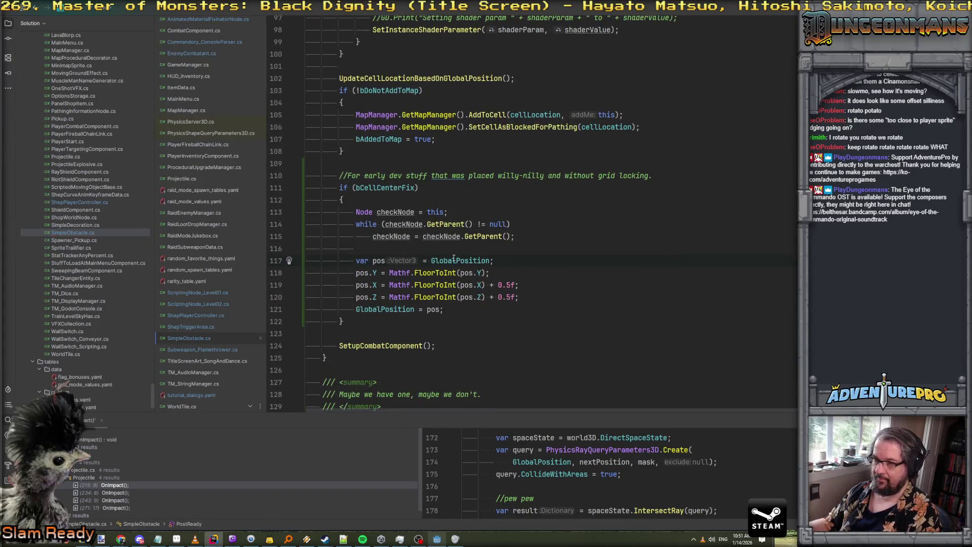
left_click(430, 260)
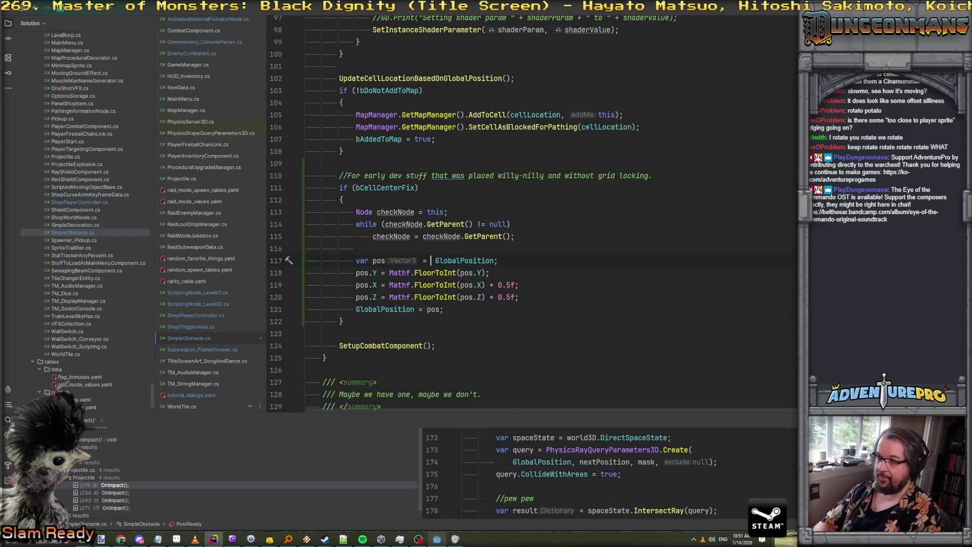
type("Node.")
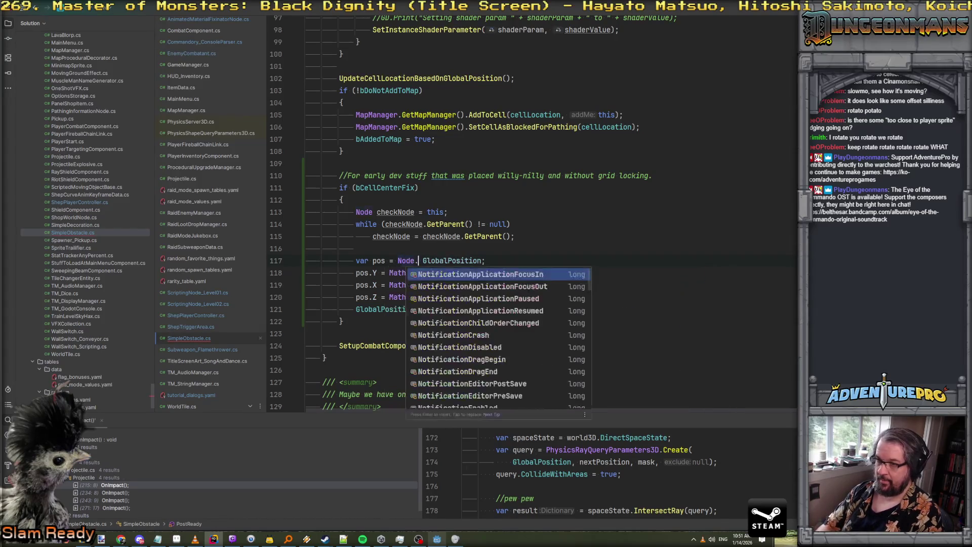
key("Delete")
key("BackSpace")
key("BackSpace")
key("BackSpace")
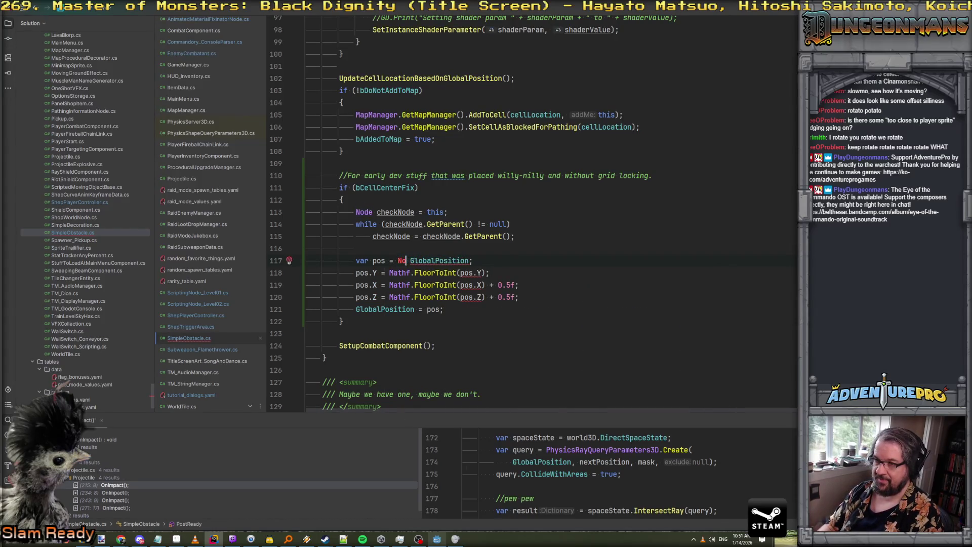
key("BackSpace")
key("BackSpace")
type("checkNode.")
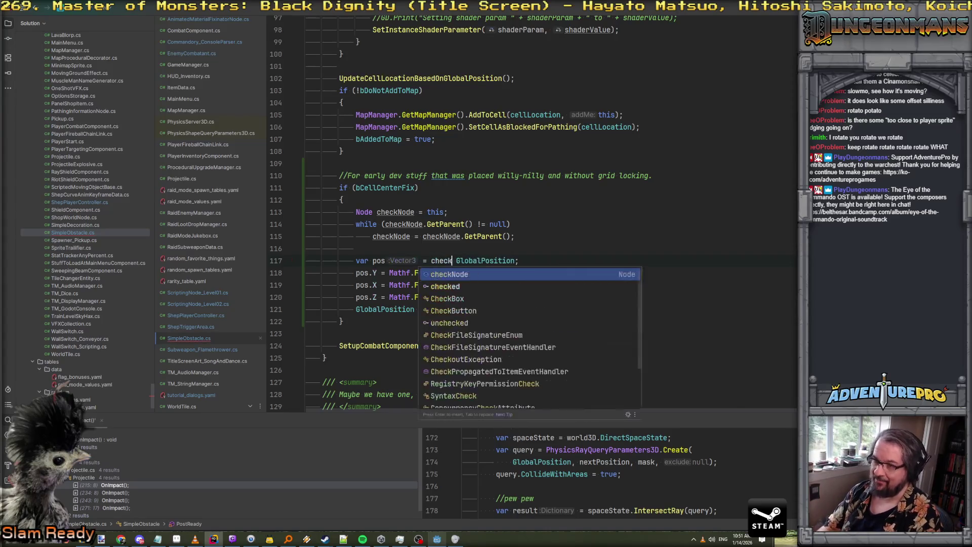
key("Escape")
key("Delete")
key("Up")
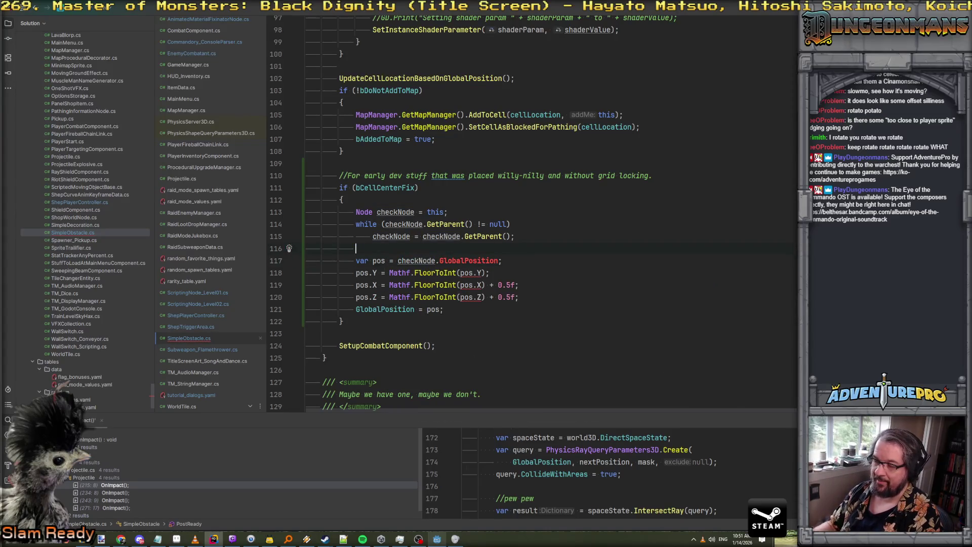
Declare checkNode as Node3D and loop while its parent is Node3D
left_click(374, 211)
type("#")
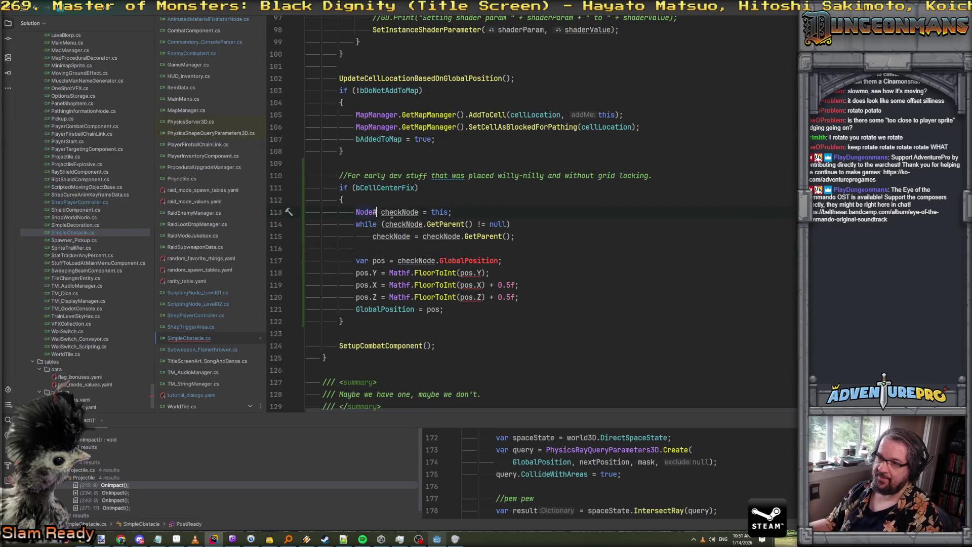
type("D")
key("Down")
left_click_drag(472, 225, 511, 224)
type("as No")
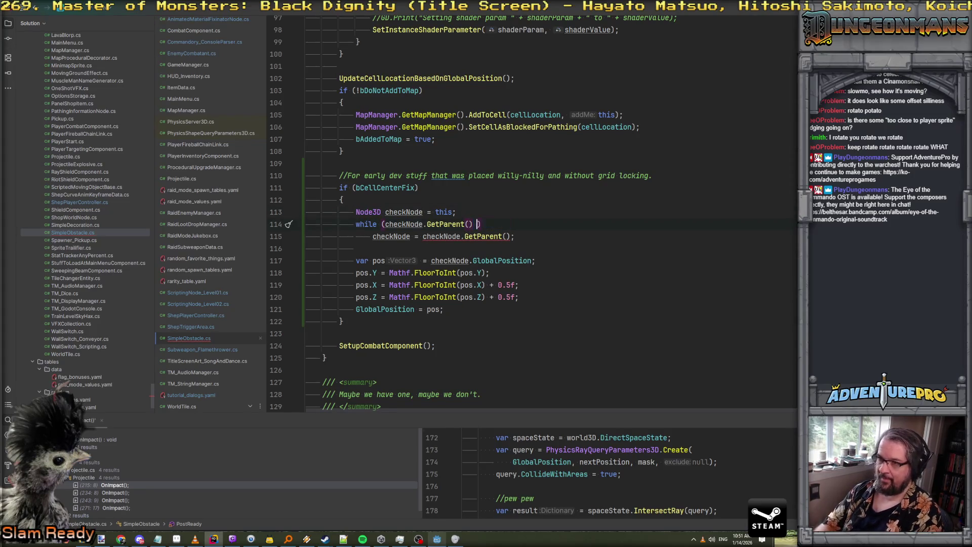
type("de3D")
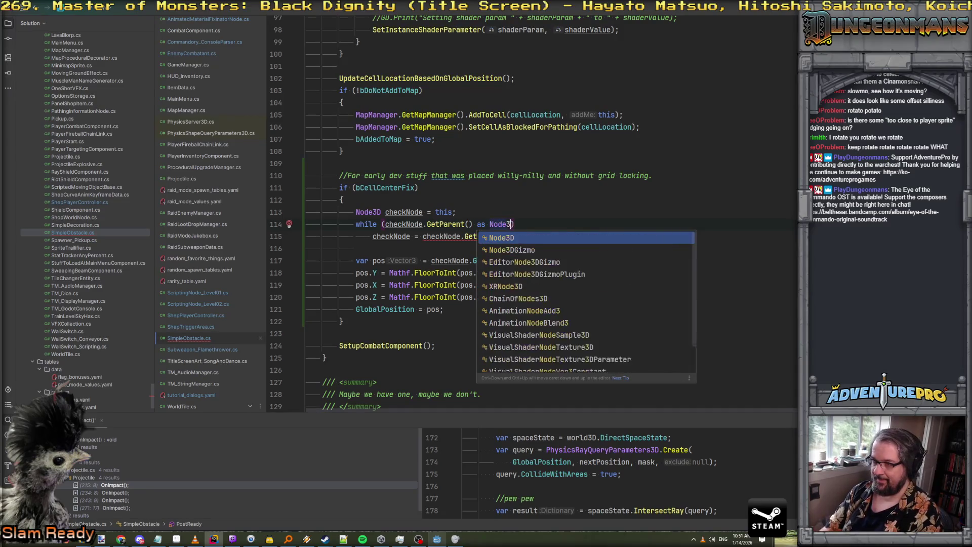
key("shift+Right")
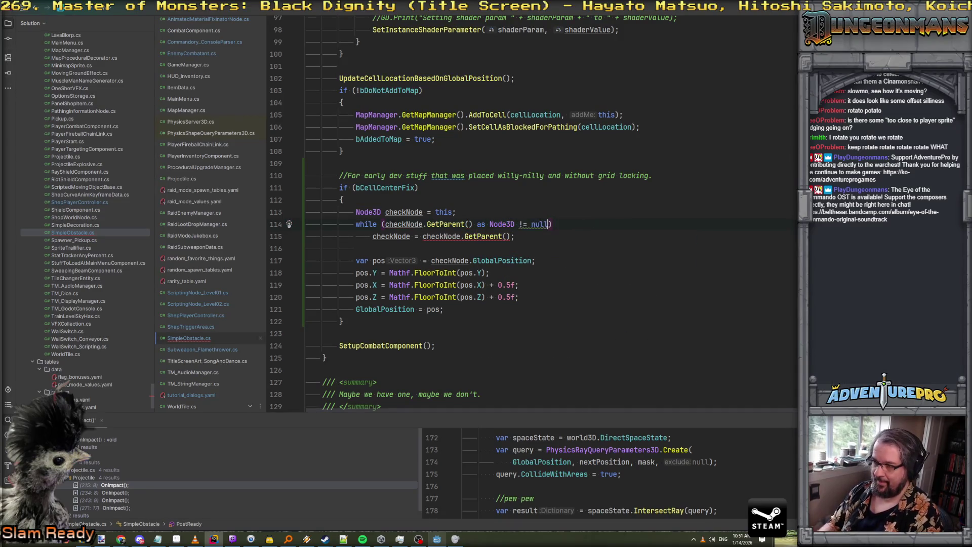
left_click(533, 225)
key("alt+Return")
key("Return")
Cast the loop body's GetParent() result 'as Node3D'
left_click(540, 235)
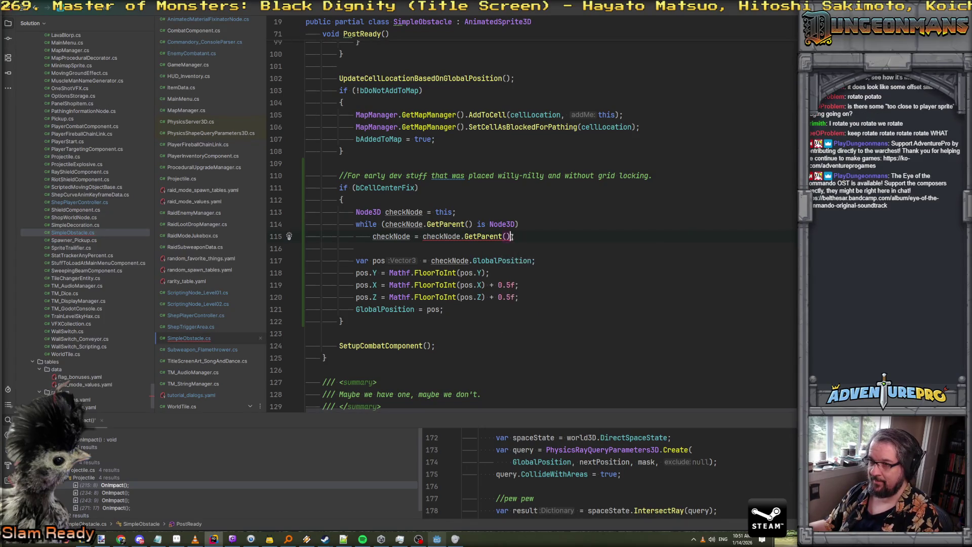
type("as Node3D")
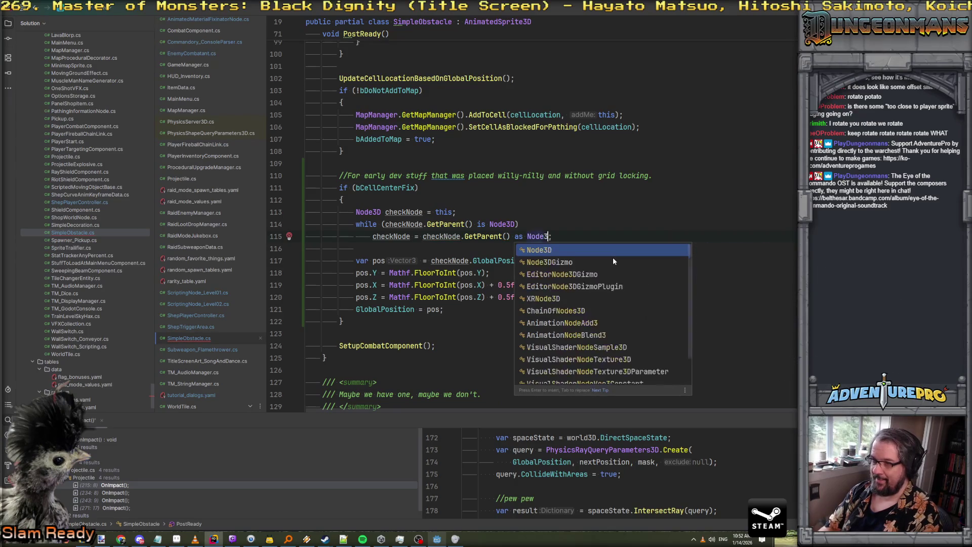
key("Escape")
key("Down")
key("Down")
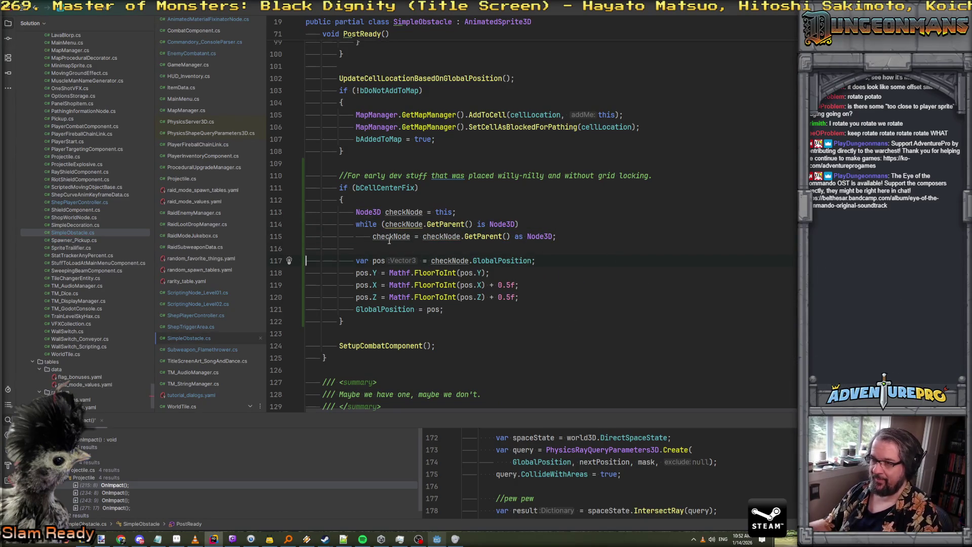
Review the checkNode loop, then change the write-back line to 'checkNode.GlobalPosition = pos;'
left_click(398, 224)
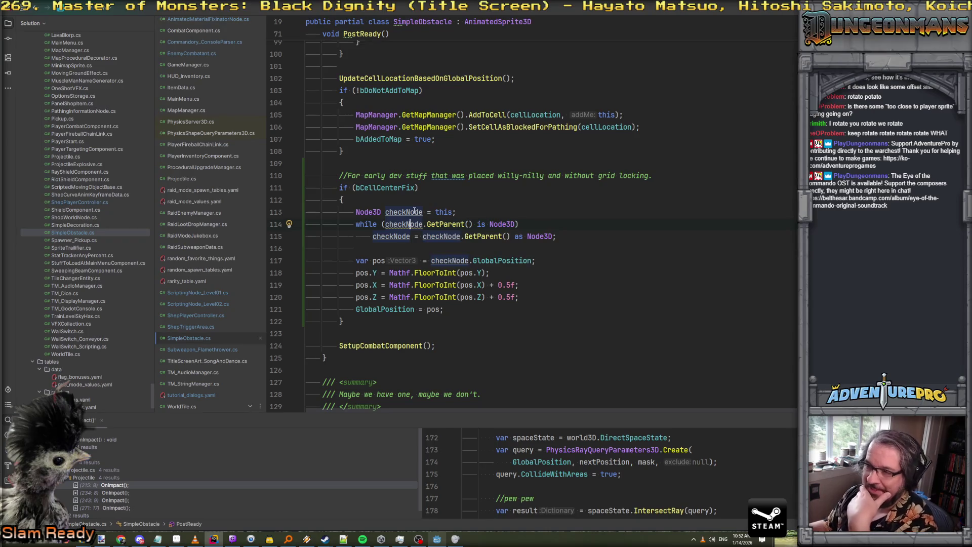
left_click(399, 213)
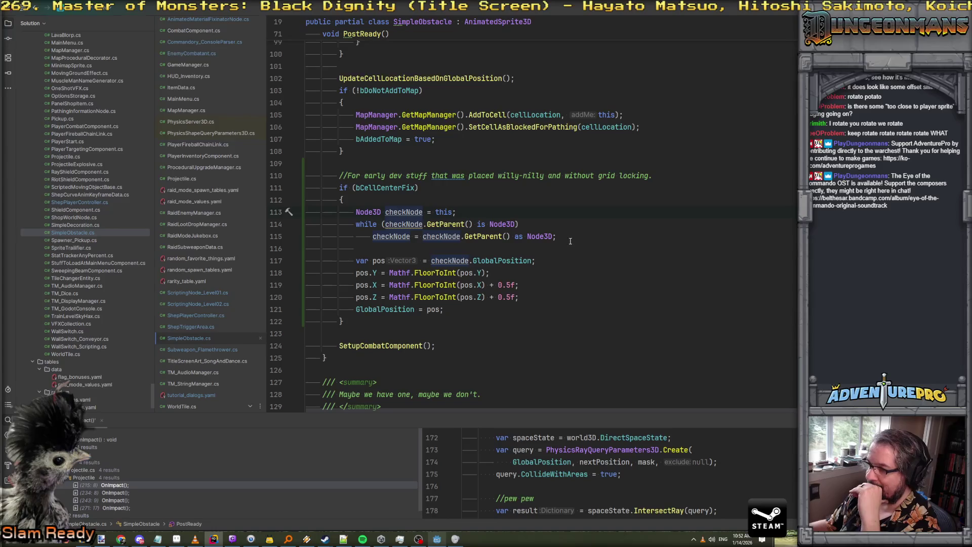
left_click(399, 247)
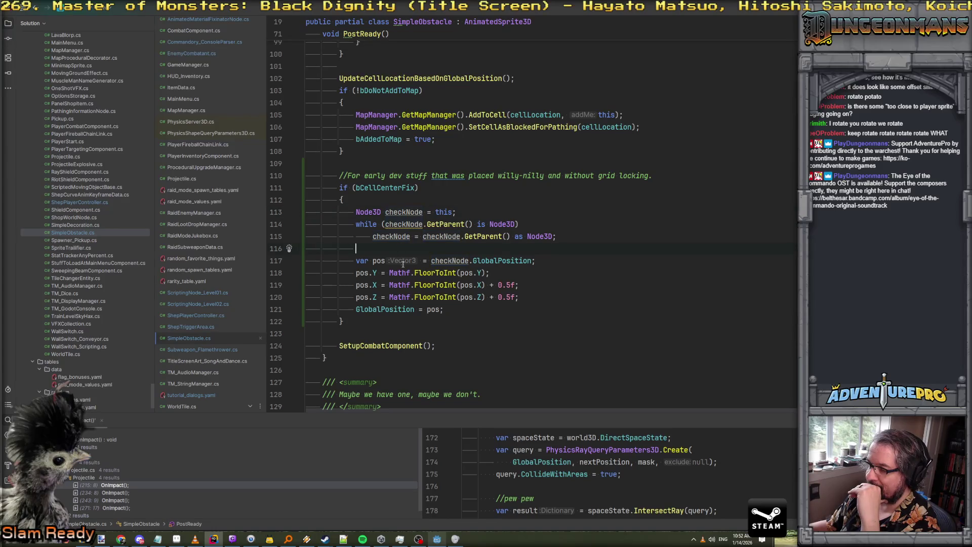
double_click(441, 260)
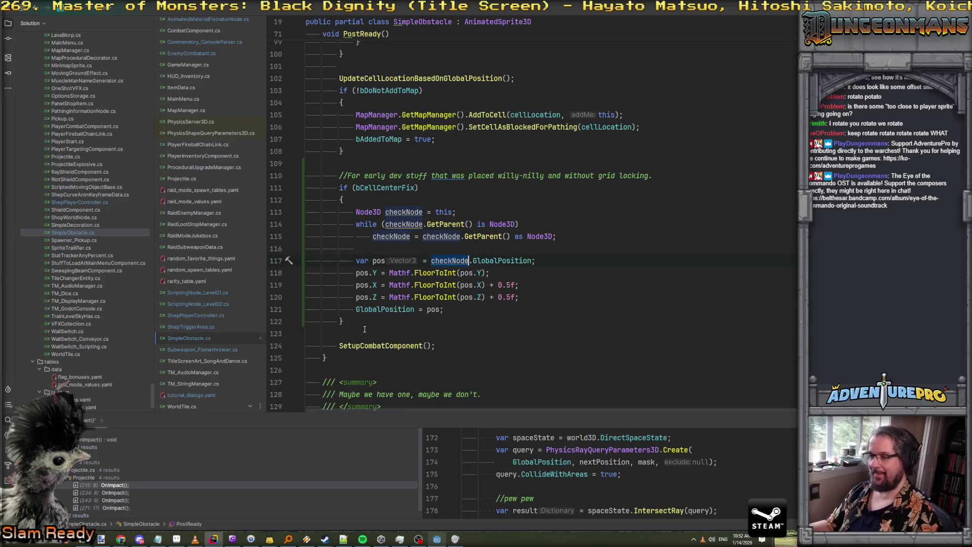
left_click(356, 310)
type("checkNode.")
left_click(393, 285)
key("Up")
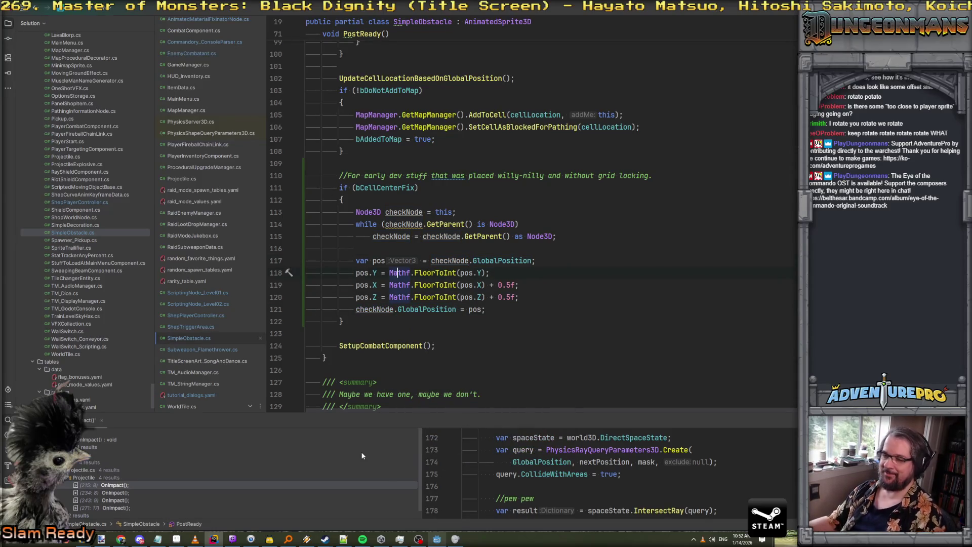
left_click(438, 540)
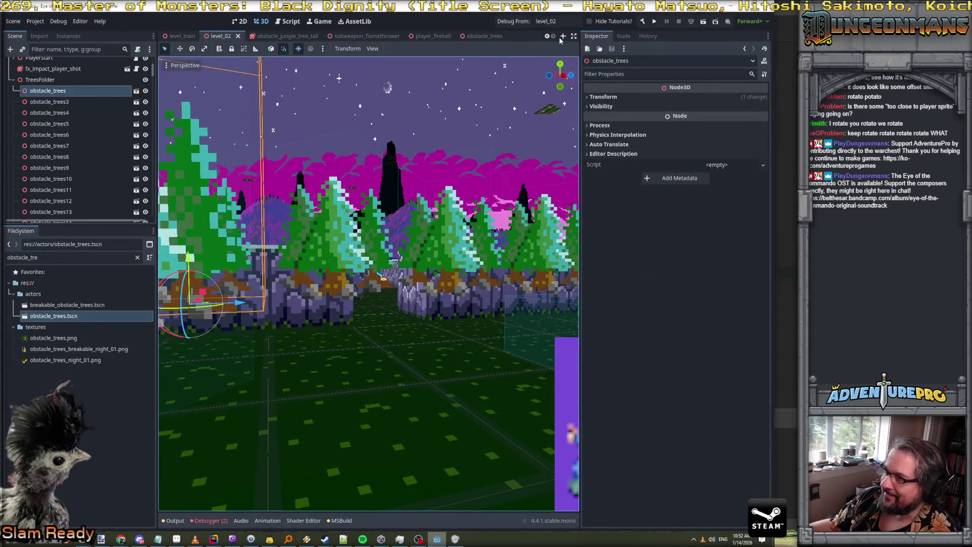
Save the level_02 scene and start a debug run from level_02
left_click(525, 24)
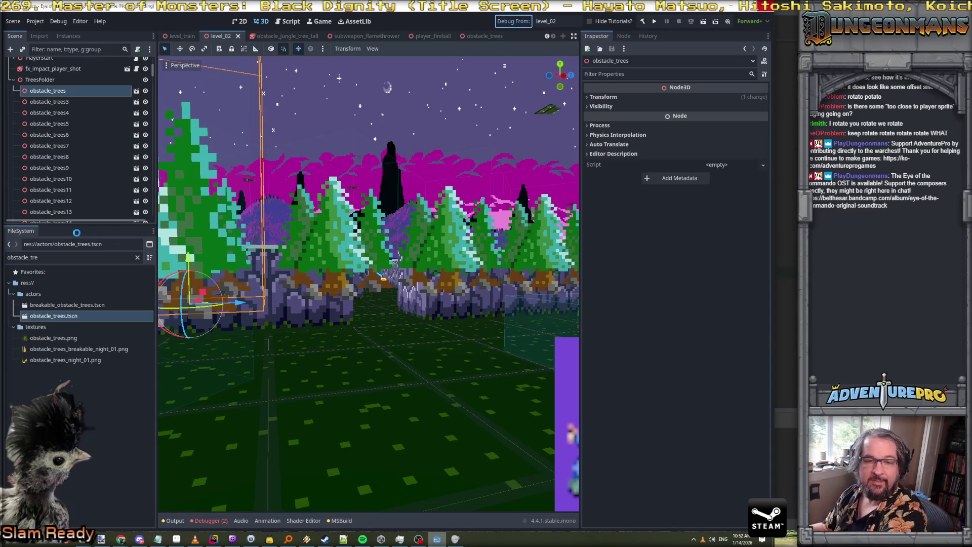
key("ctrl+s")
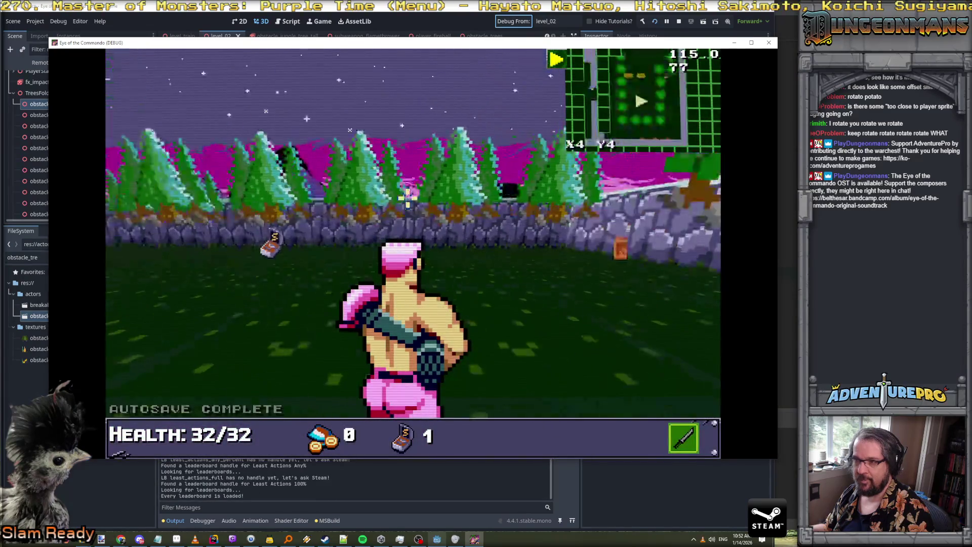
Walk the player along the level_02 tree walls and down the road toward the volcano
key("Right")
key("Up")
key("Right")
key("Up")
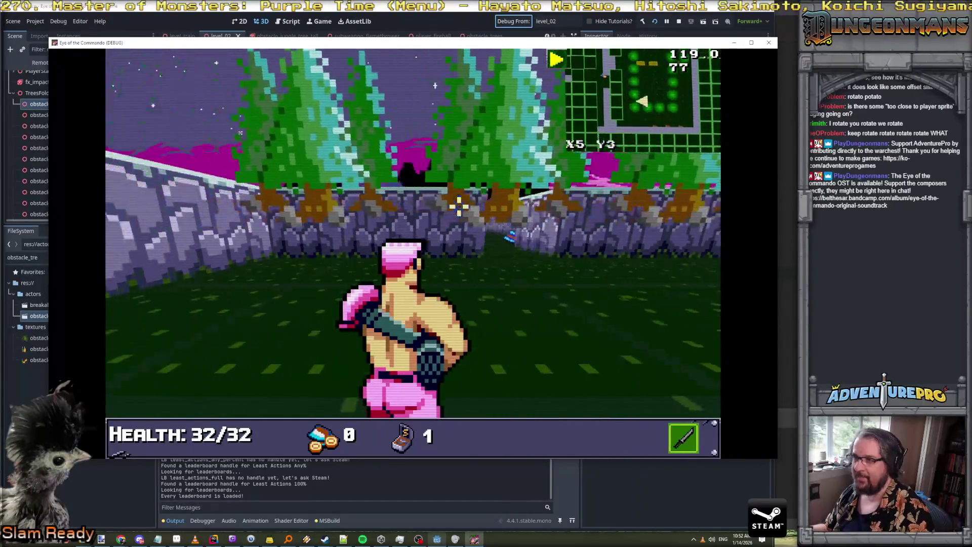
key("Left")
key("Down")
key("a")
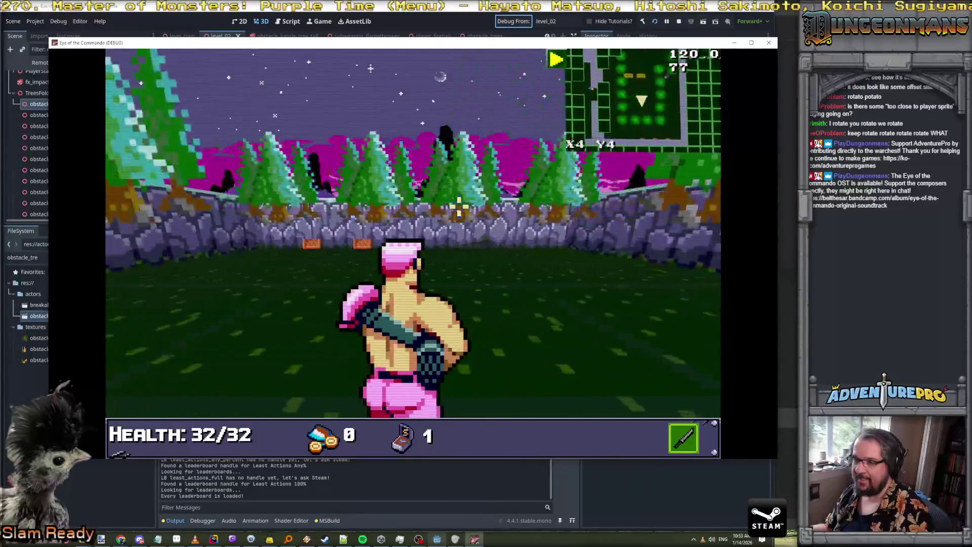
key("Right")
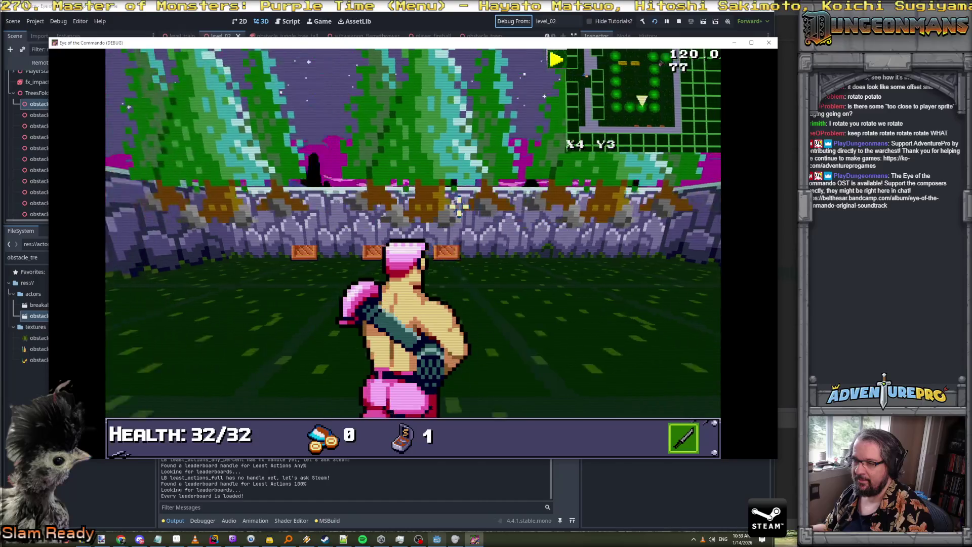
key("Up")
key("Right")
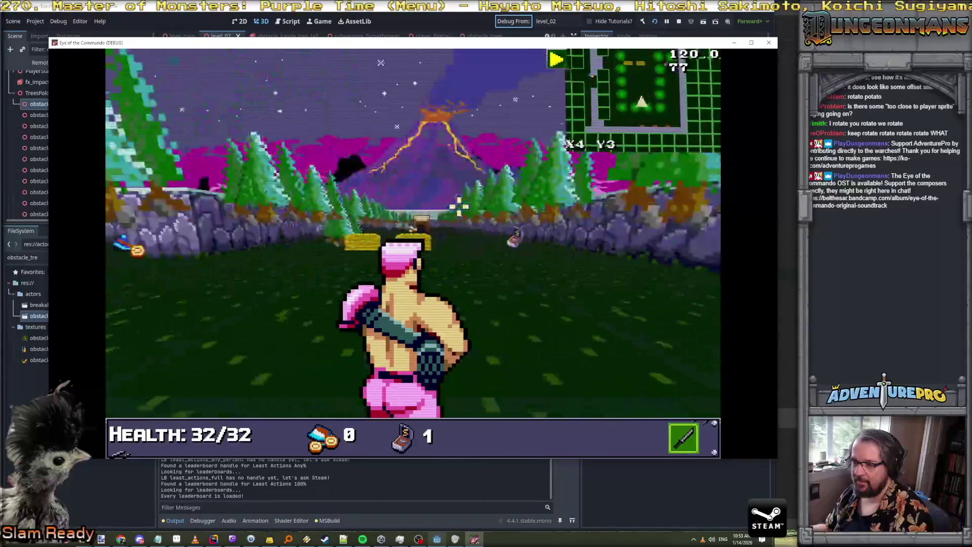
key("Up")
key("Up")
key("Up")
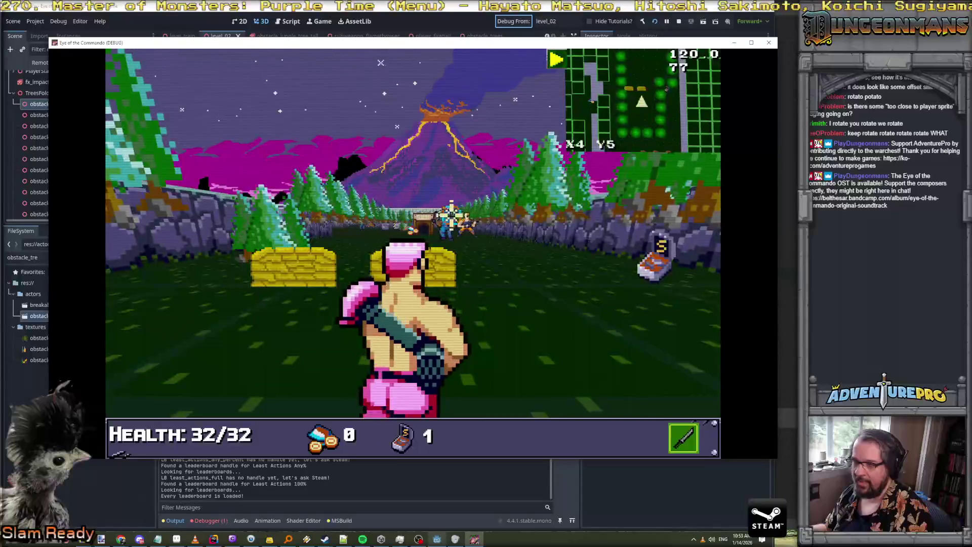
Dismiss the cover tutorial, sidestep behind the bunker cover, then return to Rider
left_click(295, 200)
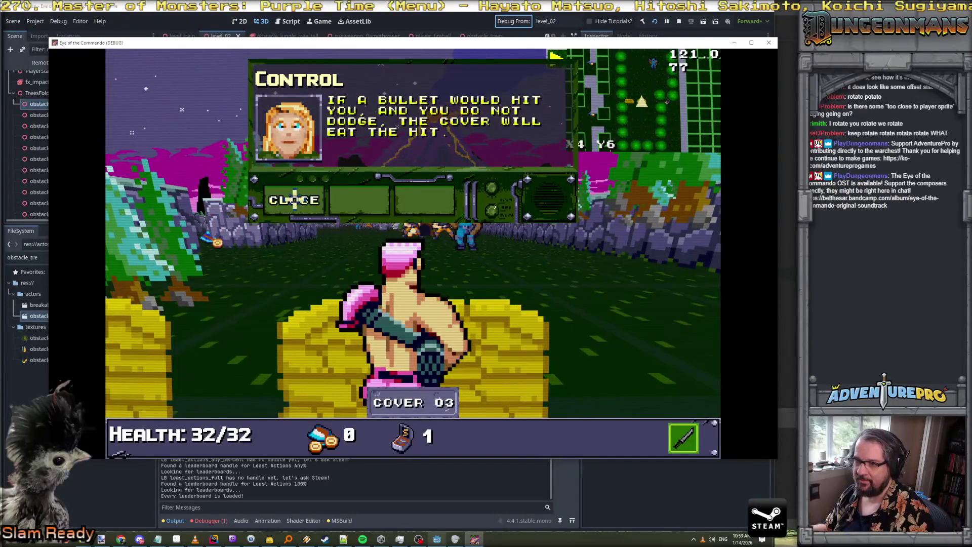
left_click(295, 200)
key("d")
key("a")
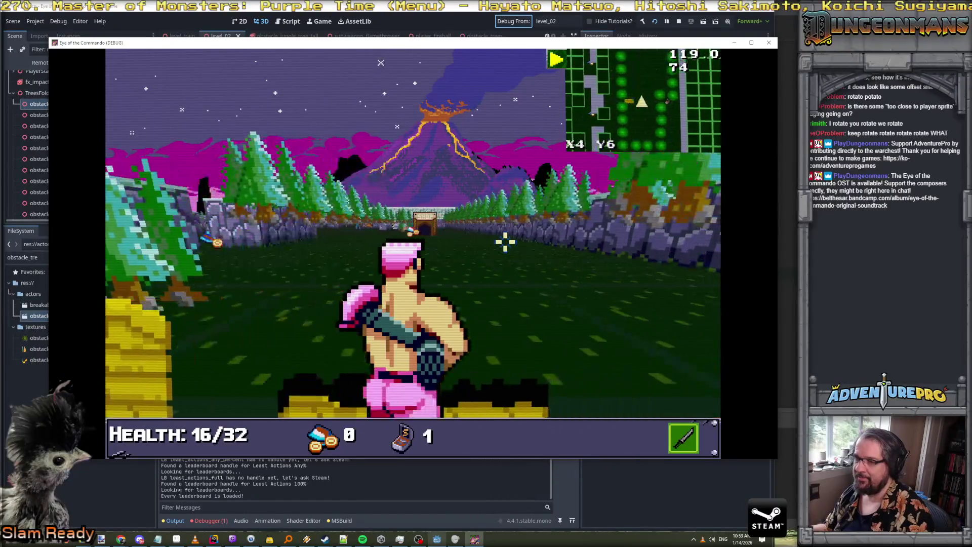
key("alt+Tab")
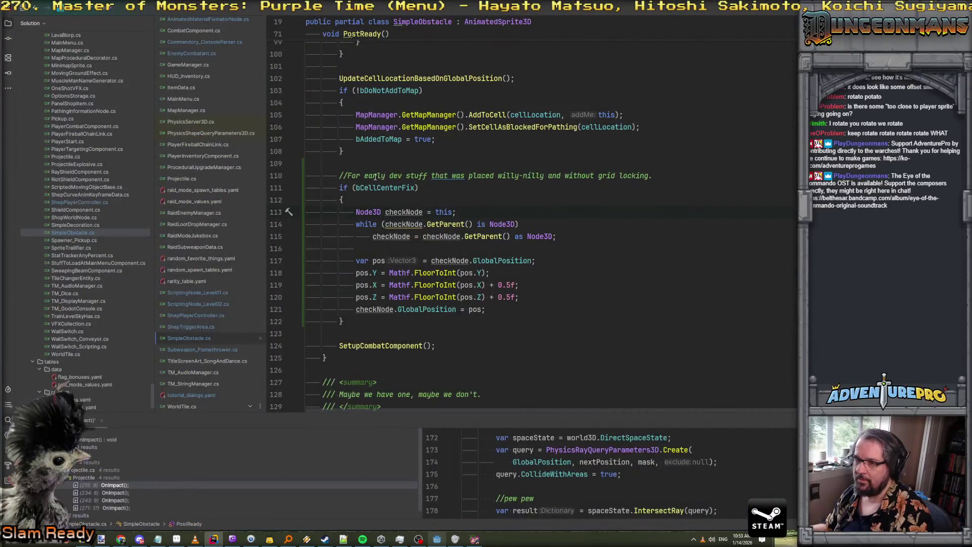
Review the PostReady while-loop condition and nudge the player in the running game
scroll(381, 188, "up", 15)
scroll(381, 189, "down", 12)
scroll(381, 189, "down", 3)
left_click(387, 224)
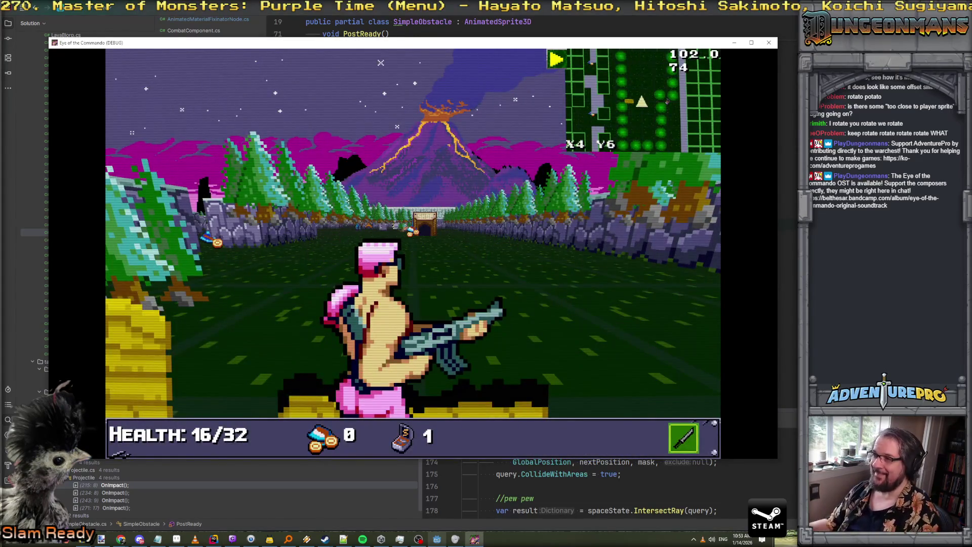
key("Up")
key("Up")
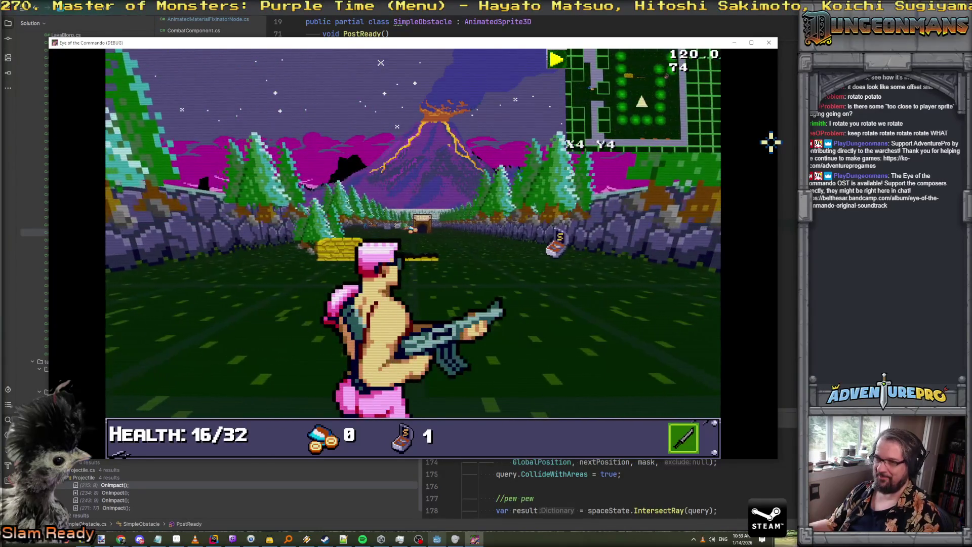
key("Down")
key("Down")
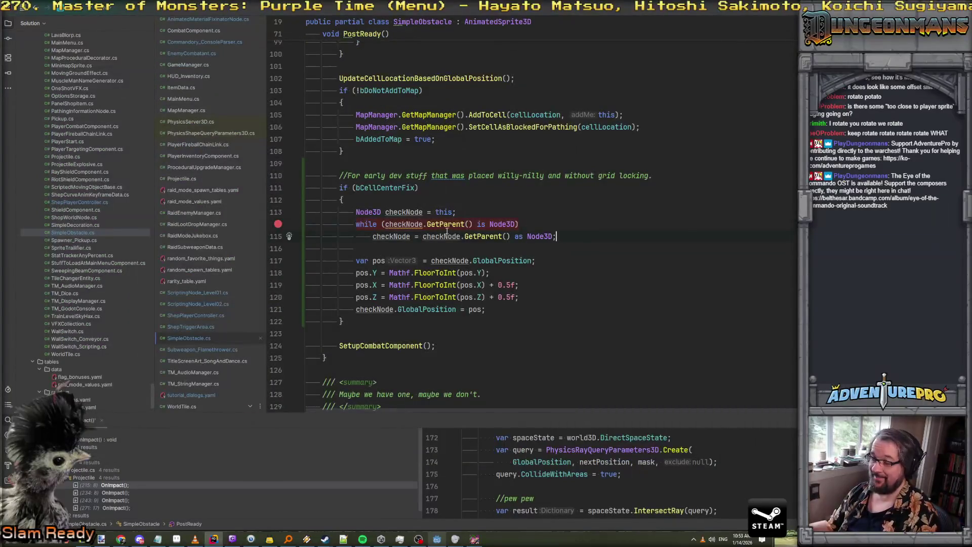
Inspect the GetParent check on line 114 and place the cursor at line 113's end
left_click(410, 225)
left_click(506, 216)
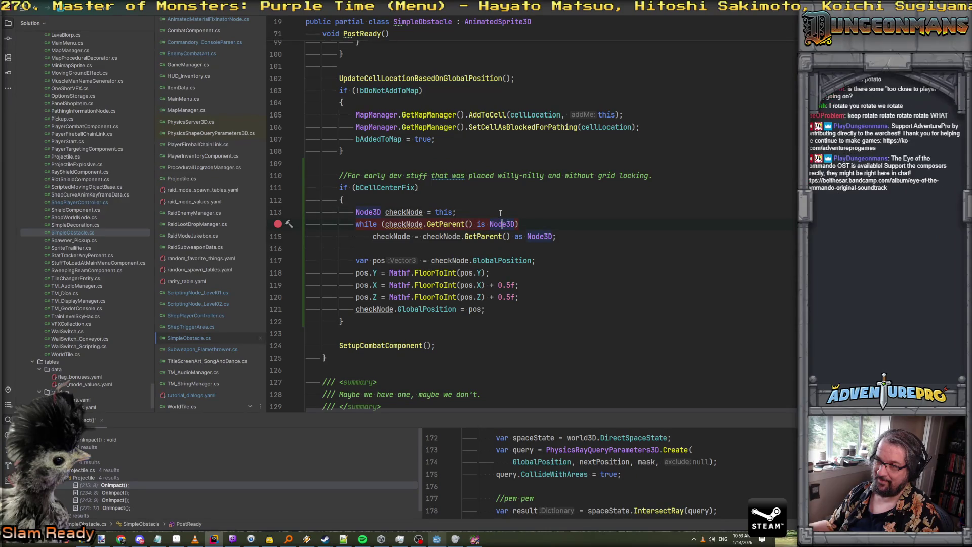
left_click(386, 188)
left_click(470, 213)
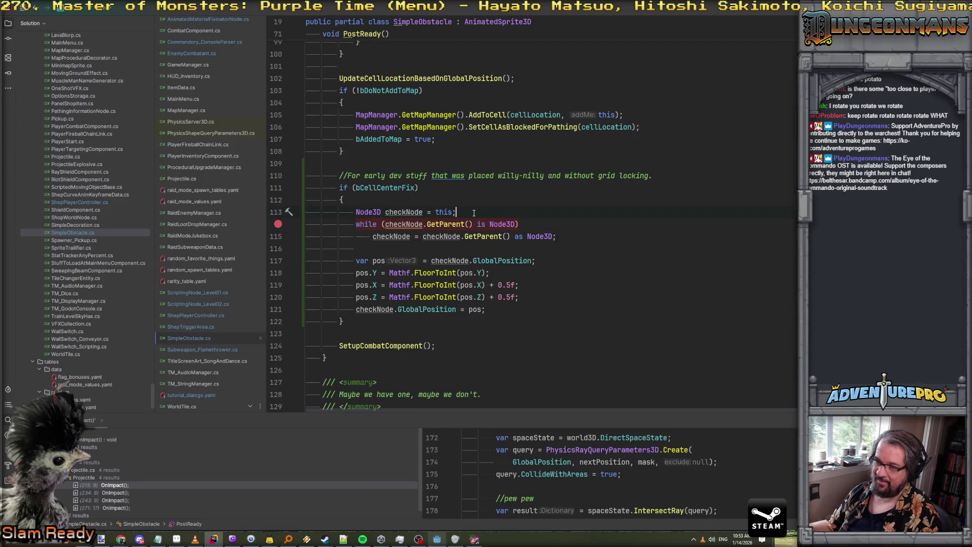
Add a one-parent-step comment and begin an if checking 'GetParent() is Node3D'
key("Return")
type("//look oner ")
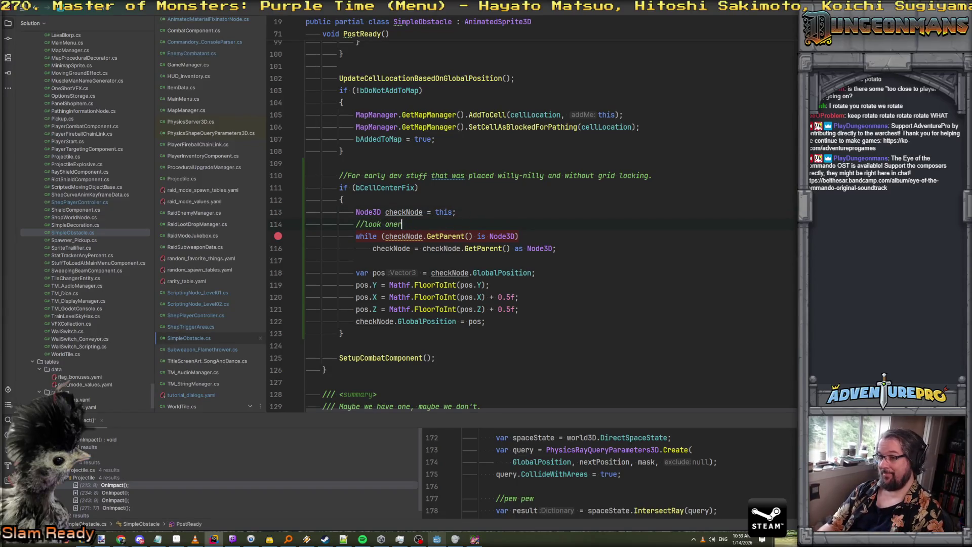
type("tedp")
type("up,")
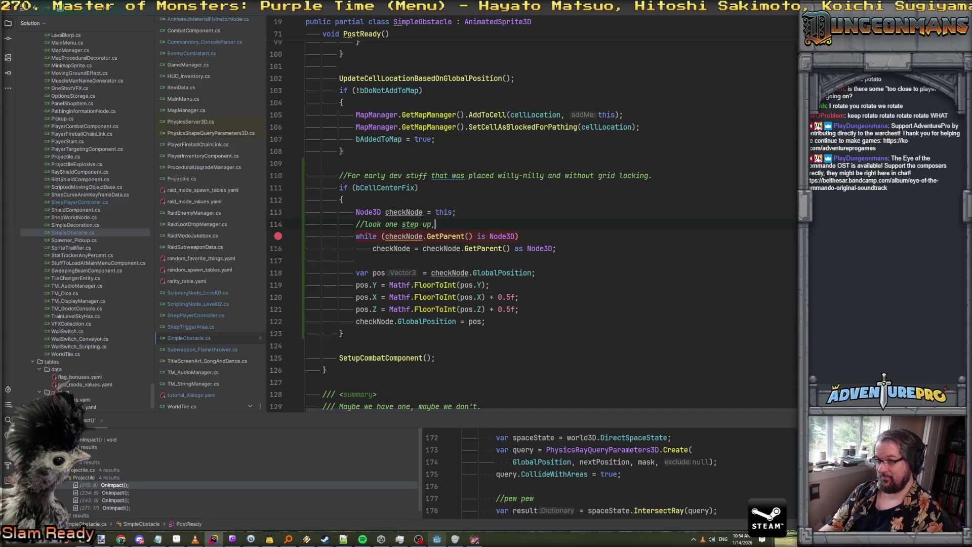
type(" we might be the chi")
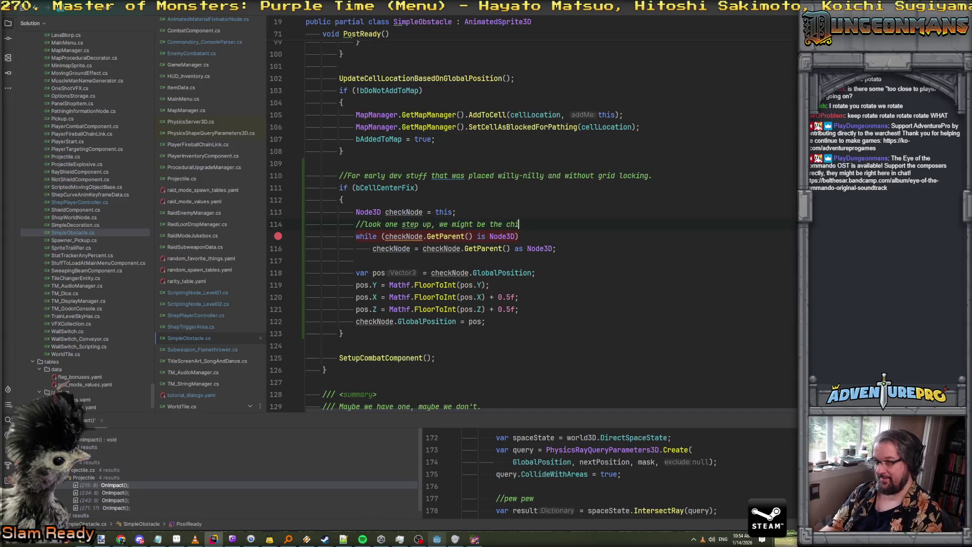
type("ld ofN")
type(" a Node3")
type("D. Buyt ")
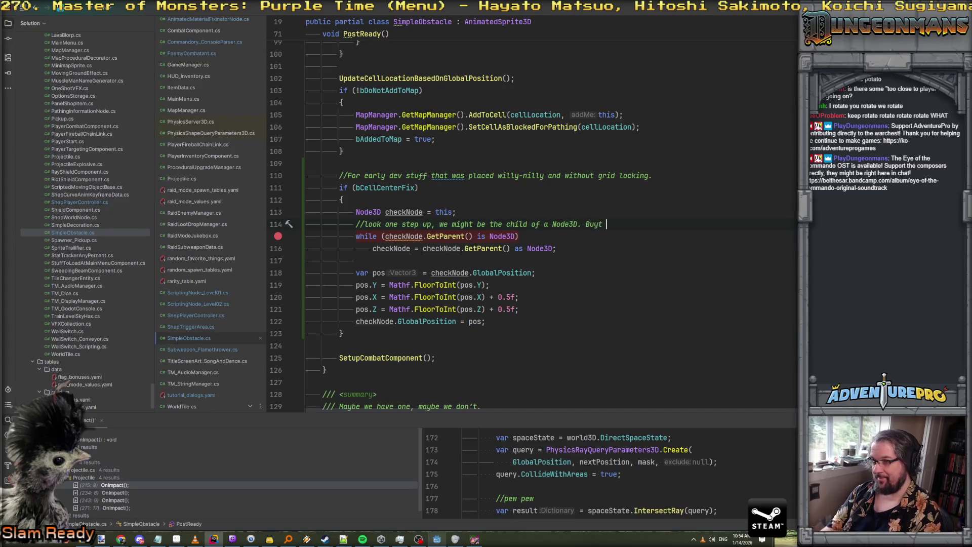
type("t just one step.")
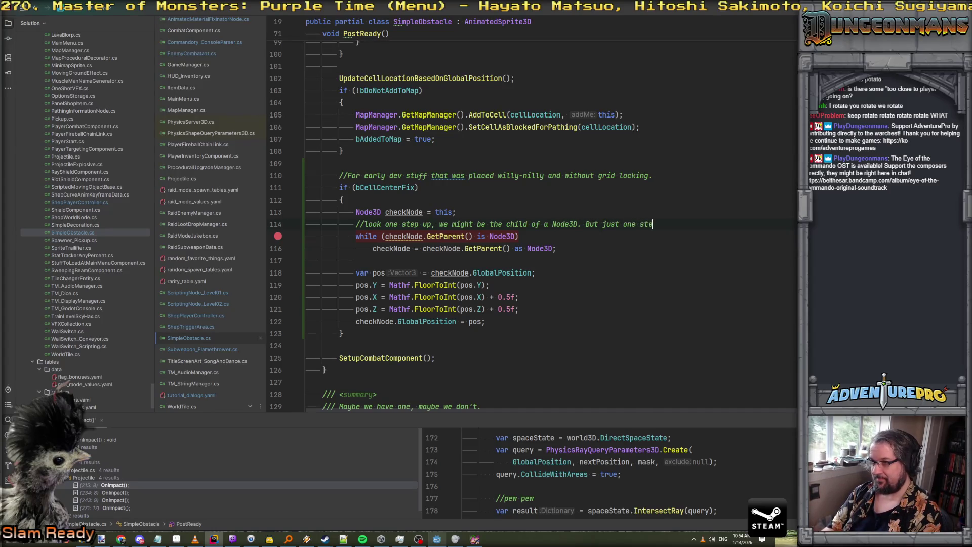
key("Return")
type("f( checkNode.")
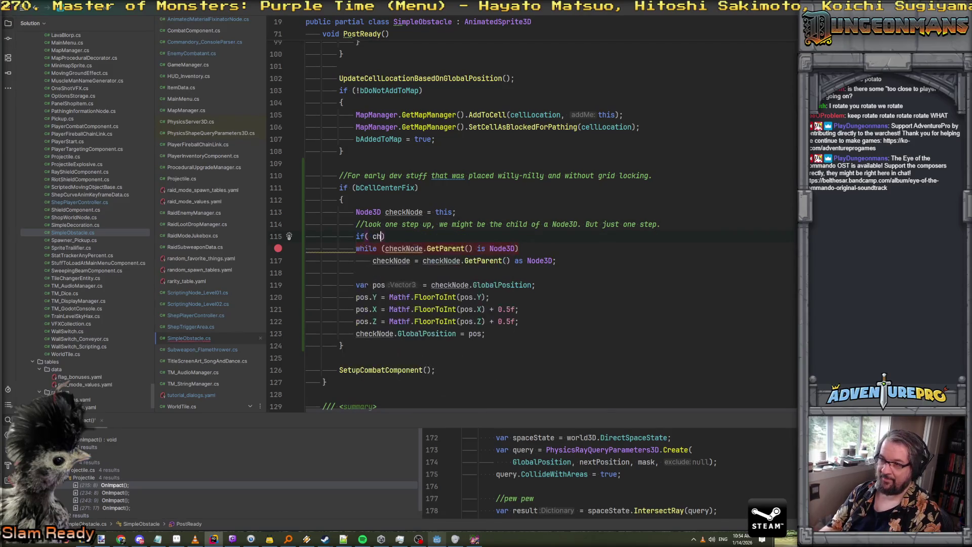
key("BackSpace")
key("BackSpace")
key("BackSpace")
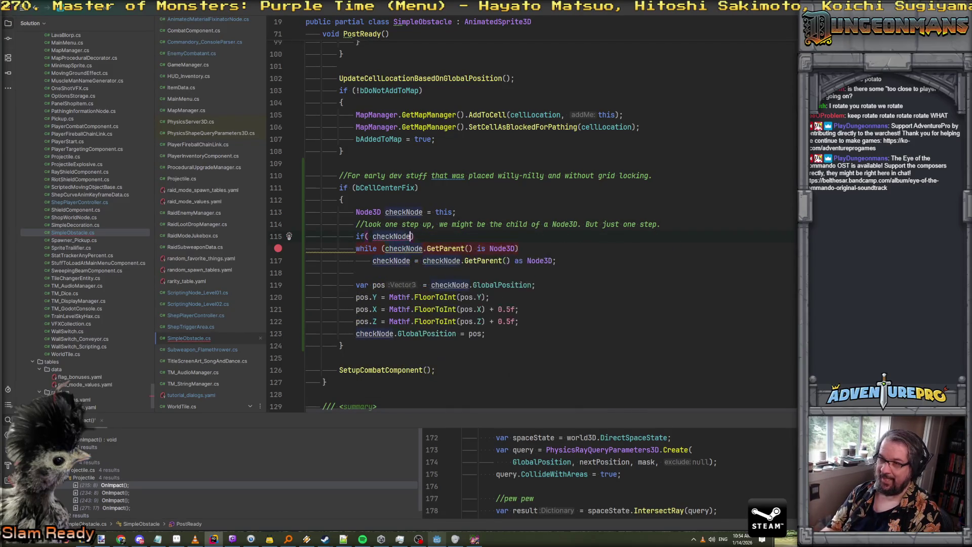
type("GetParent() is Node3D")
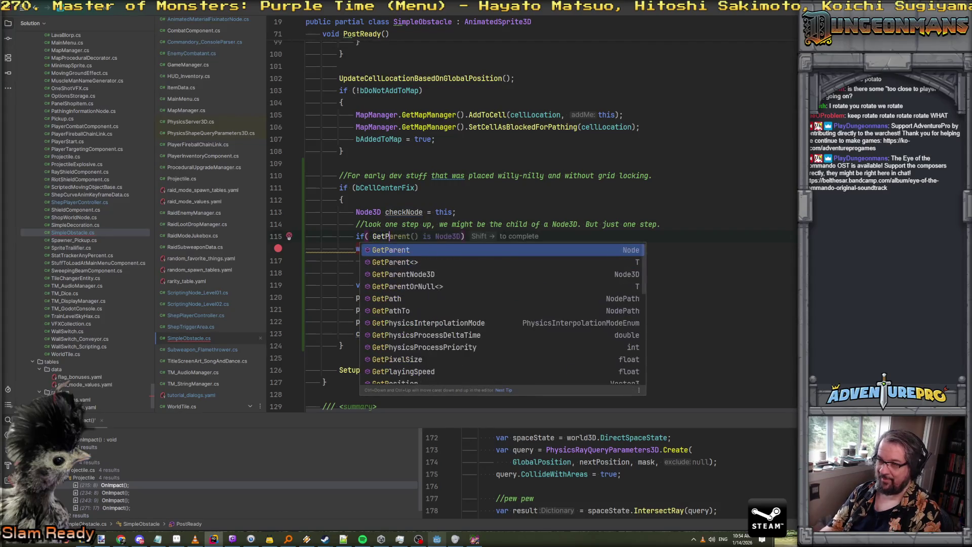
Add the checkNode assignment inside the if and delete the old parent-climbing while loop
key("End")
key("Return")
type("checkNode")
key("shift+Right")
key("Down")
key("ctrl+w")
key("ctrl+w")
key("Delete")
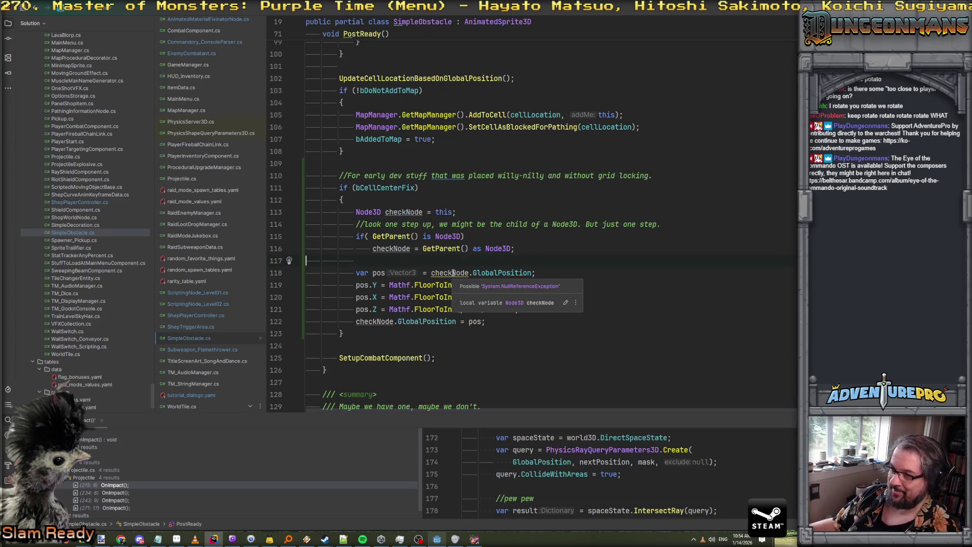
Name the parent 'pops' in 'is Node3D pops' and assign 'checkNode = pops;'
left_click(452, 272)
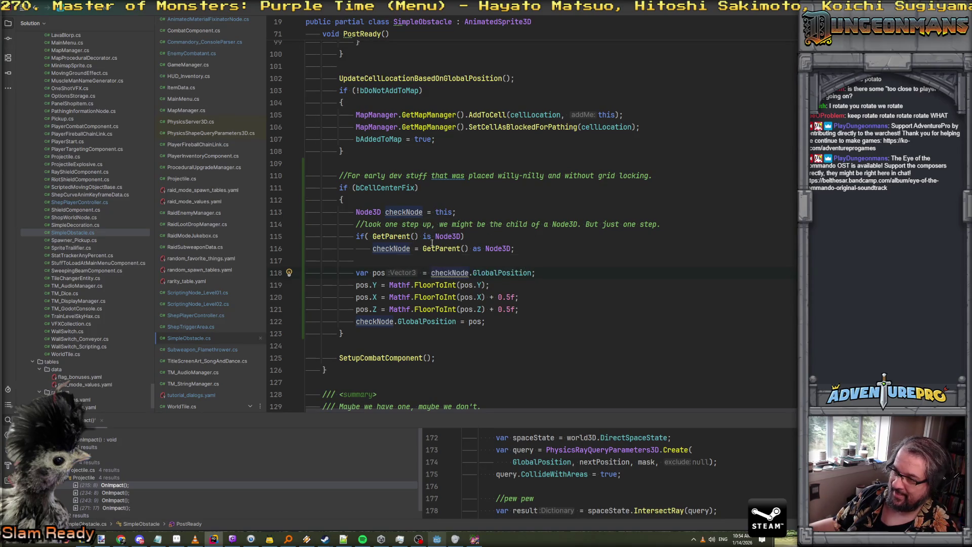
mouse_move(448, 237)
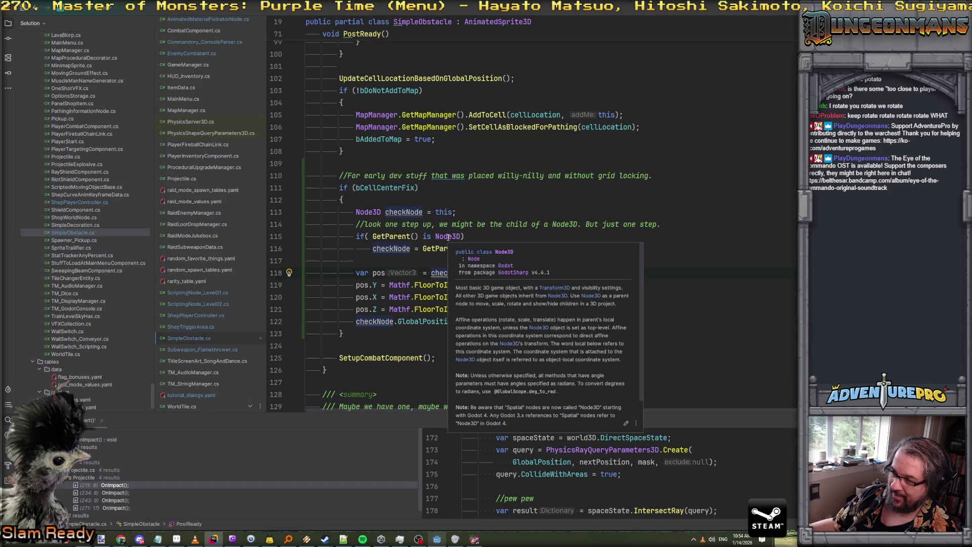
left_click(449, 237)
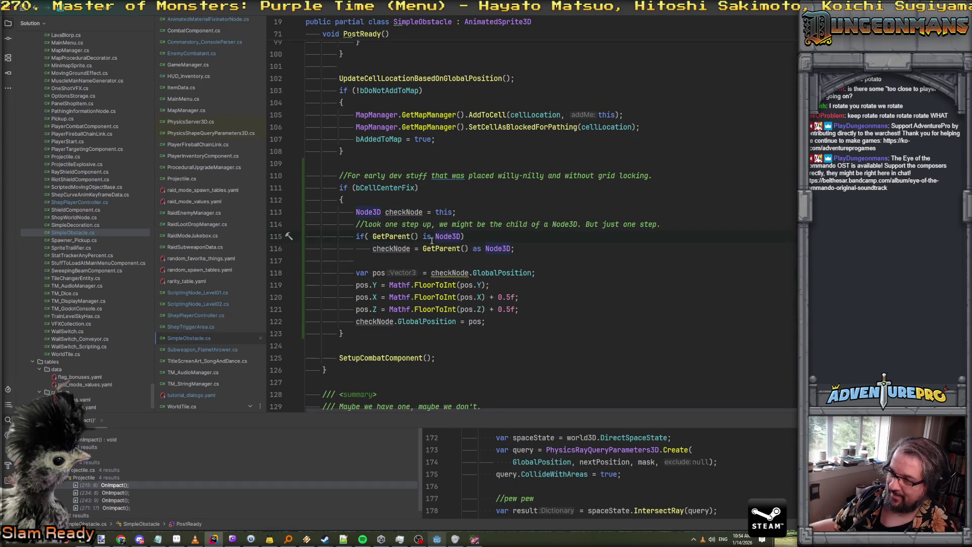
left_click(461, 237)
type("pops")
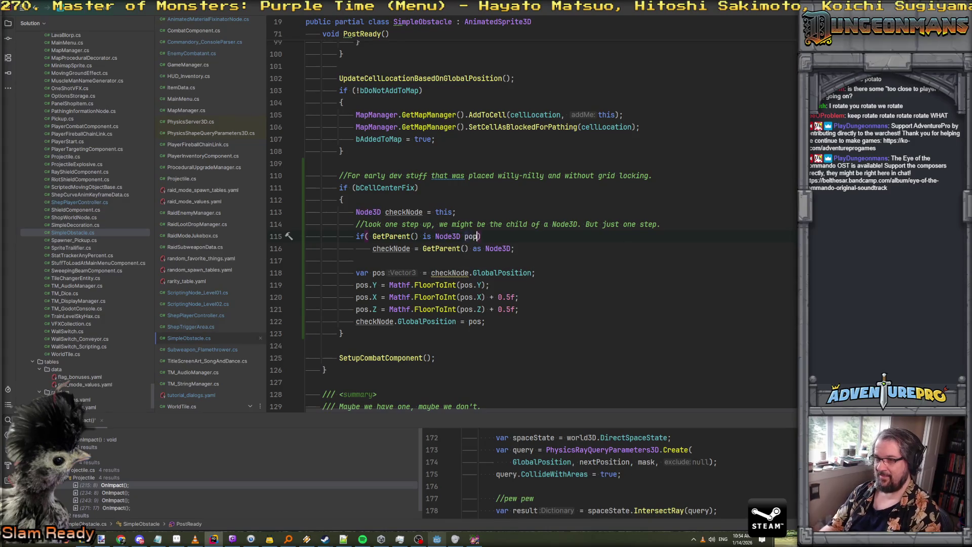
left_click_drag(418, 249, 515, 249)
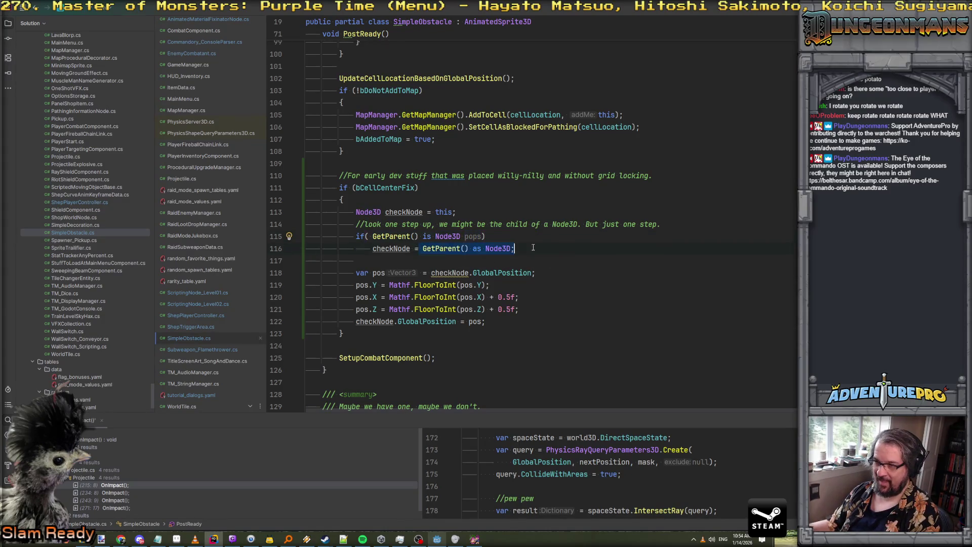
type("pops;")
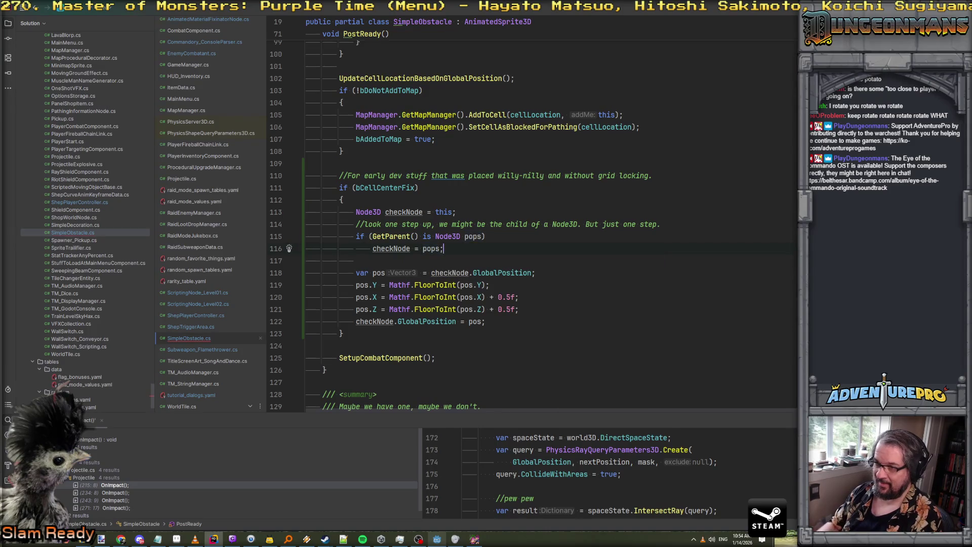
left_click(567, 258)
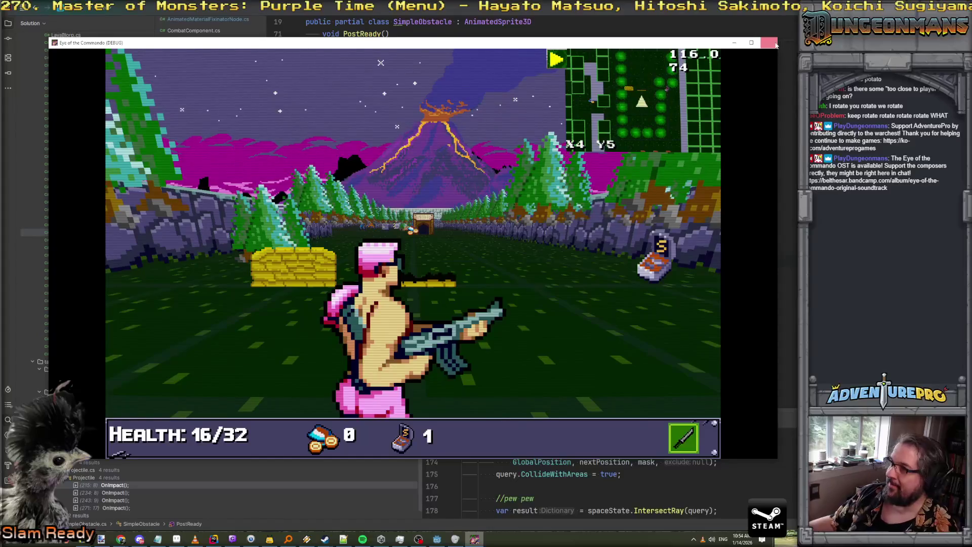
Close the debug game window and review the pops declaration and assignment
left_click(770, 43)
left_click(431, 248)
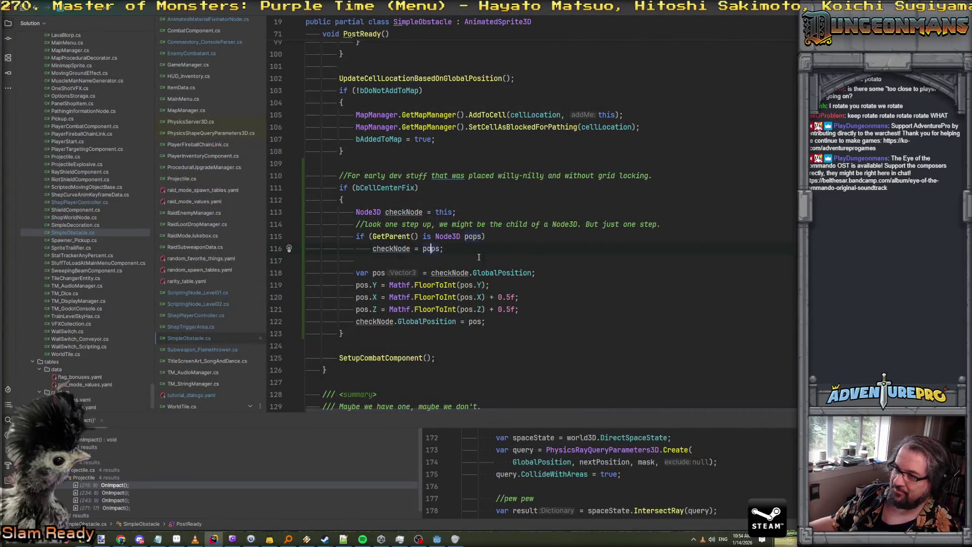
left_click(497, 243)
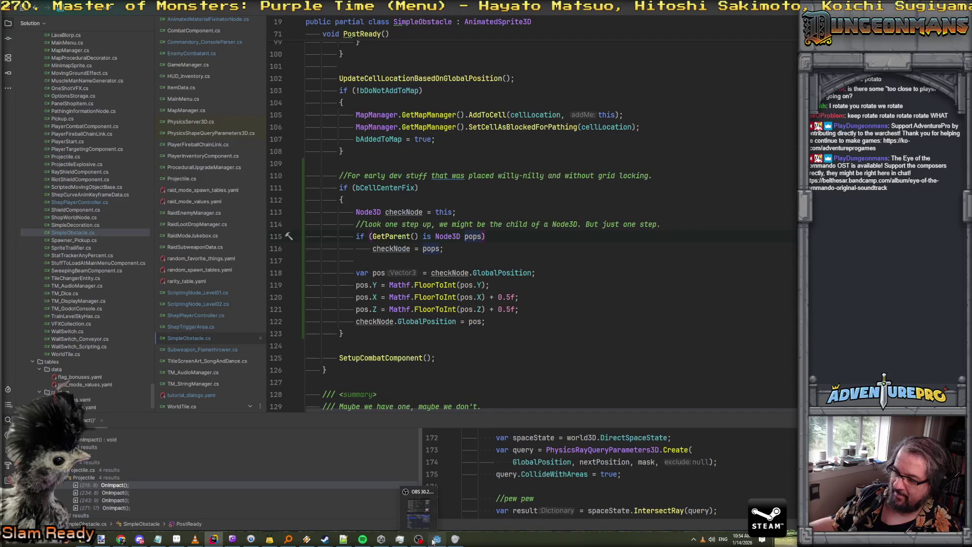
In Godot, fly the 3D viewport through the tree rows and back to the START tile
left_click(435, 540)
left_click(436, 540)
left_click(436, 540)
key("w")
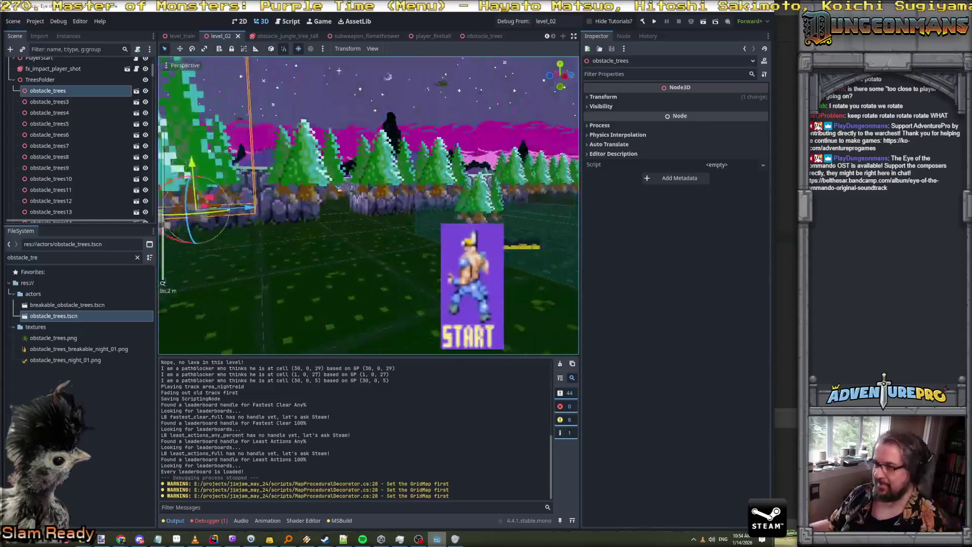
key("s")
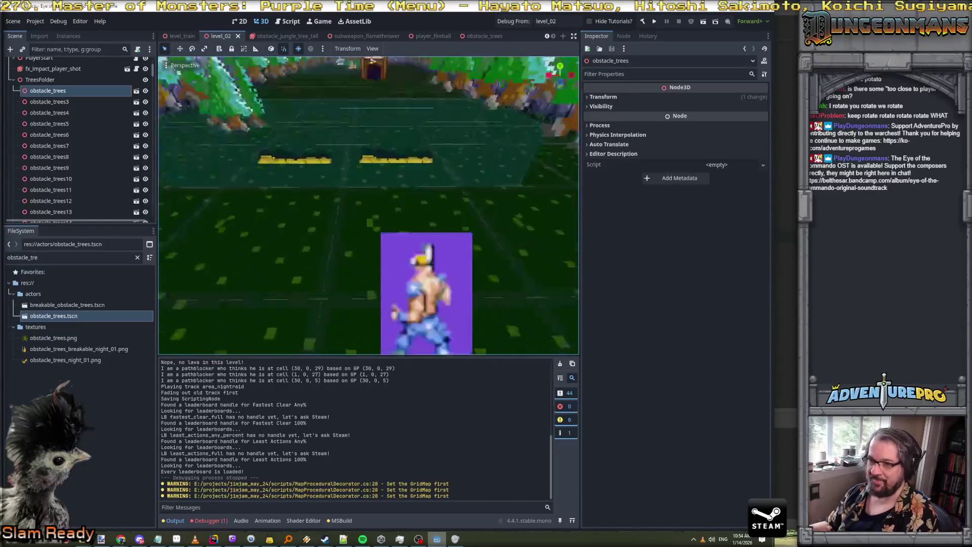
key("w")
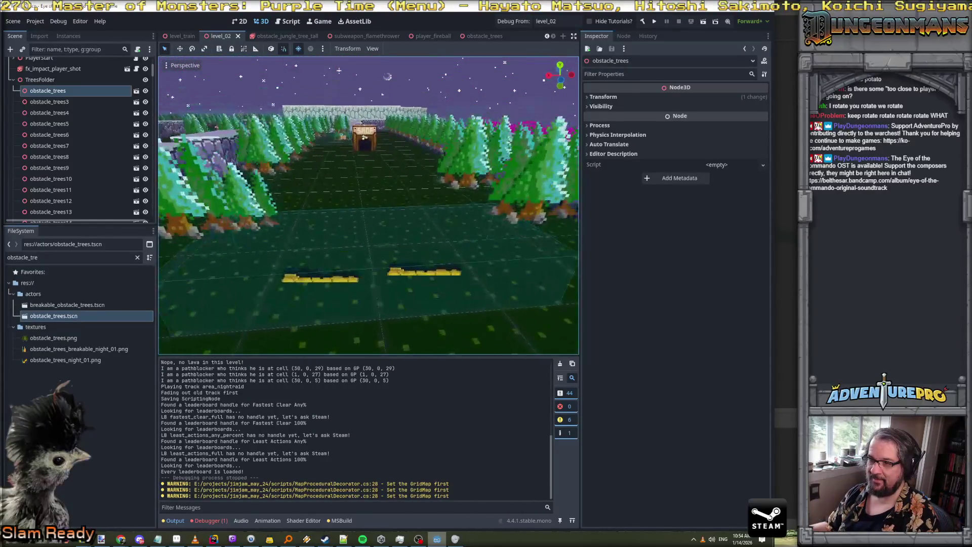
key("s")
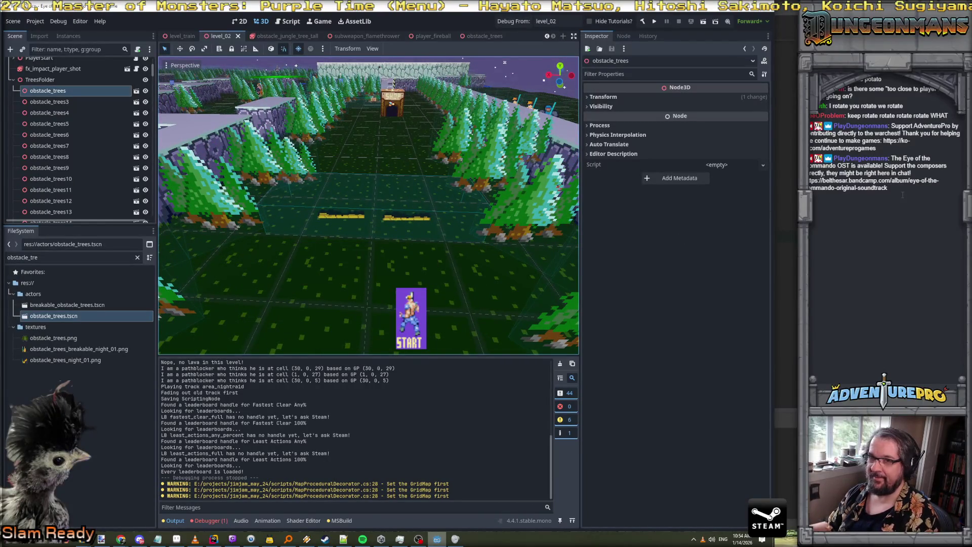
Inspect the TreesFolder, main and first obstacle_trees nodes in the scene tree
left_click(47, 81)
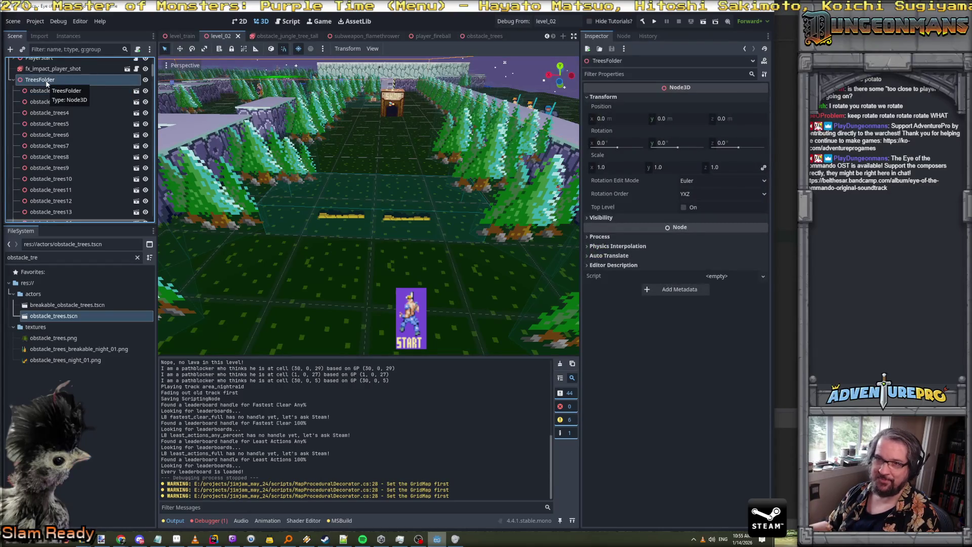
scroll(46, 83, "up", 5)
left_click(35, 64)
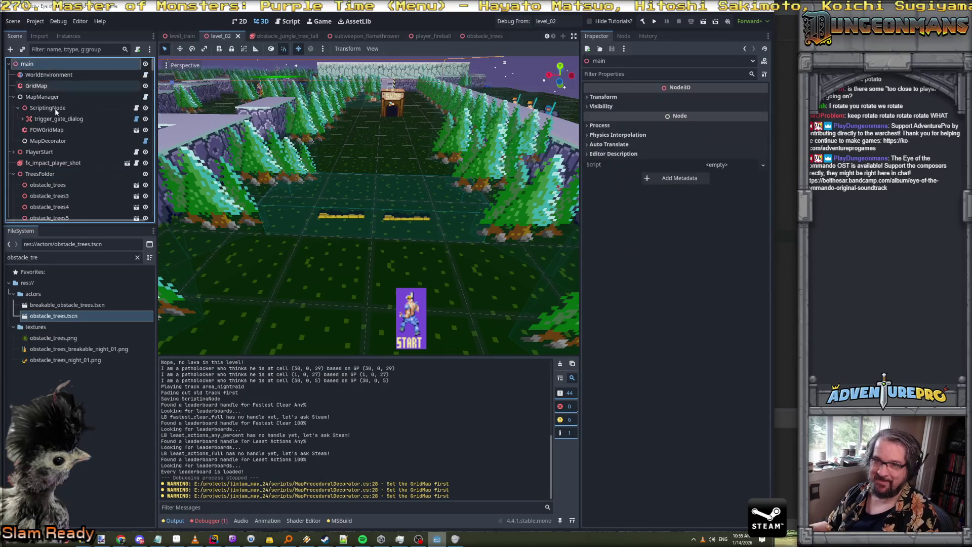
scroll(61, 152, "down", 1)
left_click(65, 167)
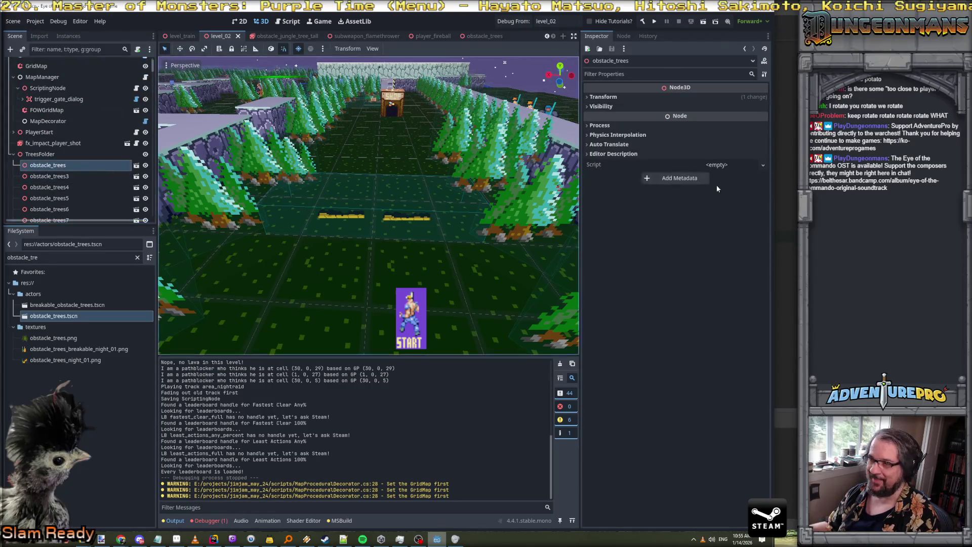
key("alt+Tab")
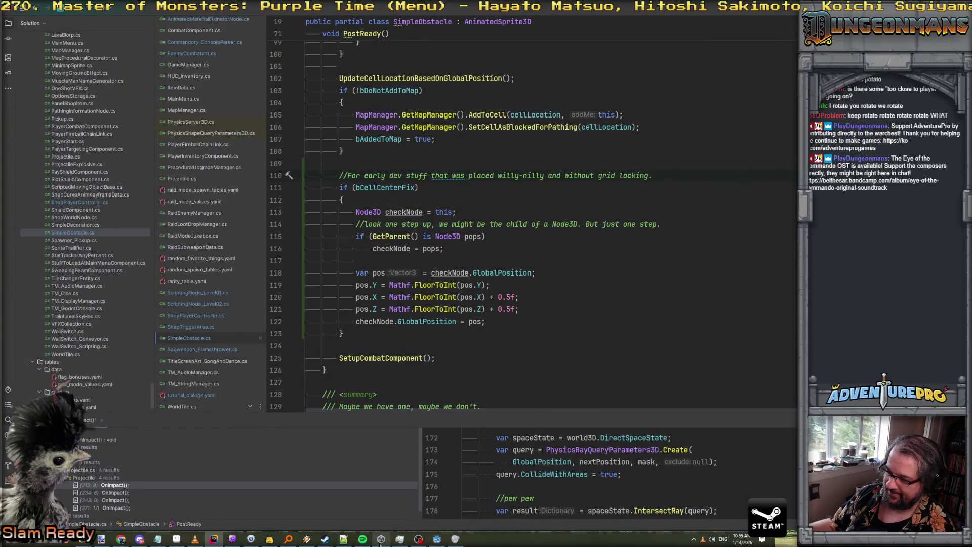
left_click(436, 539)
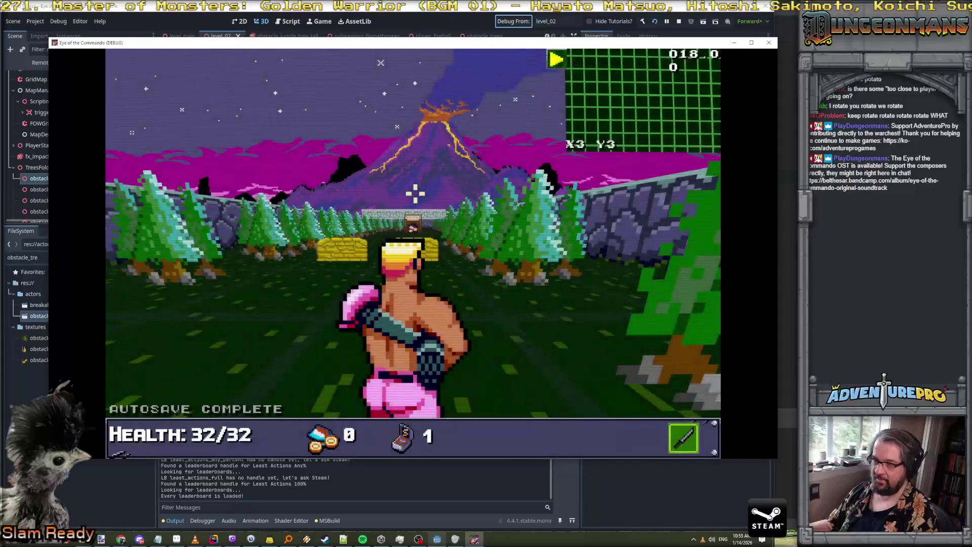
Walk the player up to the bunker, dismiss the cover tutorial and advance toward the enemies
key("q")
key("w")
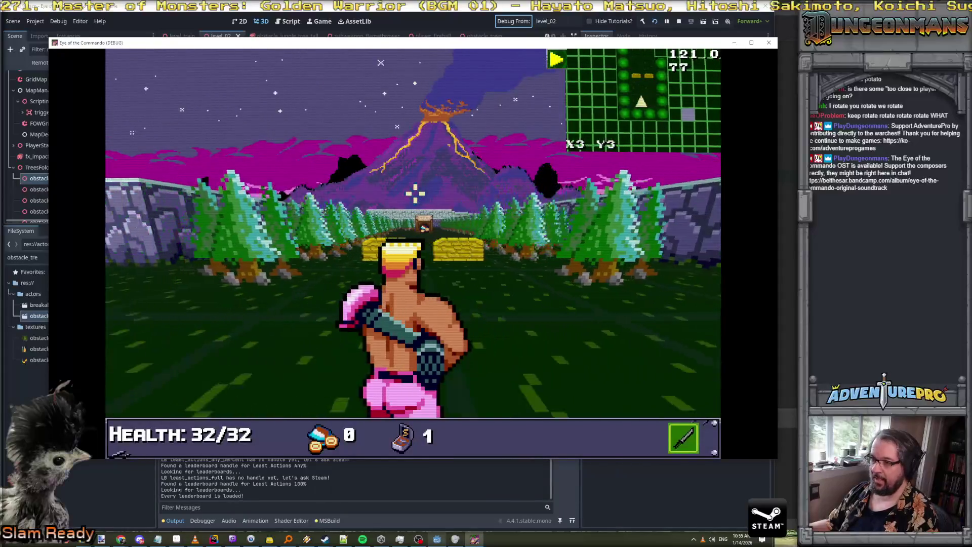
key("e")
key("w")
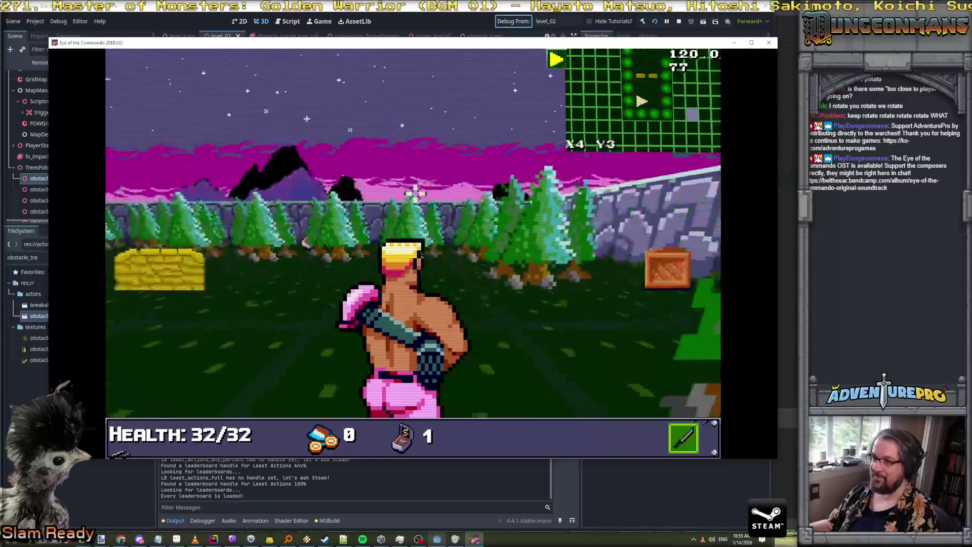
key("q")
key("w")
key("w")
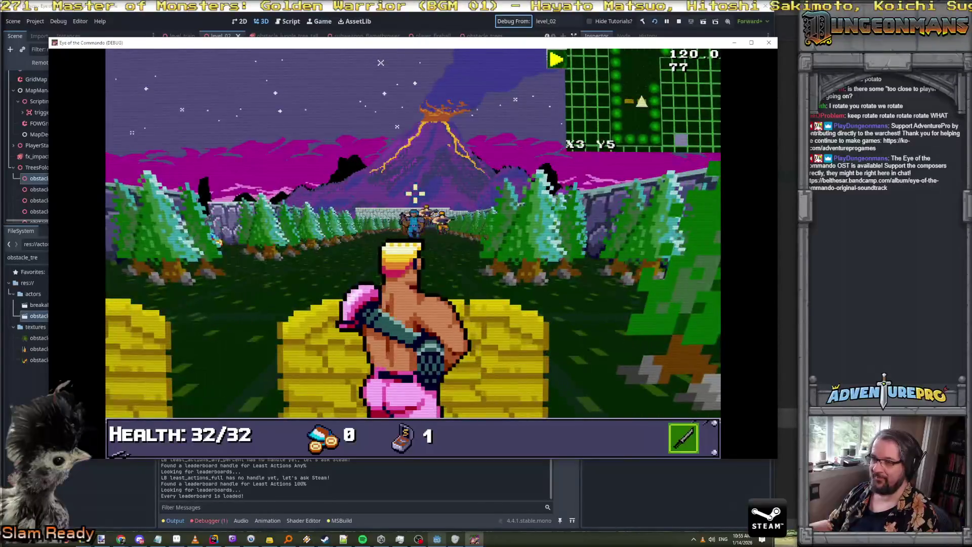
key("space")
key("space")
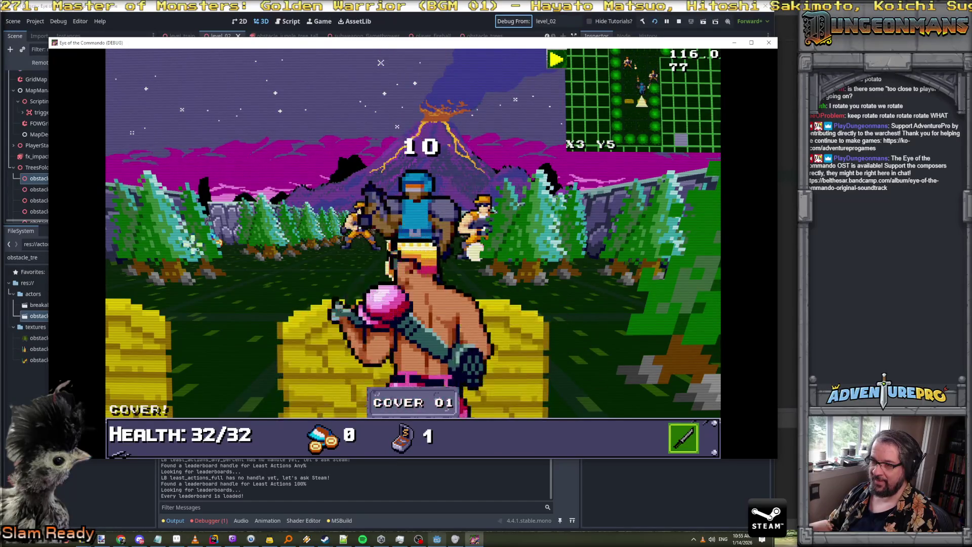
key("w")
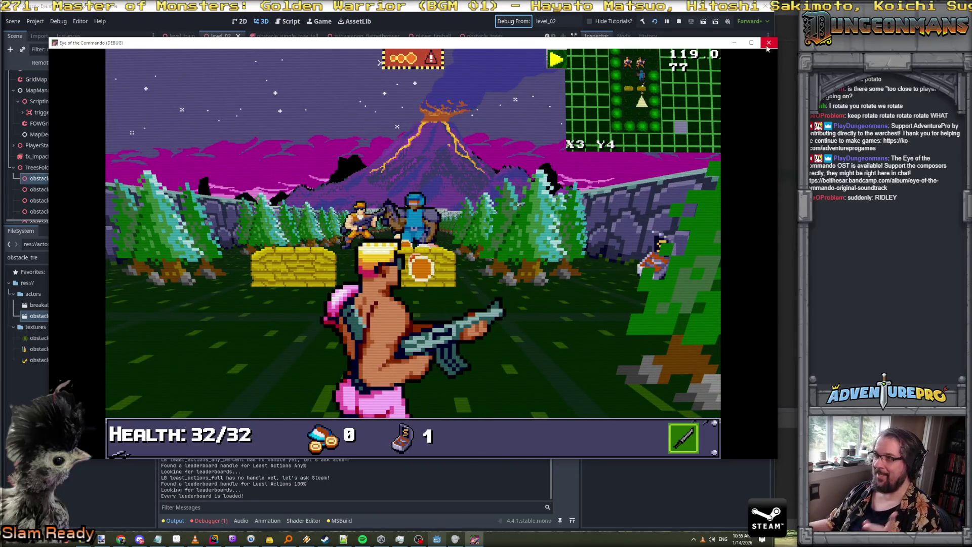
Close the debug game and bring up the maximized YouTube browser window
left_click(768, 43)
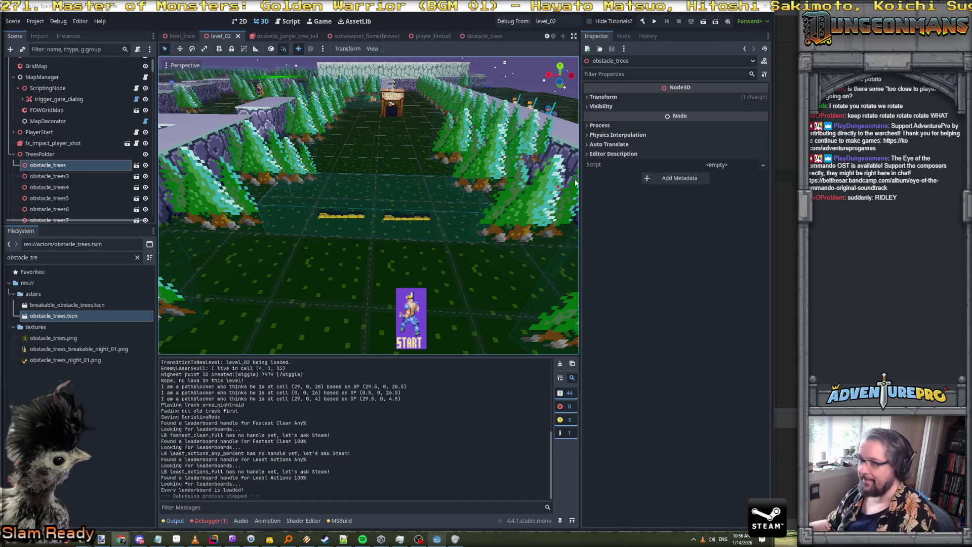
key("alt+Tab")
double_click(552, 170)
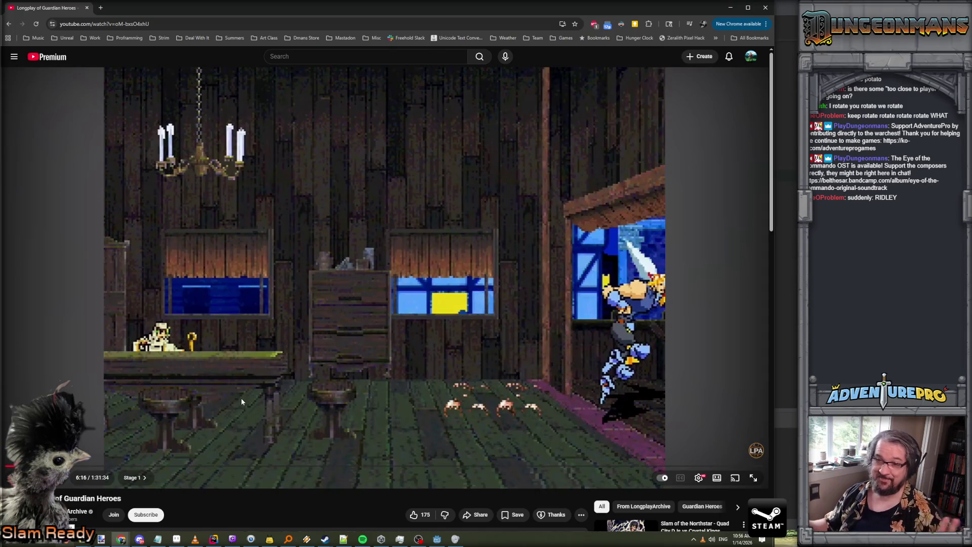
Resume and seek ahead in the Guardian Heroes longplay, then launch a level_02 debug run
key("k")
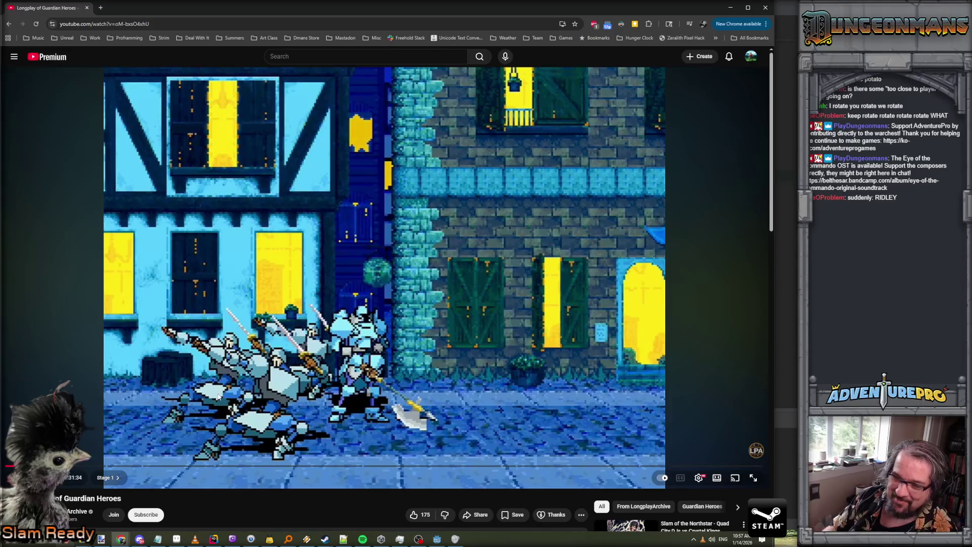
left_click_drag(63, 467, 61, 447)
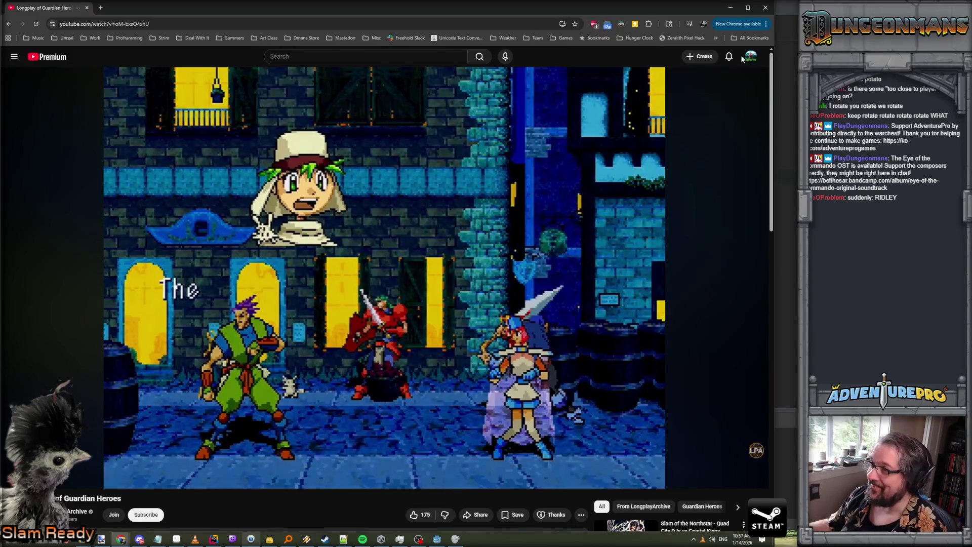
key("alt+Tab")
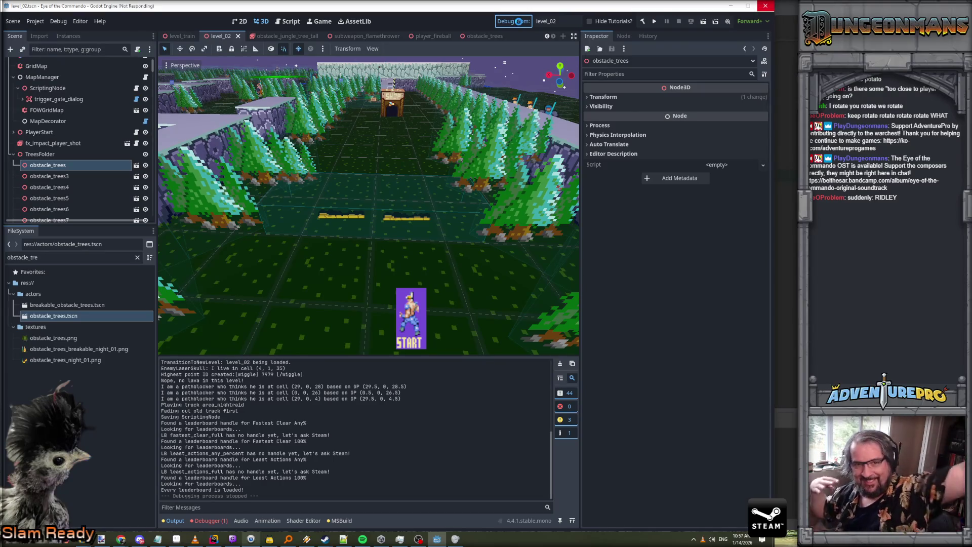
left_click(520, 24)
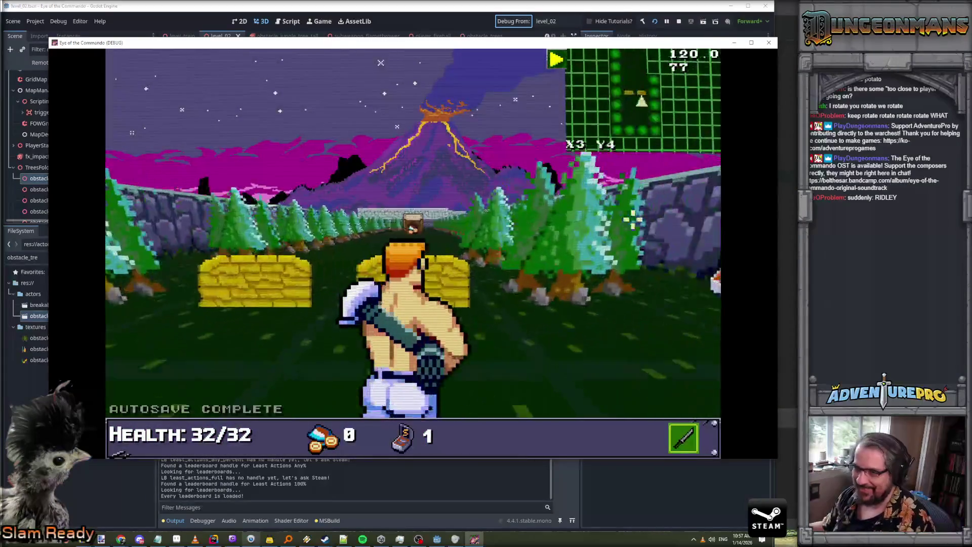
Step into sandbag cover, dismiss the Control tutorial and fire the rifle at the enemies
key("w")
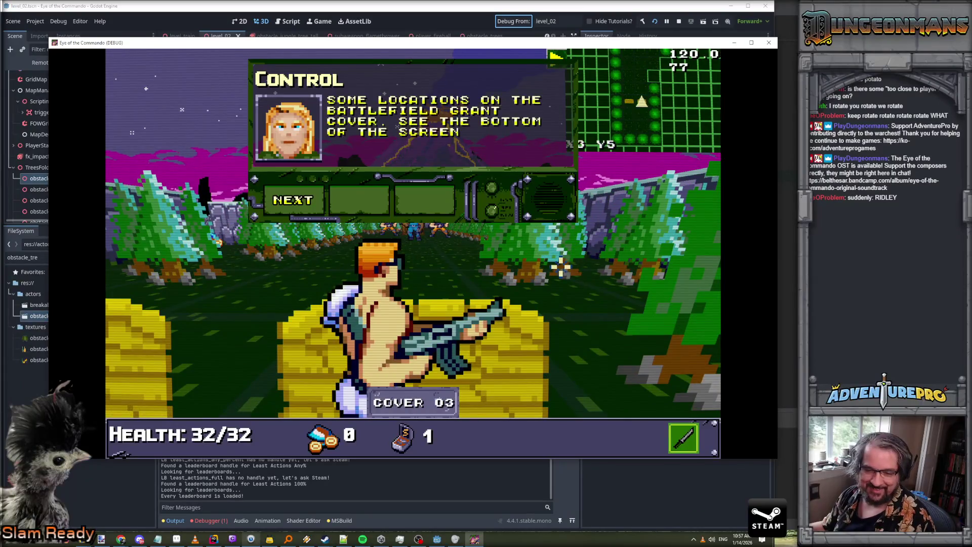
left_click(297, 201)
left_click(297, 200)
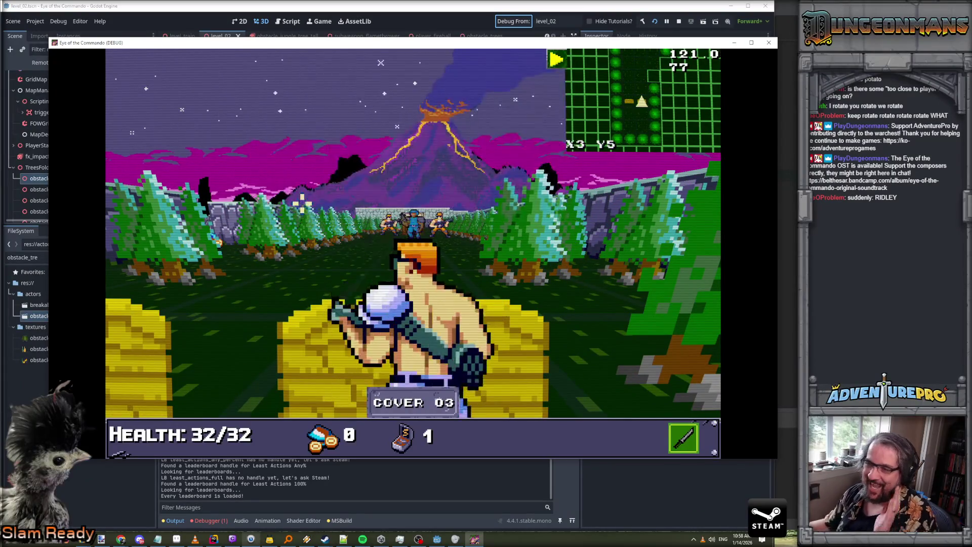
left_click(557, 225)
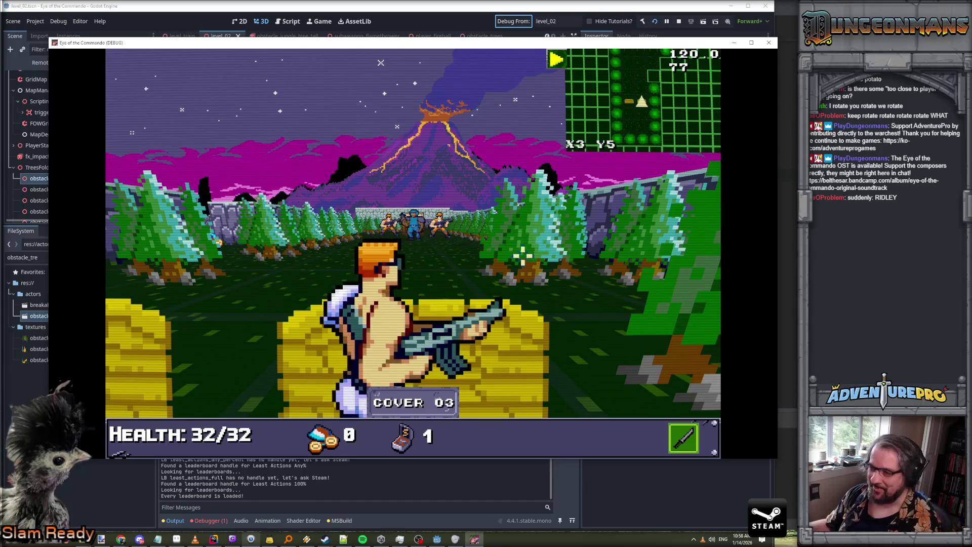
Leave cover, turn toward the tree line and back, and open the command console
key("w")
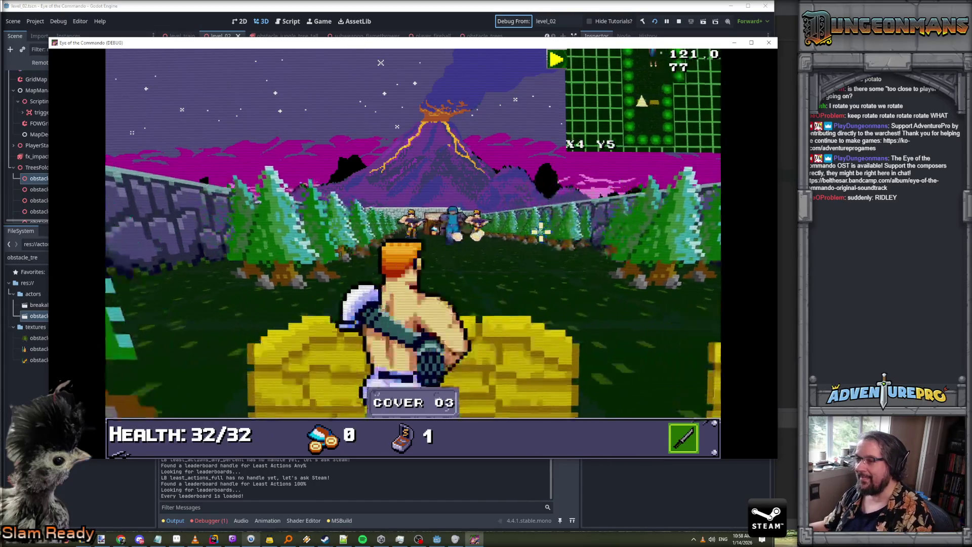
key("e")
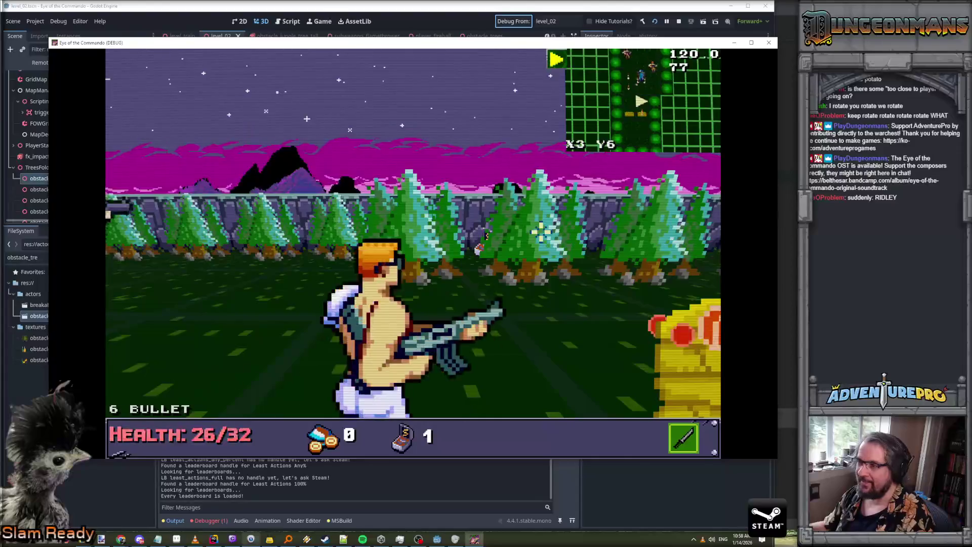
key("q")
key("grave")
type("WARGOD")
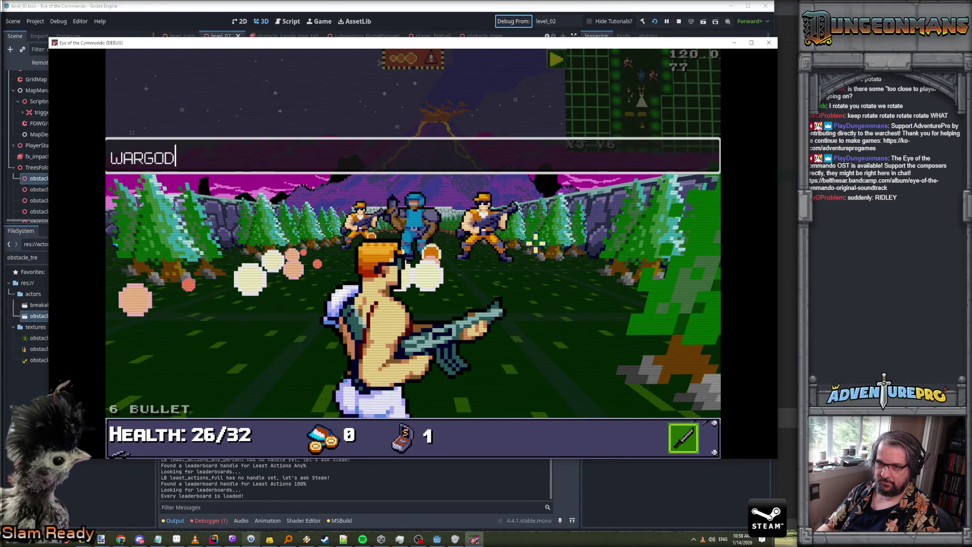
Run the WARGOD cheat, check the TDR-451 in the inventory, and torch the trees with the flamethrower
key("Return")
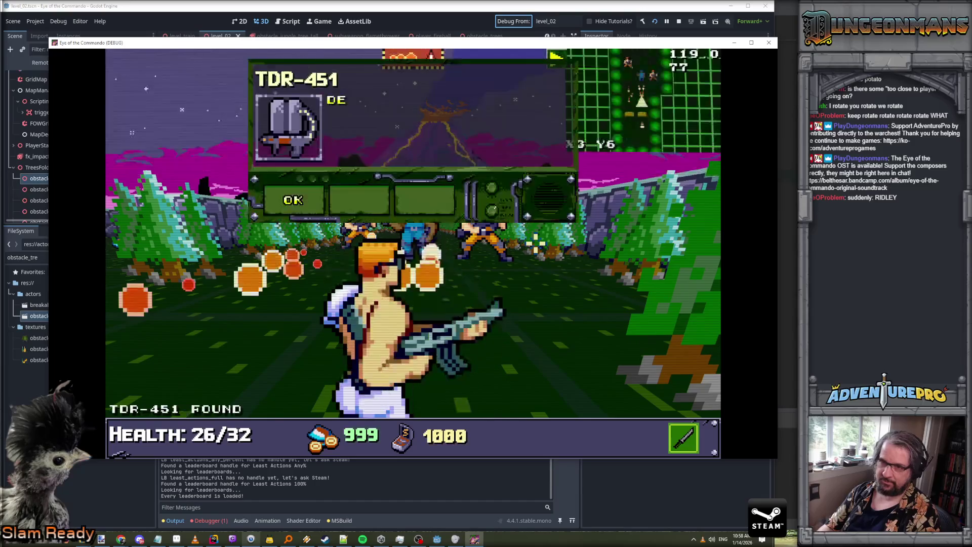
key("grave")
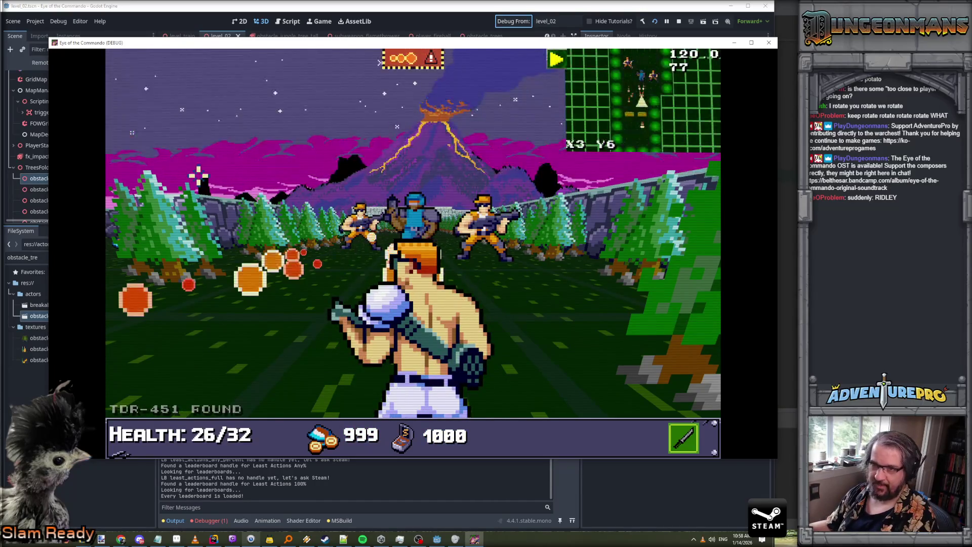
key("Tab")
left_click(198, 253)
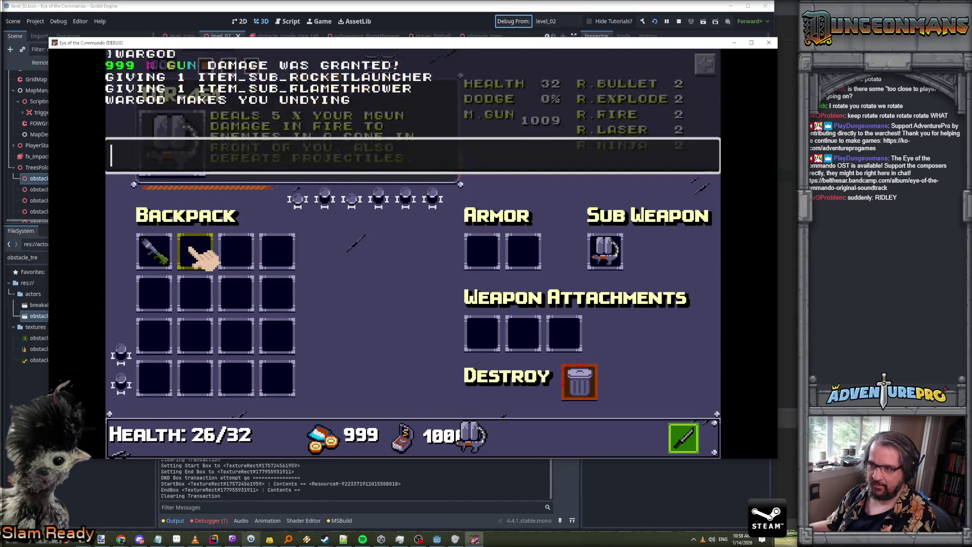
key("Tab")
right_click(380, 63)
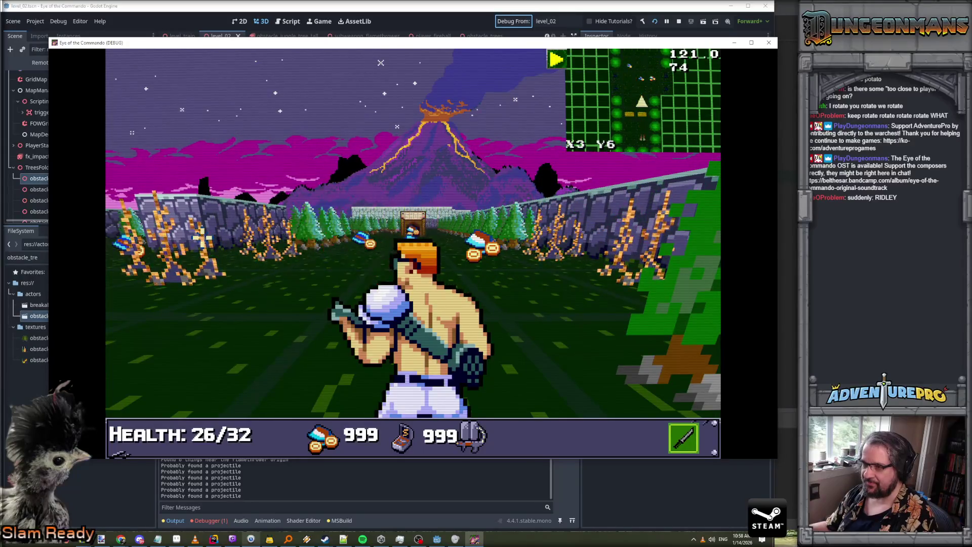
Collect the Freedom Medals by the burning trees and dismiss the pickup message
key("w")
key("w")
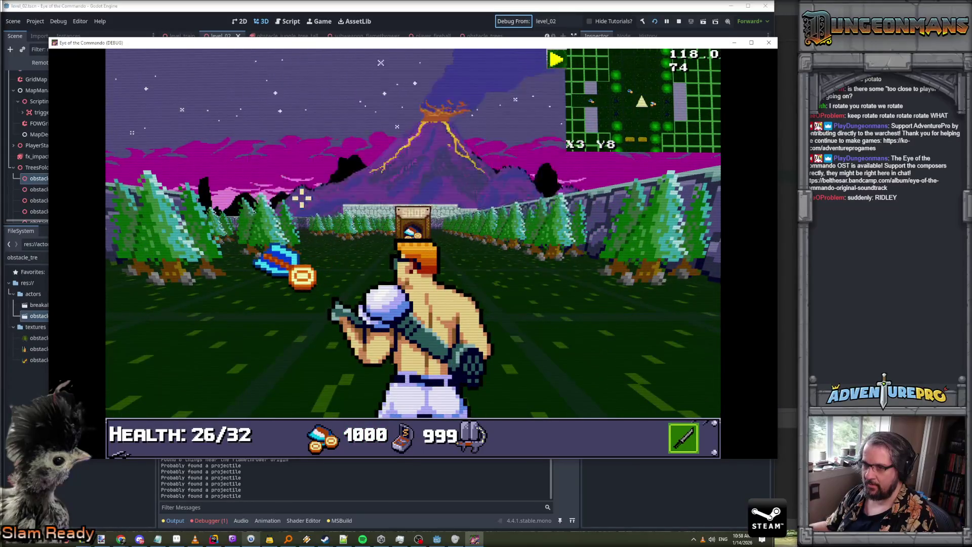
key("e")
key("w")
left_click(299, 201)
key("w")
key("w")
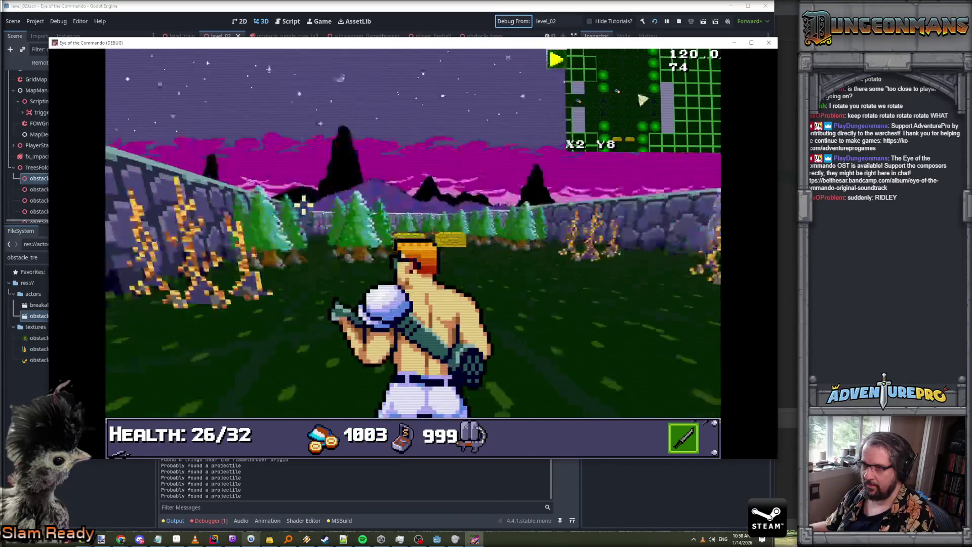
key("q")
key("q")
key("a")
Roam between the hay bales and burnt trees, then head back toward the volcano and shop
key("q")
key("w")
key("w")
key("a")
key("a")
key("e")
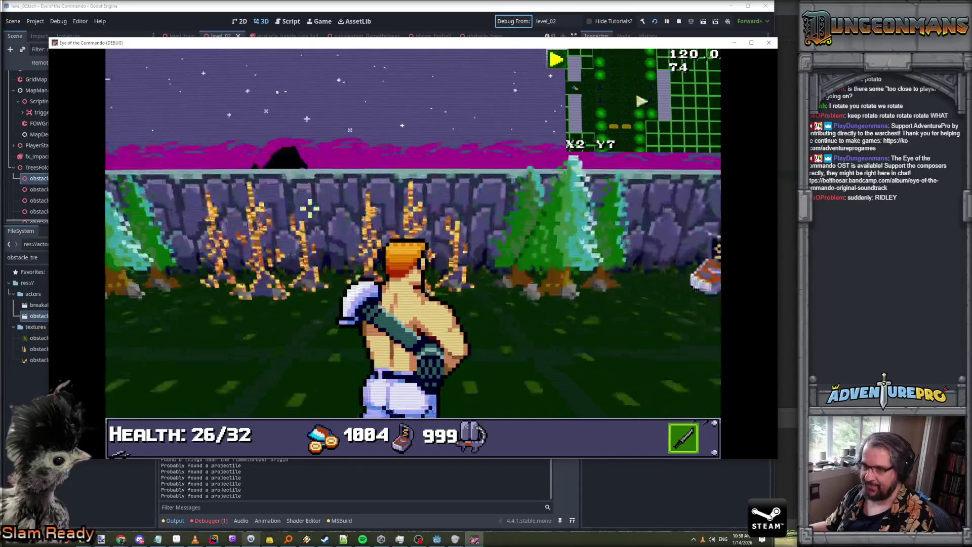
key("w")
key("q")
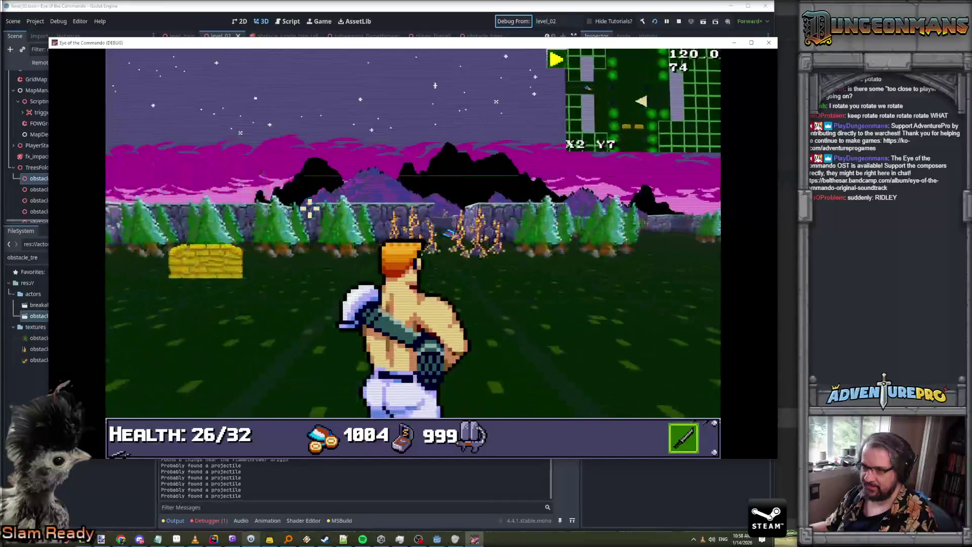
key("w")
key("w")
key("e")
key("w")
key("w")
key("w")
key("w")
Advance along the bunker wall and shoot the approaching enemy
key("w")
key("w")
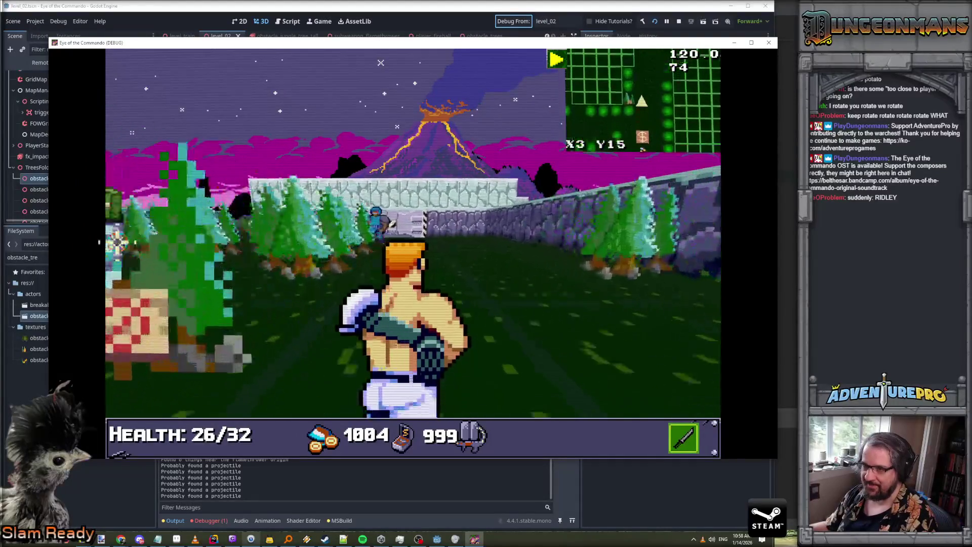
key("w")
key("w")
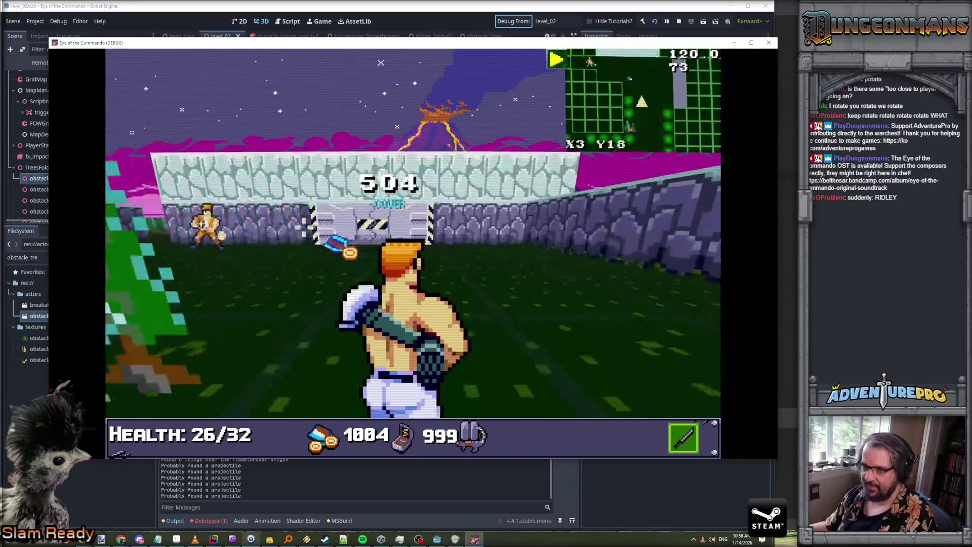
key("w")
key("q")
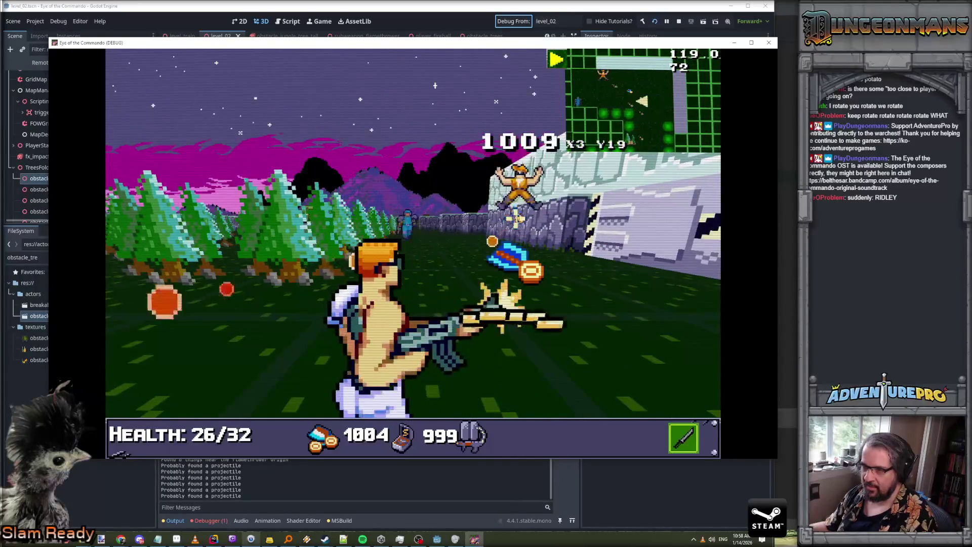
key("d")
key("w")
key("w")
key("w")
key("w")
left_click(273, 213)
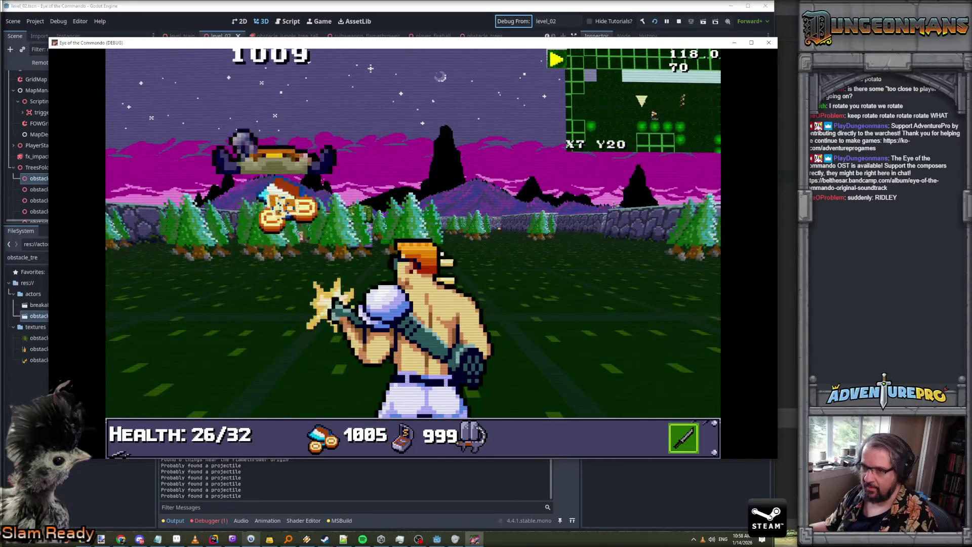
Walk into the walled corridor and turn around to face the open field
key("w")
key("d")
key("e")
key("w")
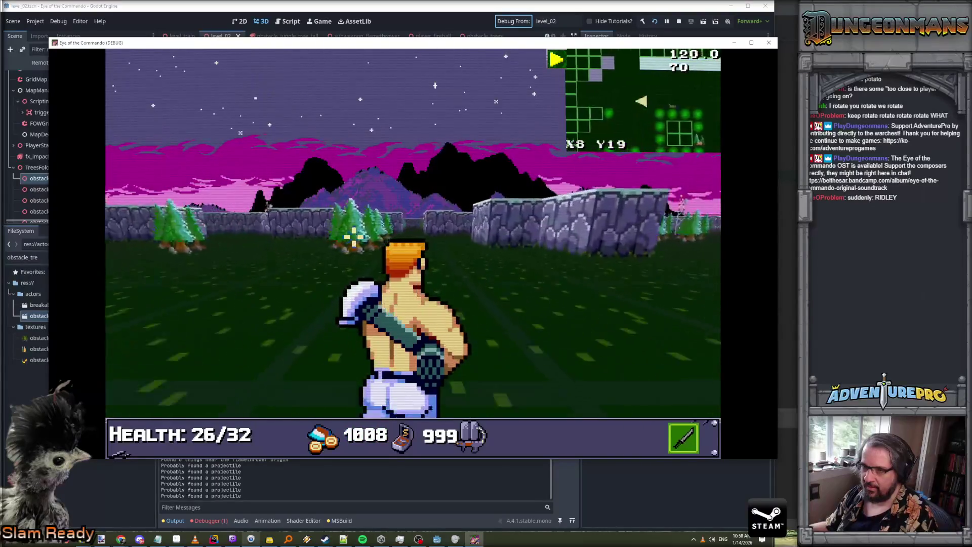
key("w")
key("d")
key("q")
key("q")
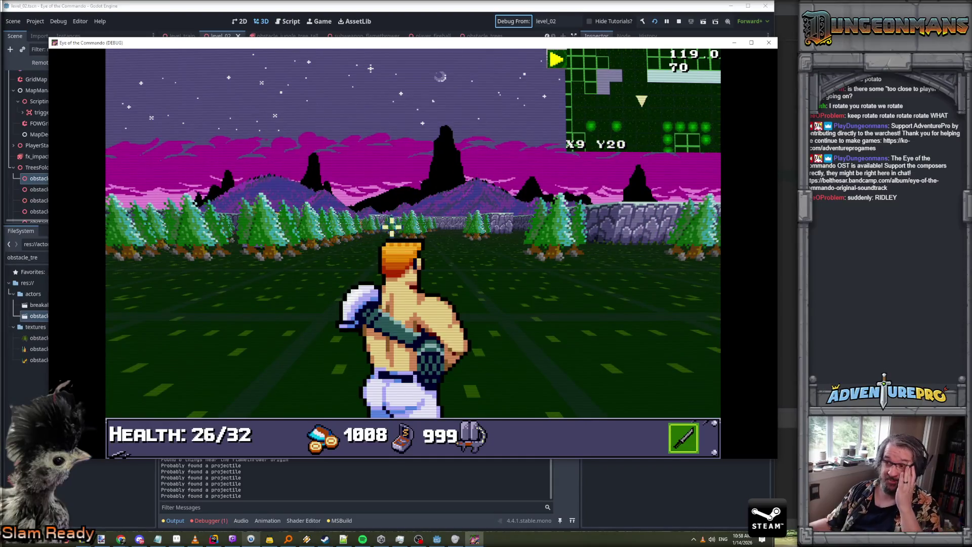
Move into the western corridor, fire at the approaching enemy, and face south
key("s")
key("s")
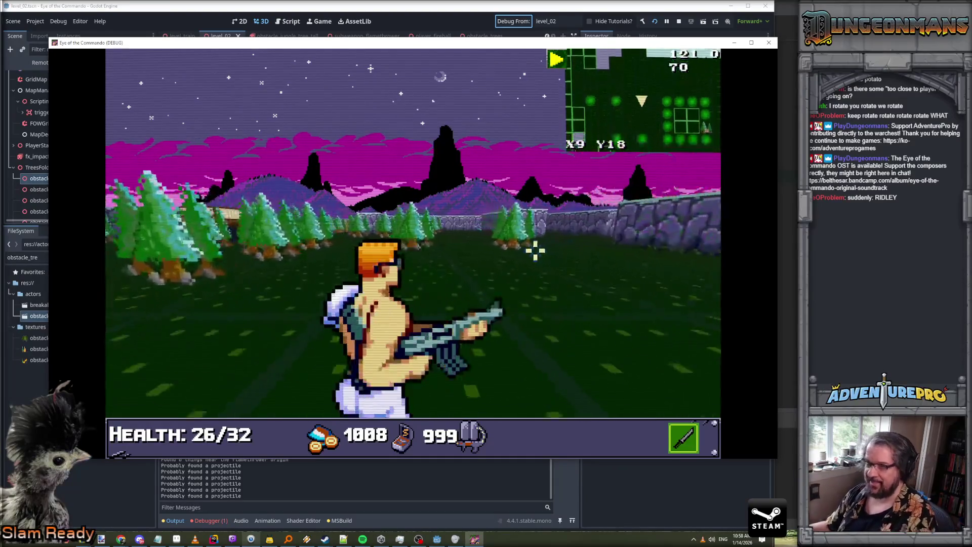
key("a")
key("e")
left_click(478, 262)
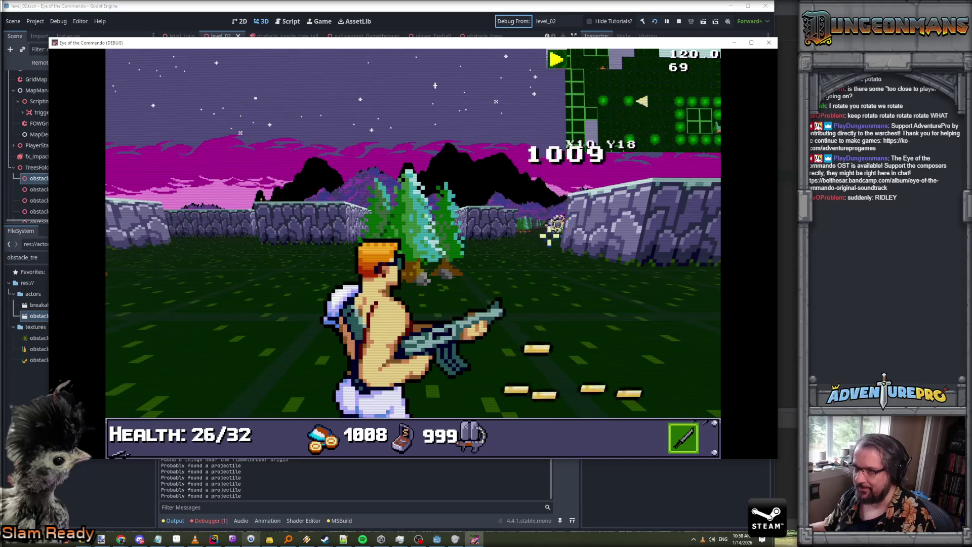
key("a")
key("q")
key("d")
key("d")
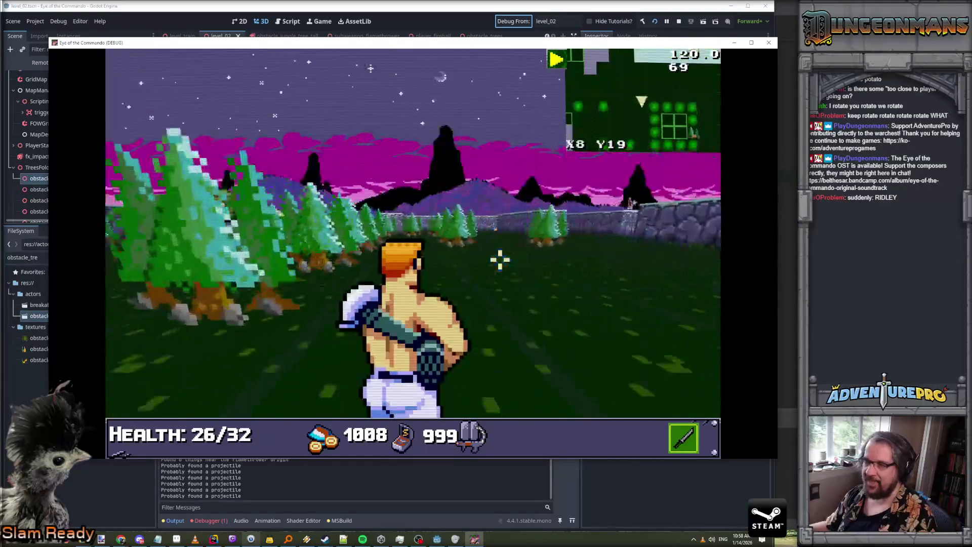
Advance to X10 Y16 near the stone wall, then back away two cells
key("s")
key("s")
key("s")
key("e")
key("s")
key("s")
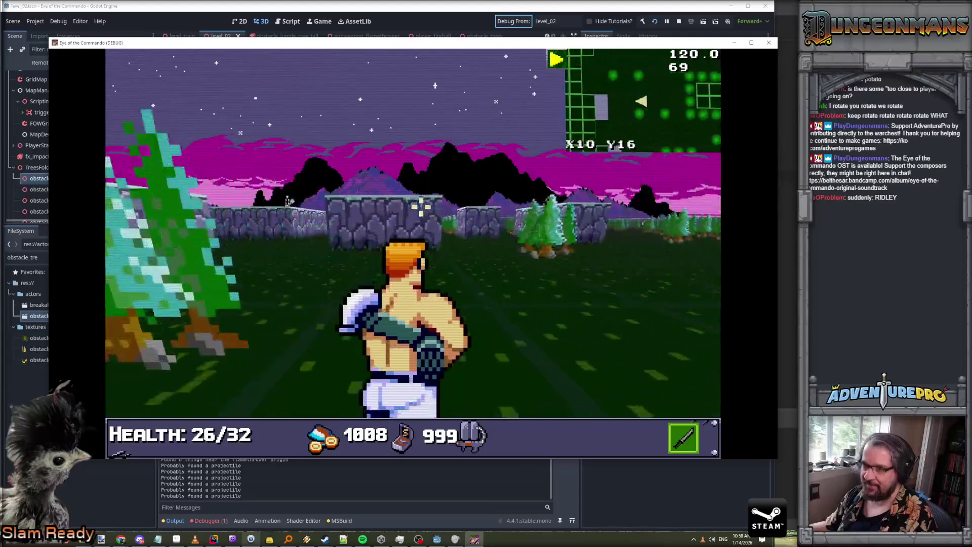
key("d")
key("d")
key("d")
key("s")
key("s")
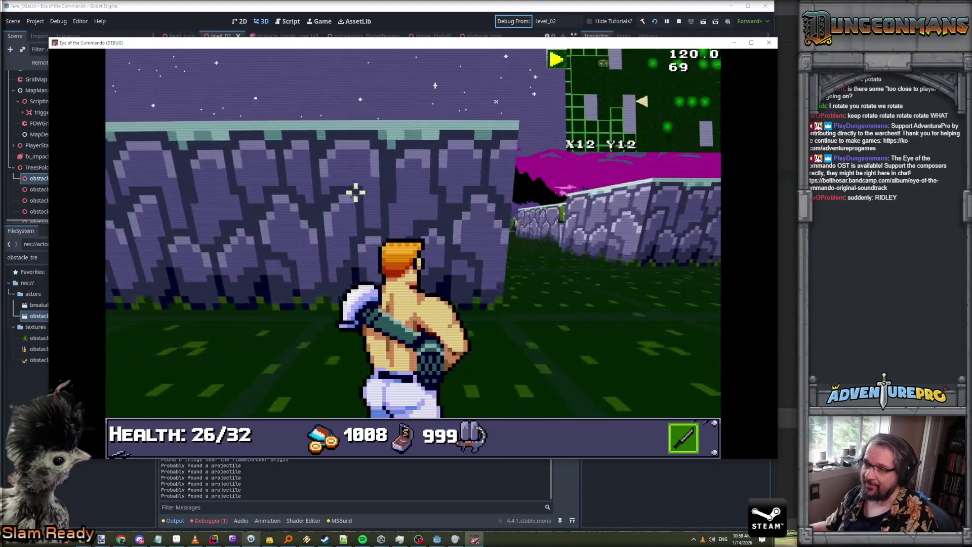
key("s")
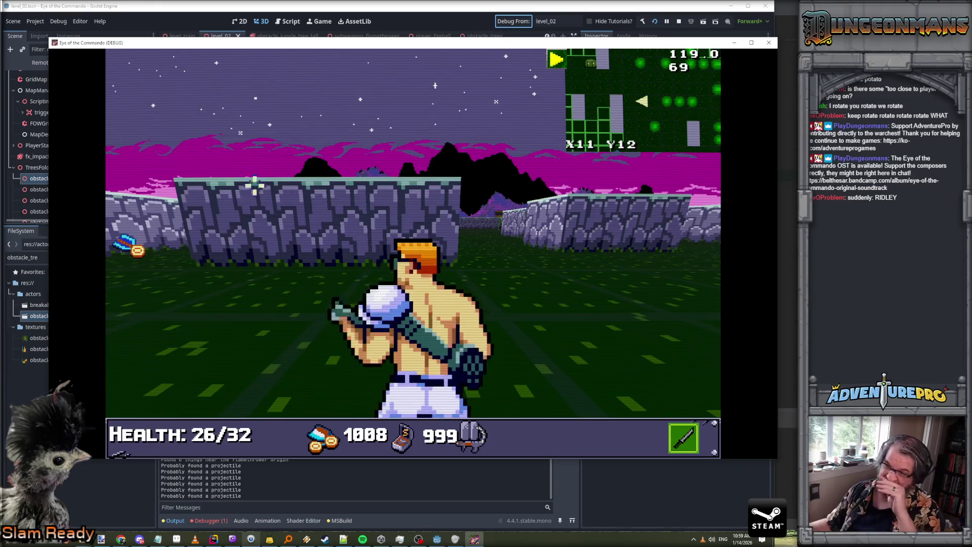
key("s")
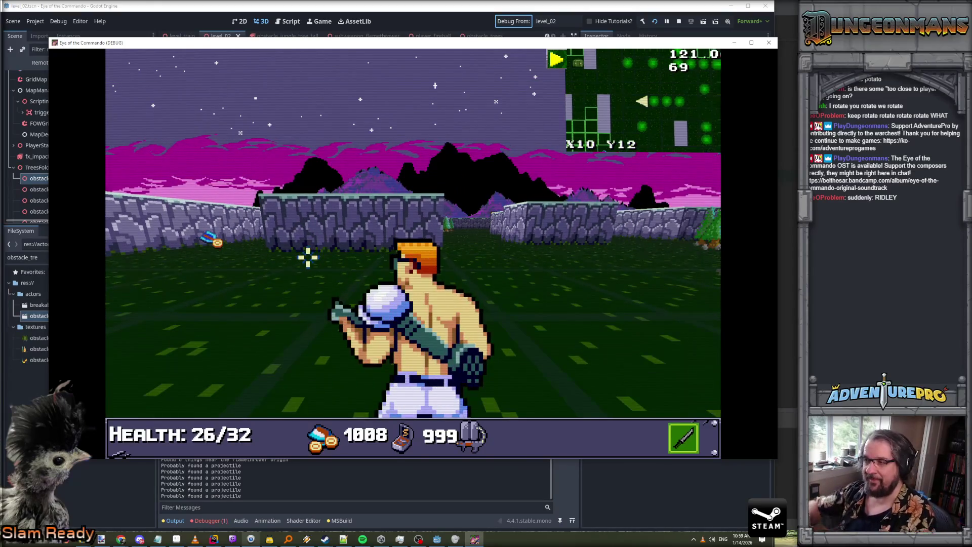
Face north, approach the bunker wall, then sidestep to line up with the gated wall
key("e")
key("w")
key("w")
key("w")
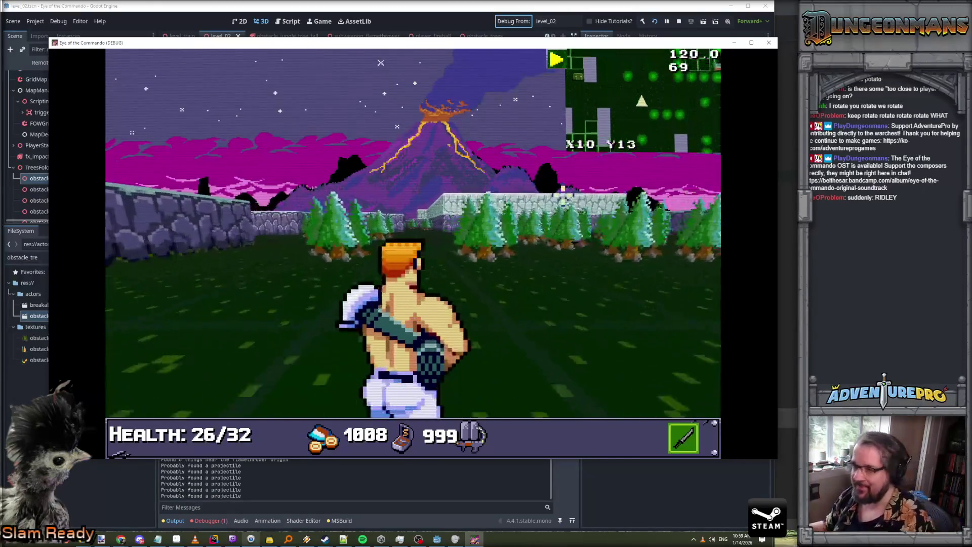
key("w")
key("w")
key("w")
key("d")
key("d")
key("w")
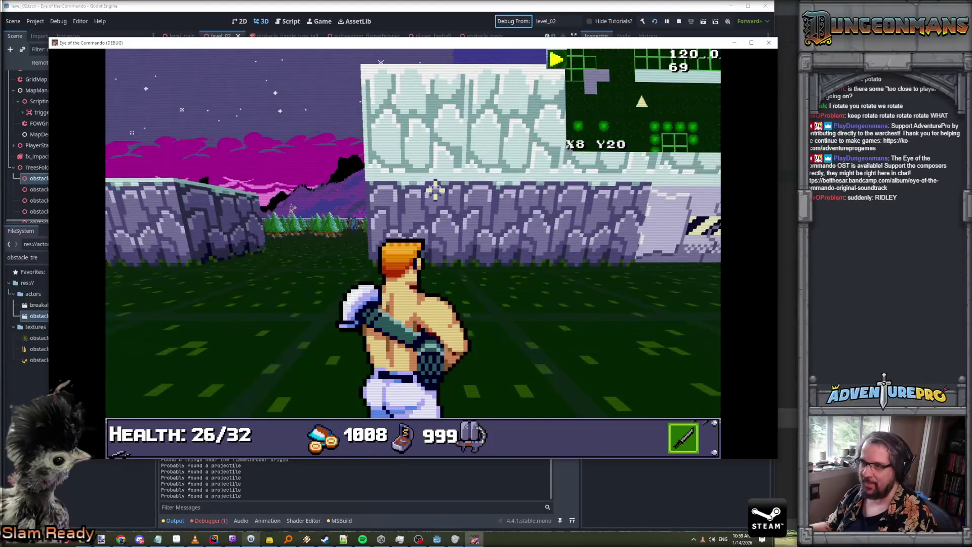
key("s")
key("a")
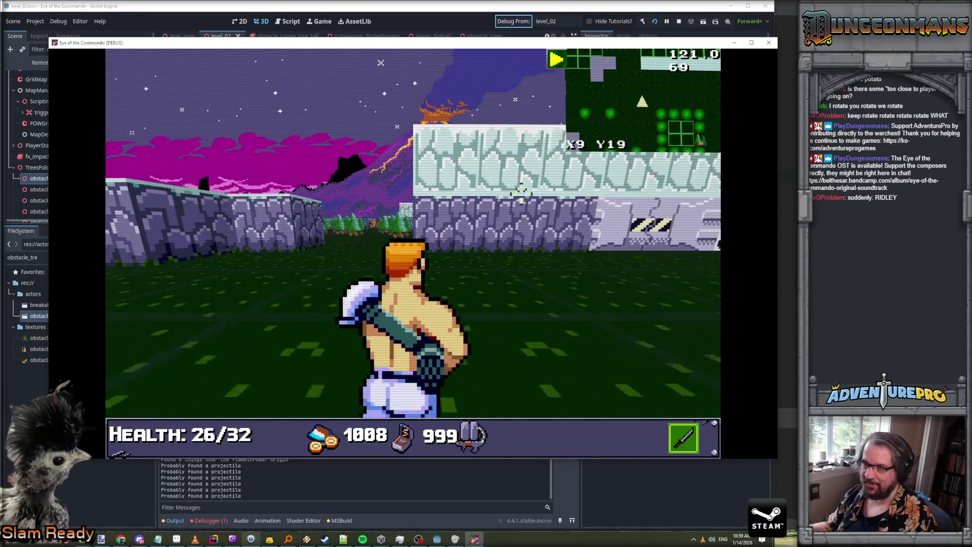
key("d")
key("d")
key("d")
Turn left and head down into the pine-tree grove
key("s")
key("d")
key("q")
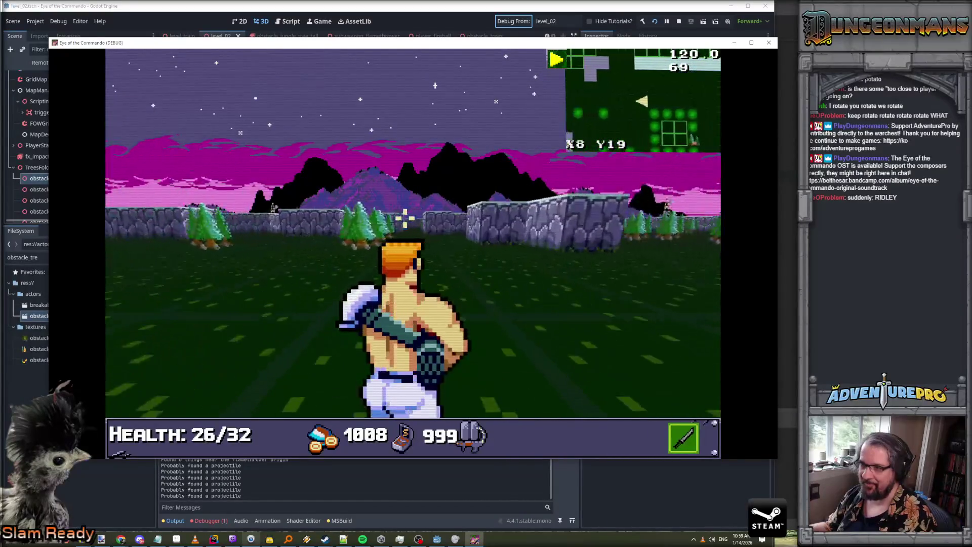
key("q")
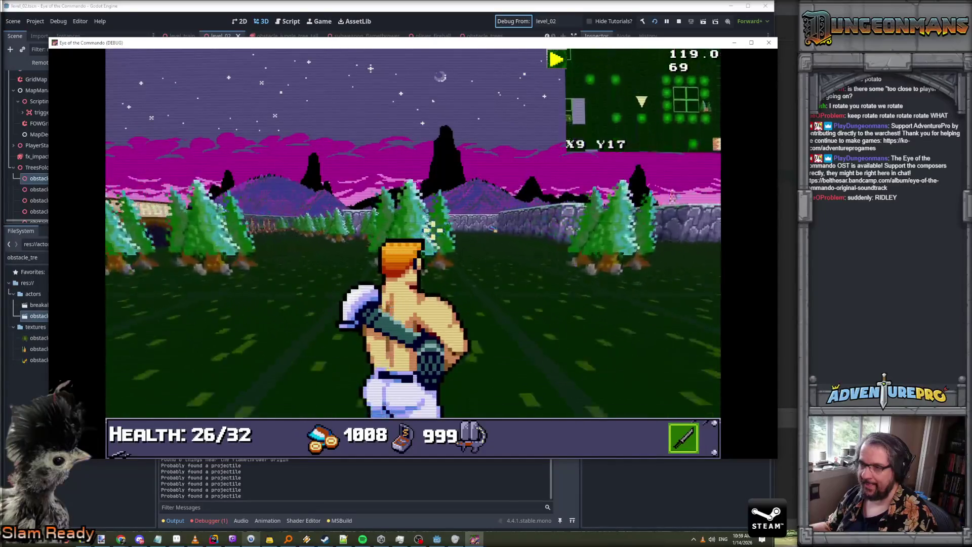
Walk through the pine trees and move in among the burnt trees
key("w")
key("w")
key("w")
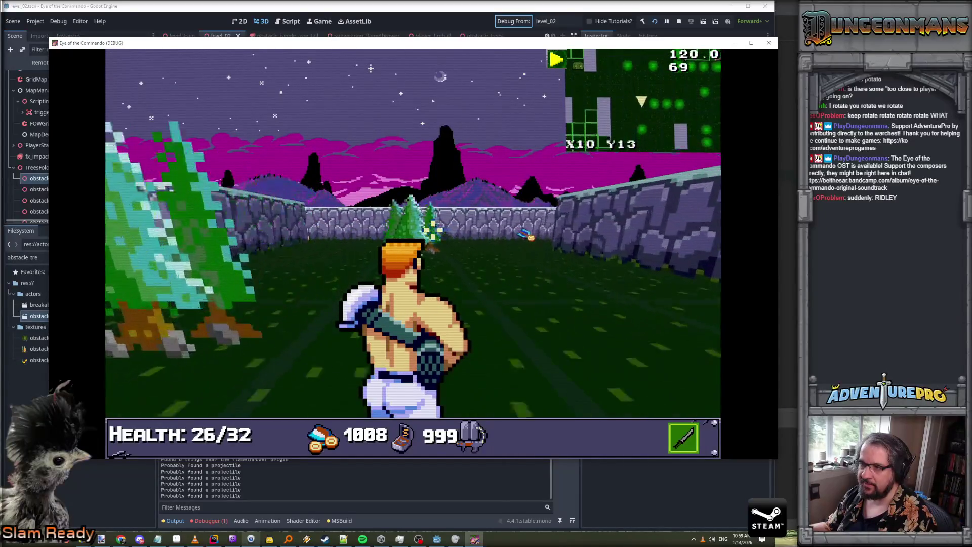
key("a")
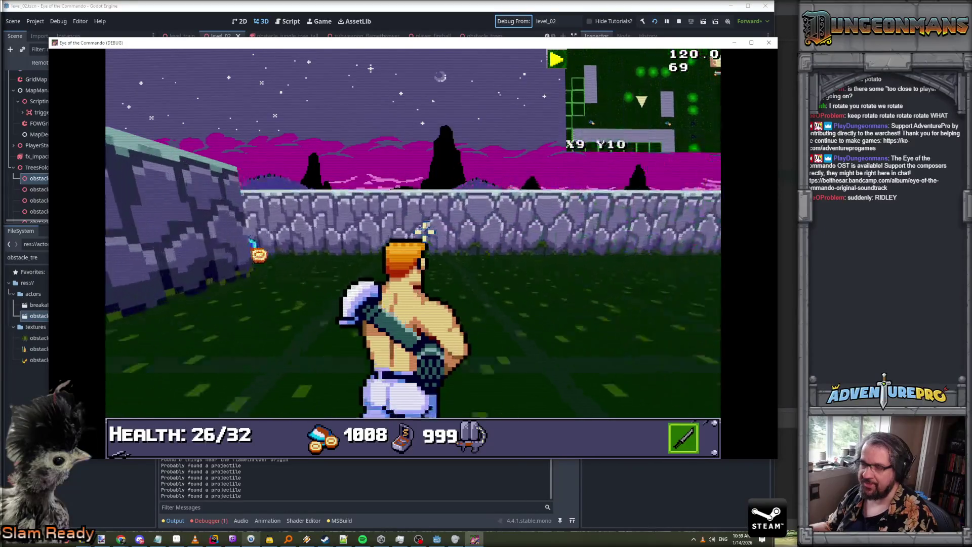
key("q")
key("w")
key("w")
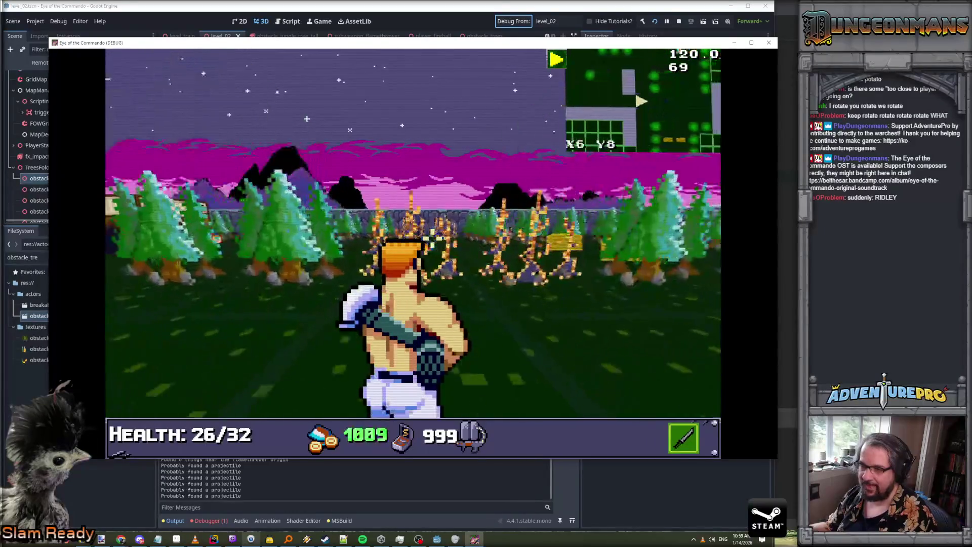
key("e")
key("a")
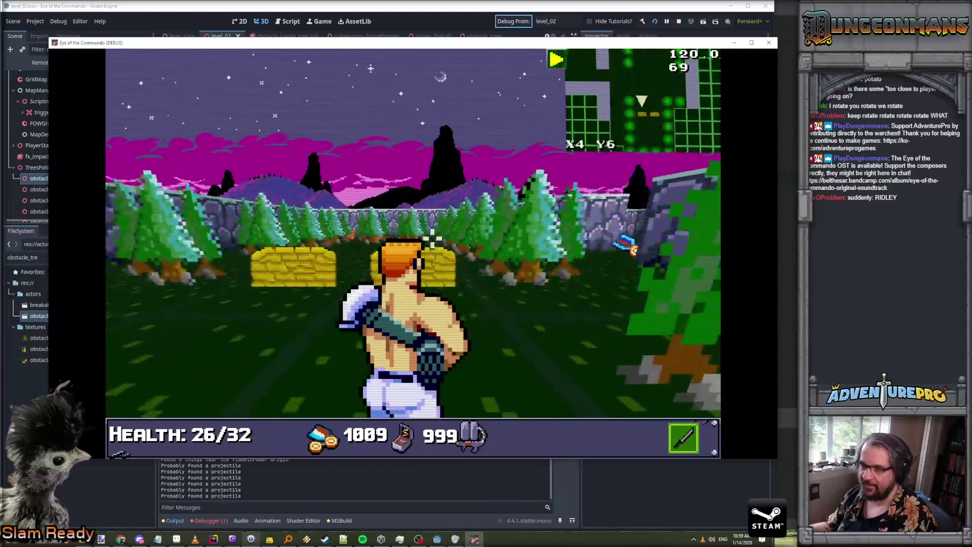
key("w")
key("d")
key("d")
key("e")
key("w")
key("a")
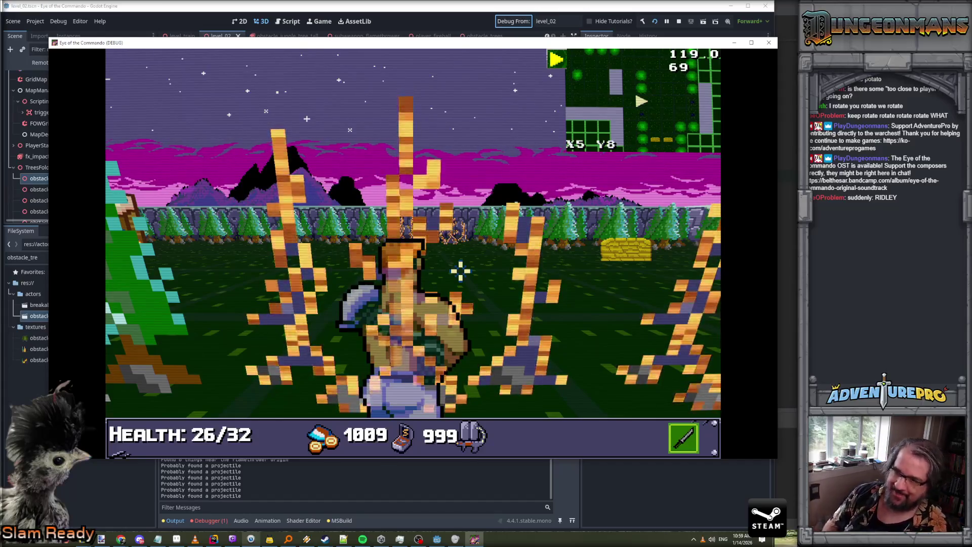
Look over the treeline, then advance down the walled corridor grabbing a coin
key("Left")
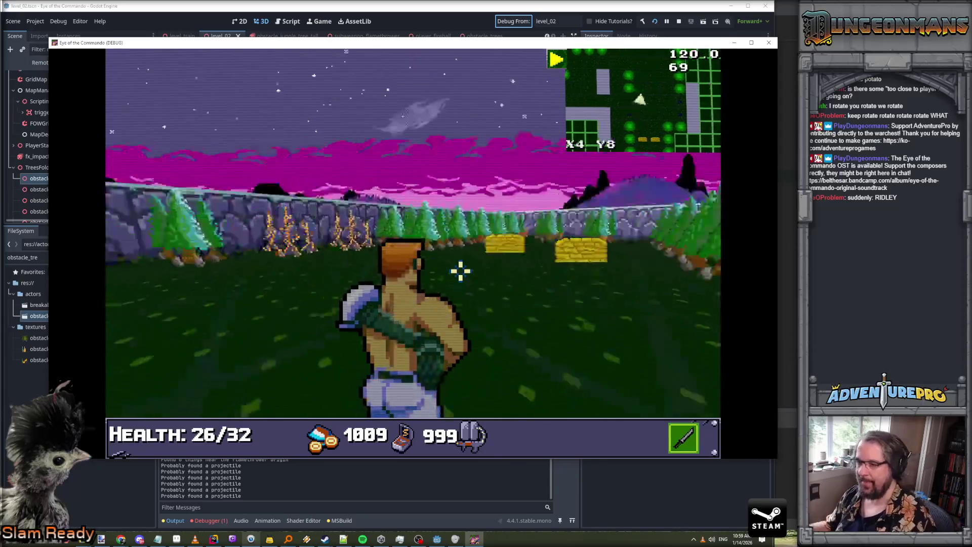
key("Up")
key("Left")
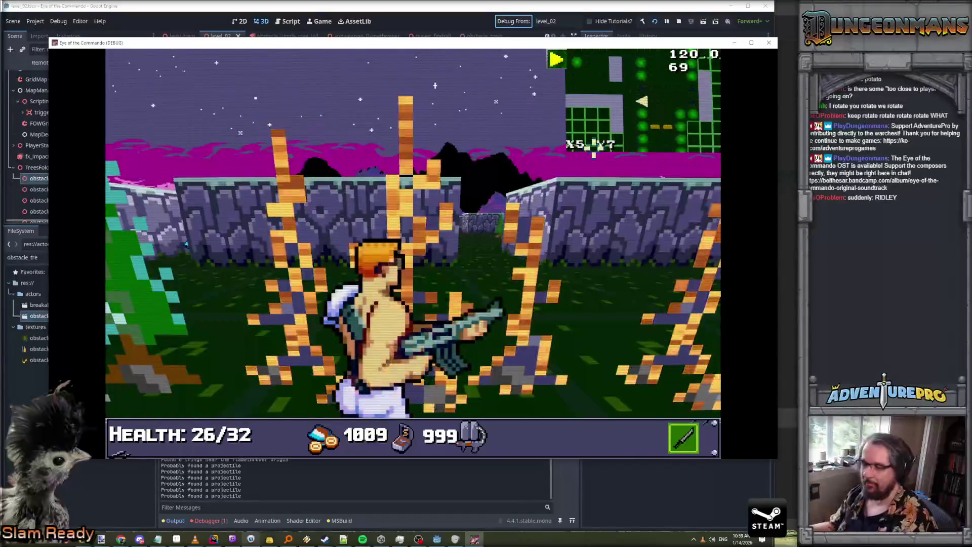
key("Right")
key("Right")
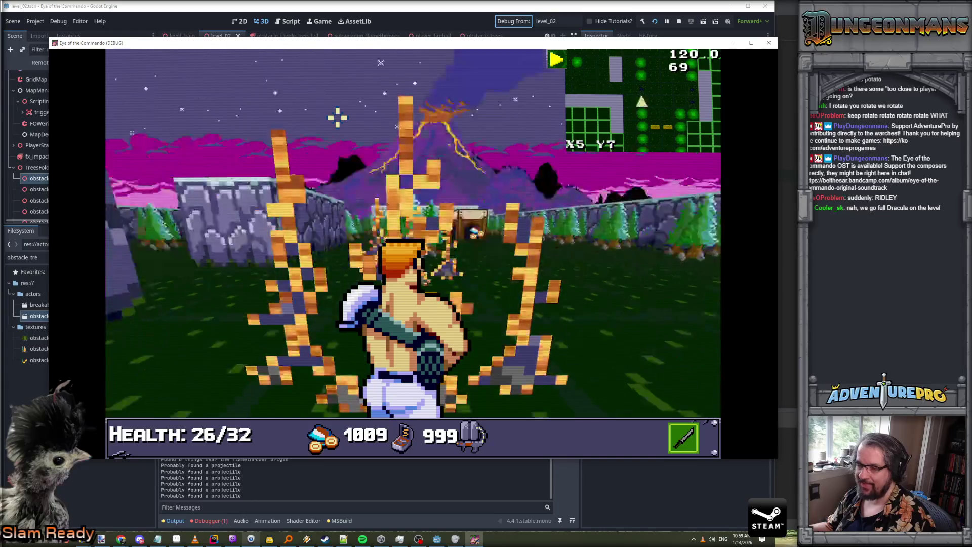
key("Left")
key("Left")
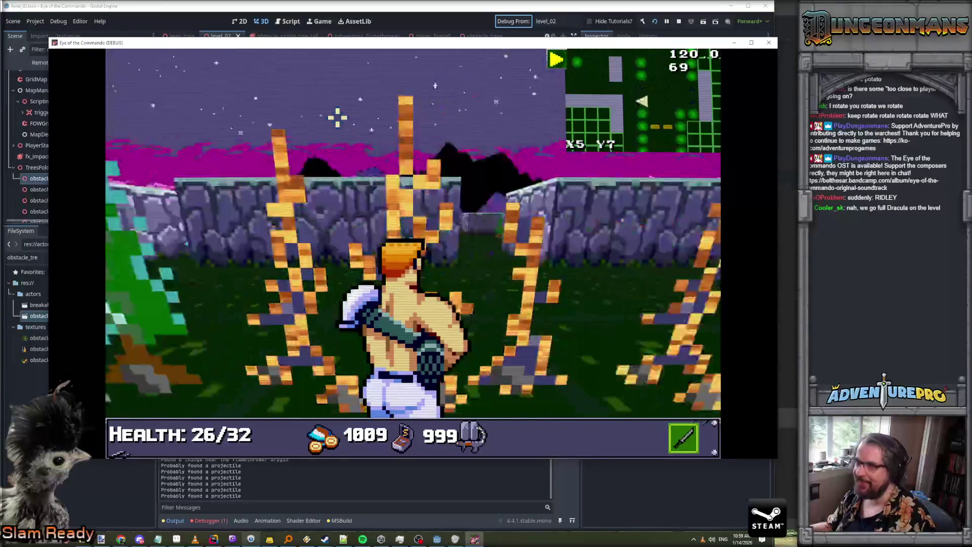
key("Up")
key("Up")
key("Up")
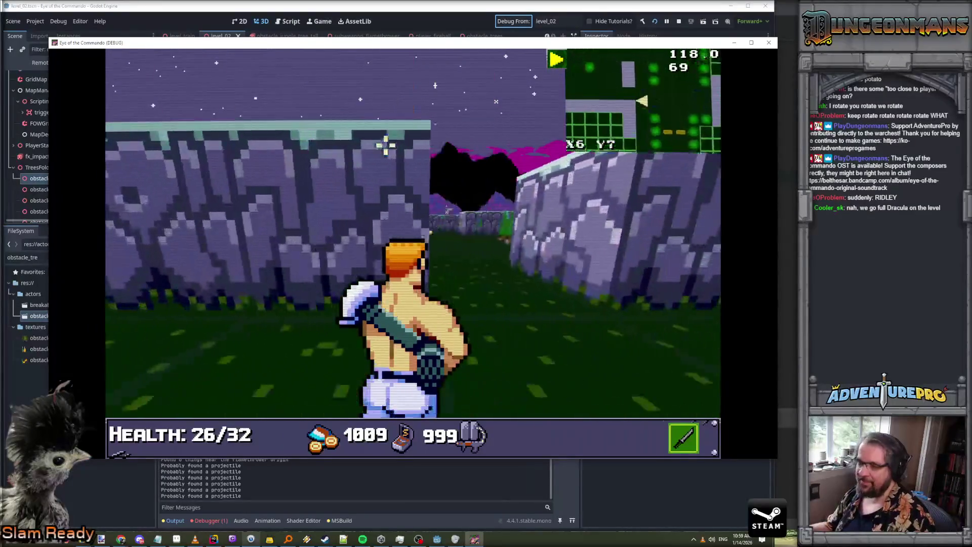
key("Up")
key("Up")
key("Up")
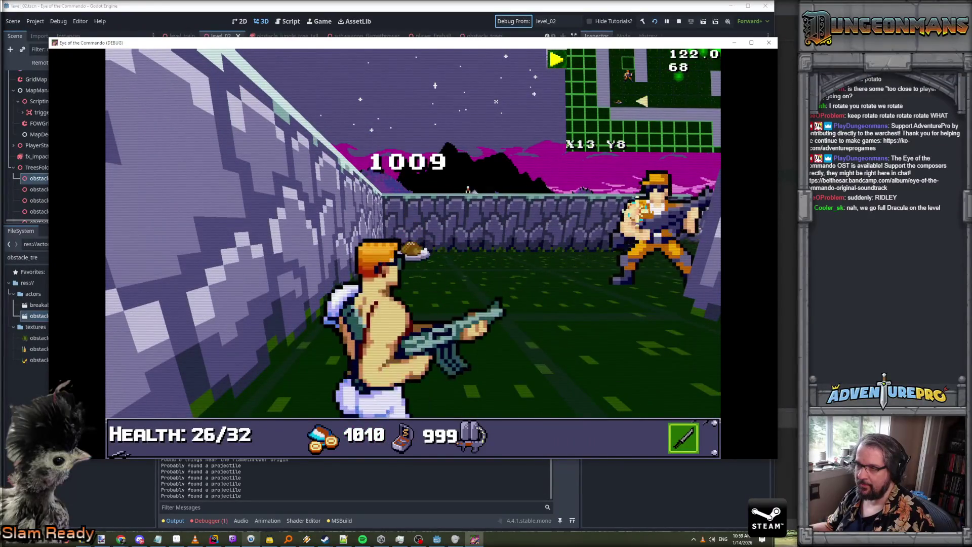
Pick up the Battle Chicken and dismiss its message
key("Up")
key("Up")
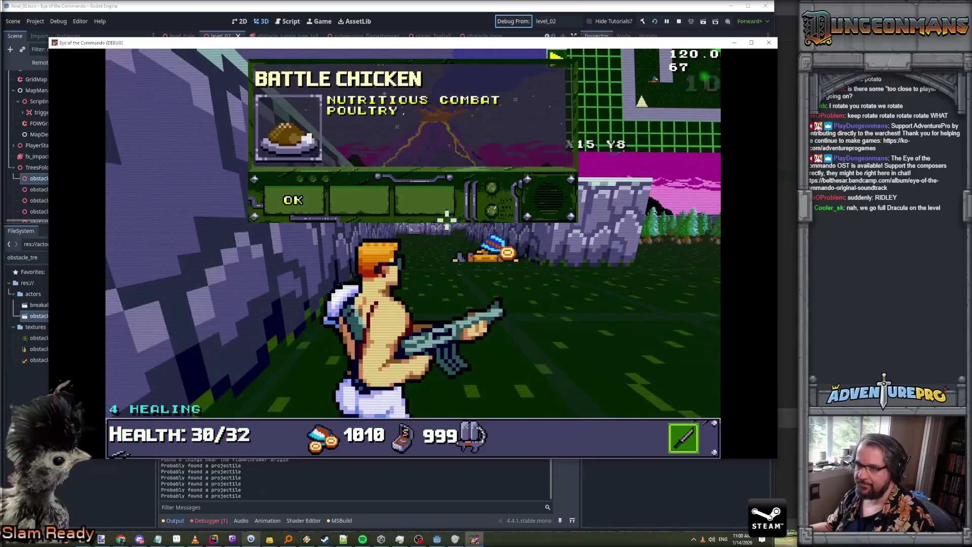
left_click(298, 200)
key("Up")
key("Up")
key("Up")
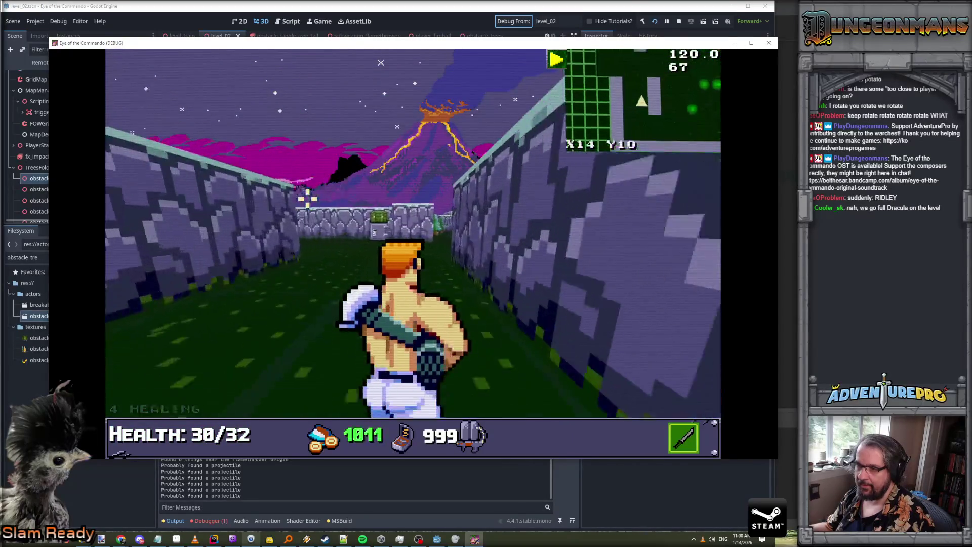
Follow the corridor's turns up to the door and line up one tile right
key("Left")
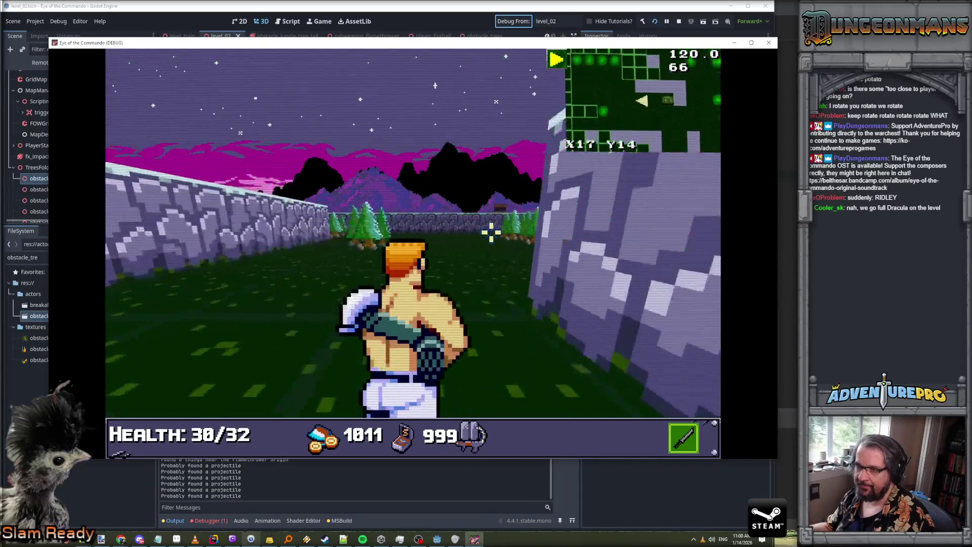
key("Right")
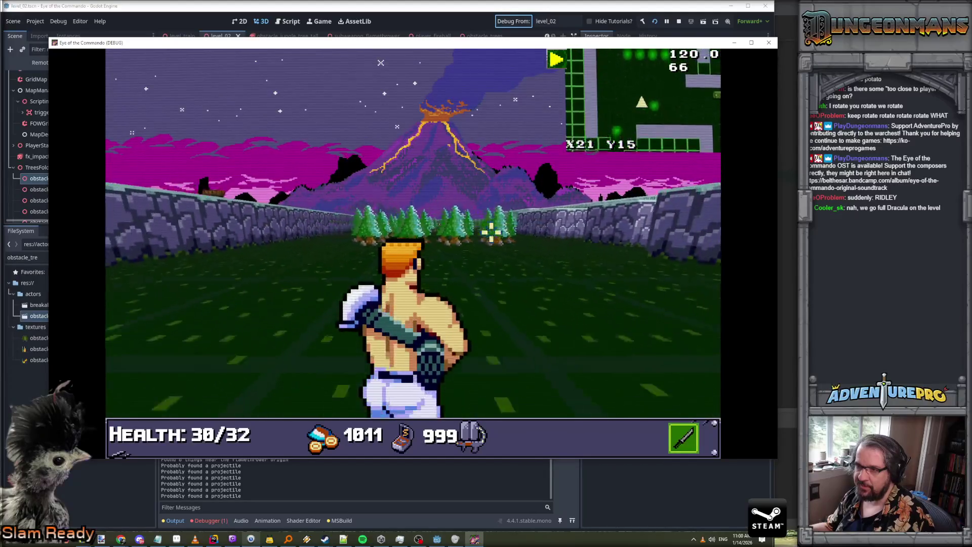
key("Right")
key("Up")
key("Left")
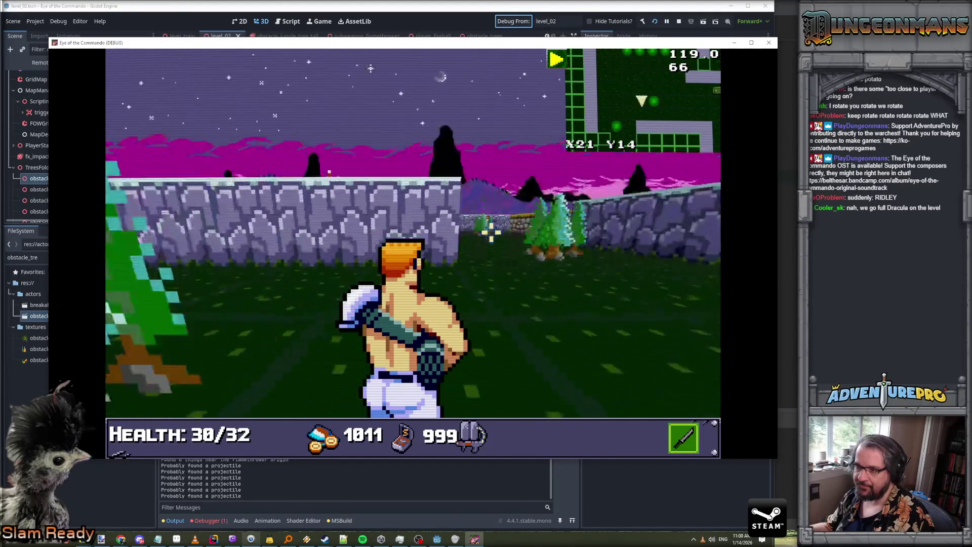
key("Up")
key("Up")
key("Up")
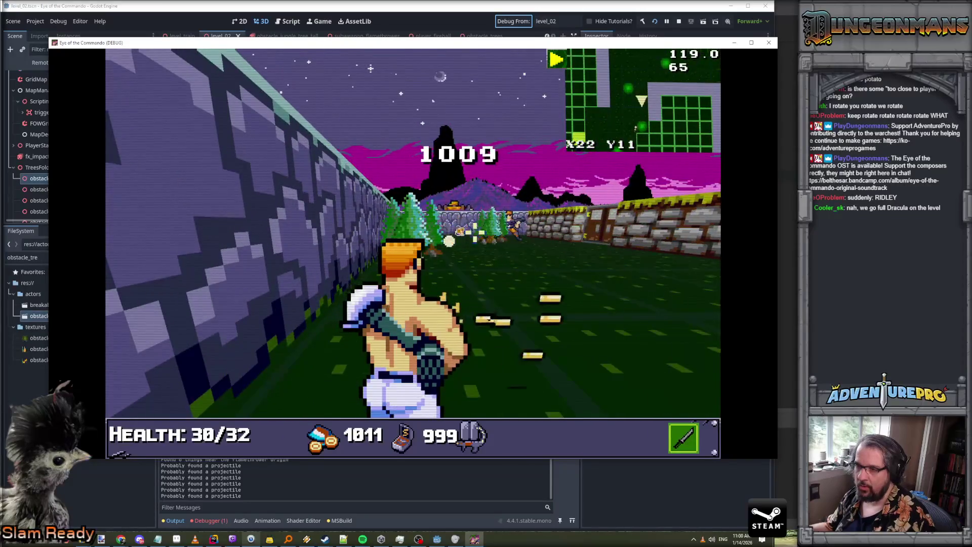
key("d")
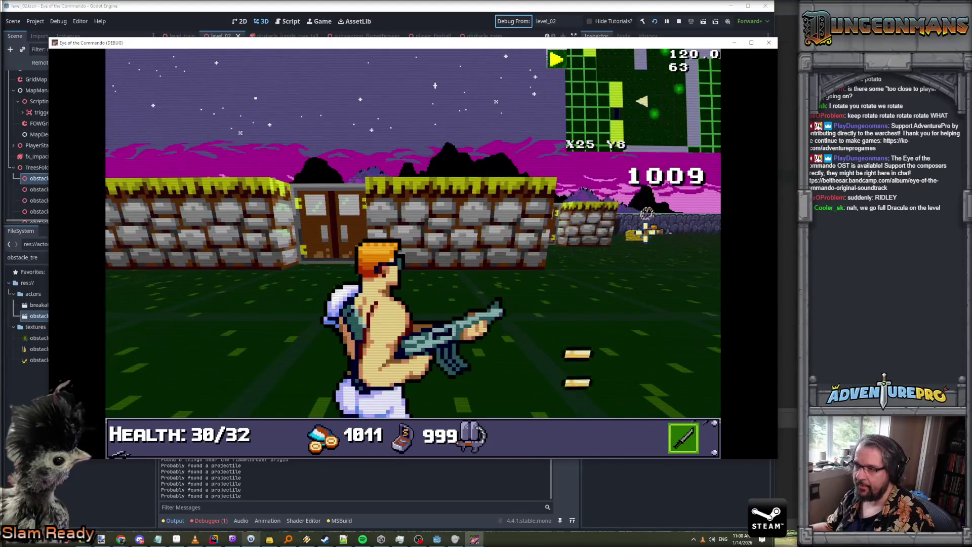
Break through the door, kill the enemy beyond it, and enter the secret area
key("space")
key("Up")
key("Left")
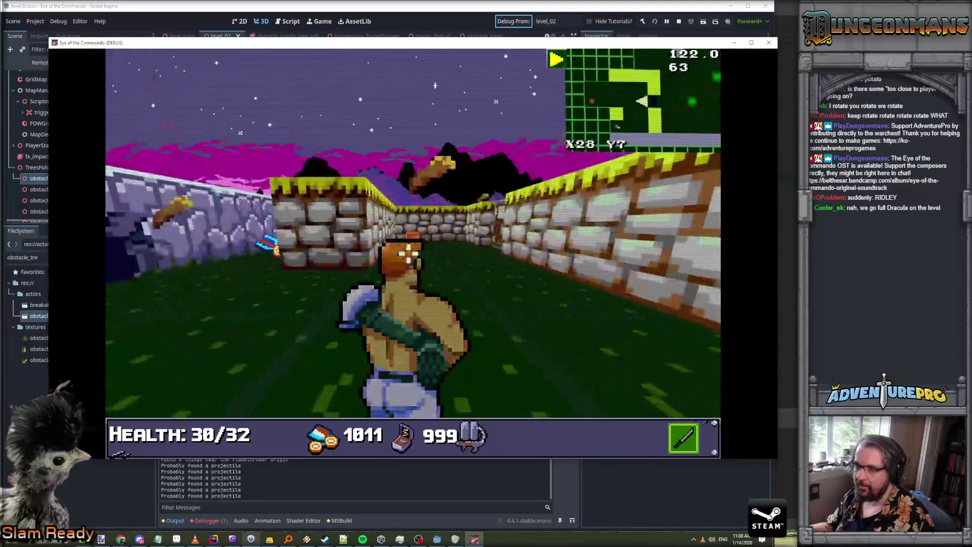
key("Up")
key("Up")
key("space")
key("Up")
key("Left")
key("Up")
key("Up")
key("Up")
key("Right")
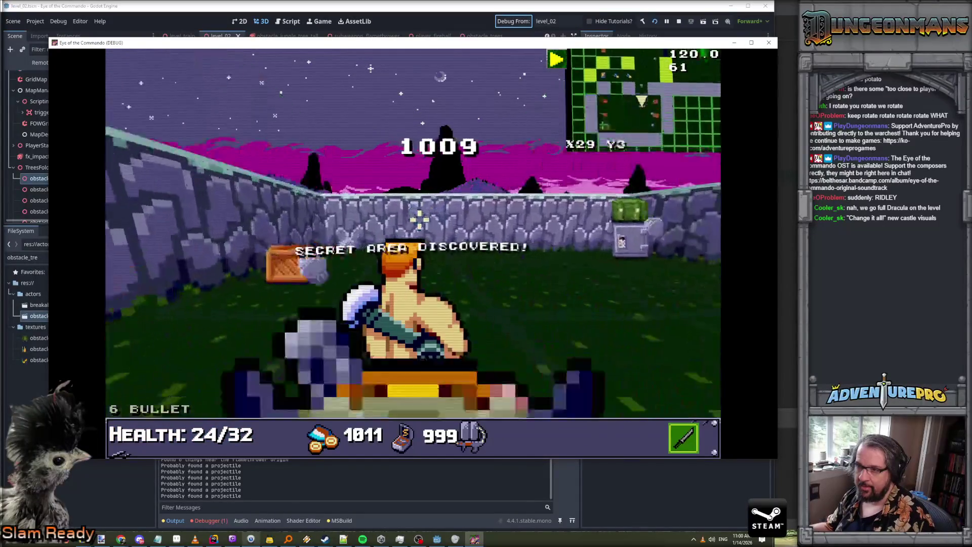
key("Up")
Shoot the crates, collect the coins, and grab the heart item beside the green chest
key("w")
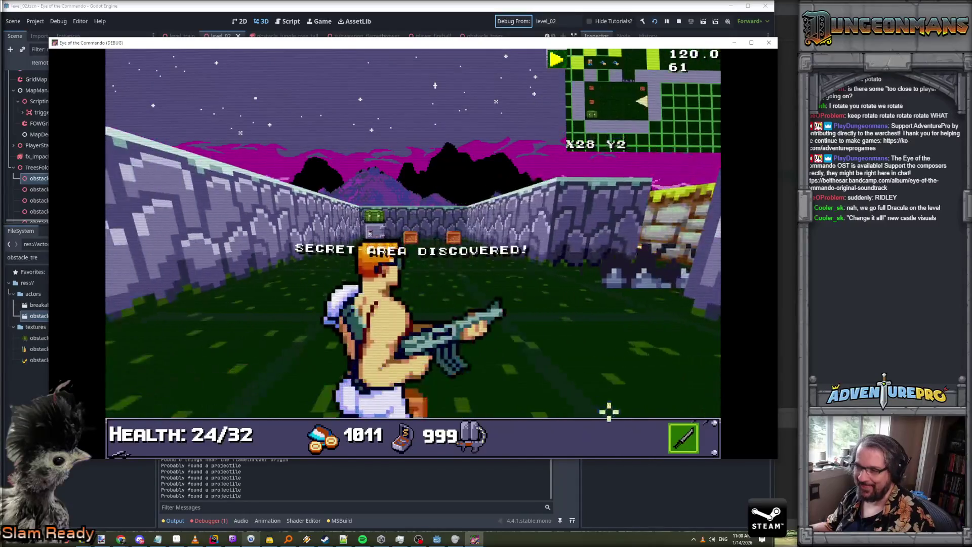
left_click(455, 357)
key("a")
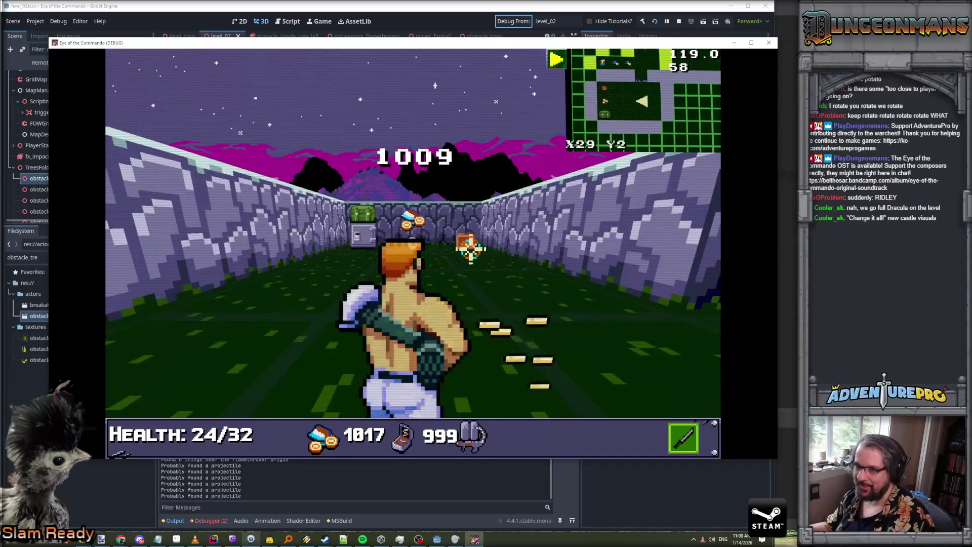
key("d")
key("d")
key("w")
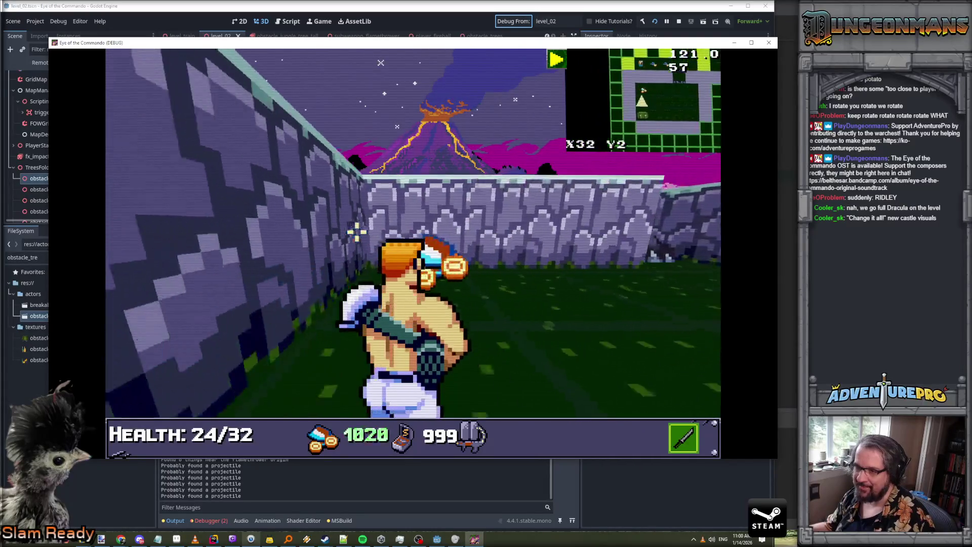
key("d")
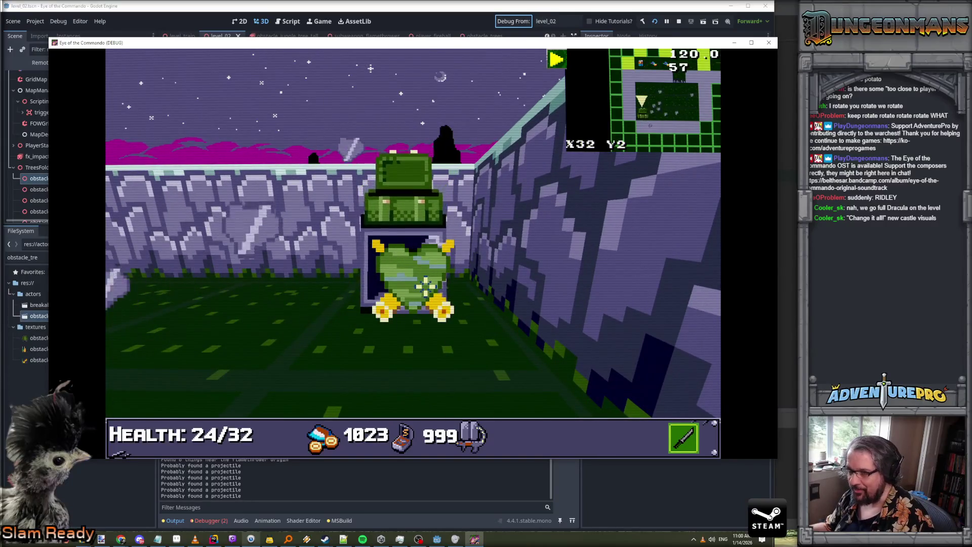
key("w")
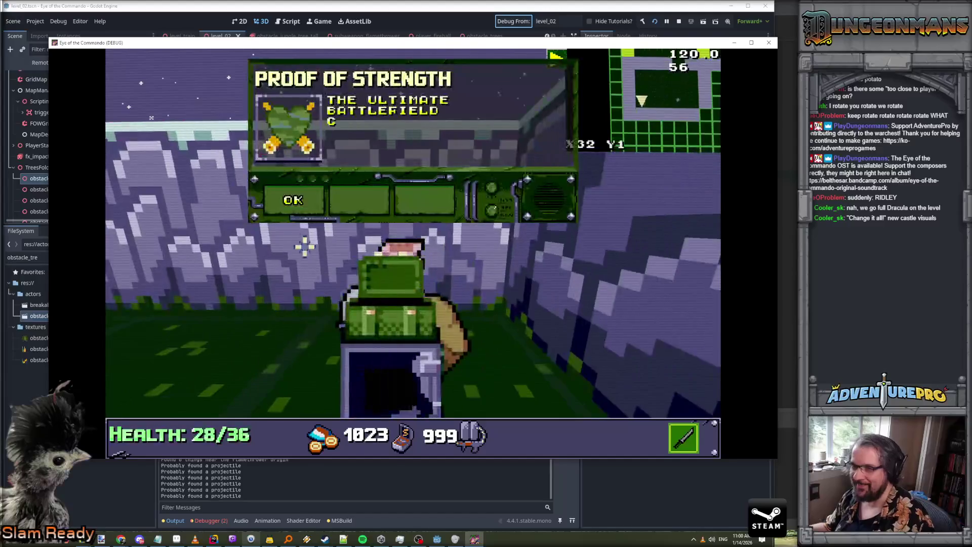
Dismiss the Proof of Strength message and walk back toward the brick corridor
left_click(294, 200)
key("a")
key("s")
key("s")
key("q")
key("a")
key("a")
key("s")
key("d")
key("s")
key("s")
key("s")
Collect the ammo in the corridor and continue toward the gate
key("e")
key("w")
key("w")
key("w")
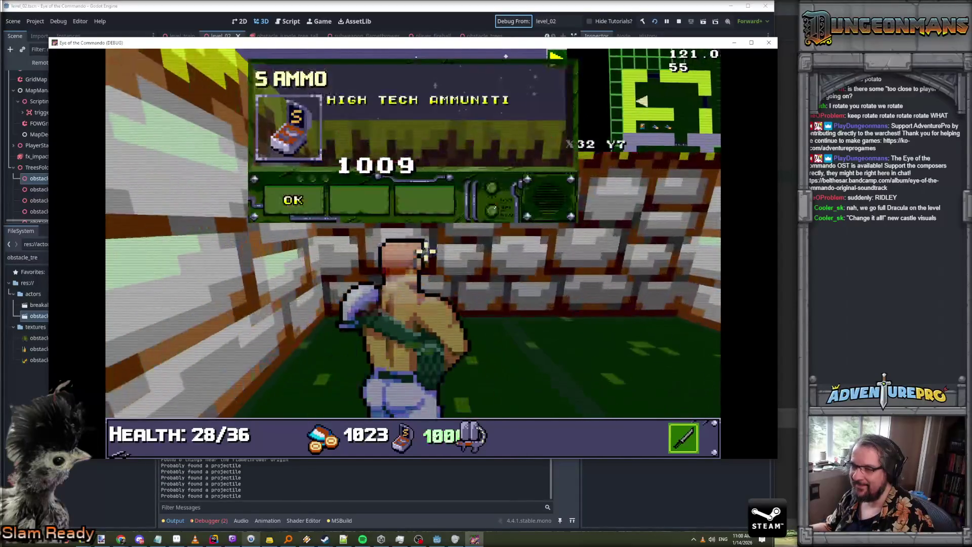
key("e")
key("e")
key("w")
key("w")
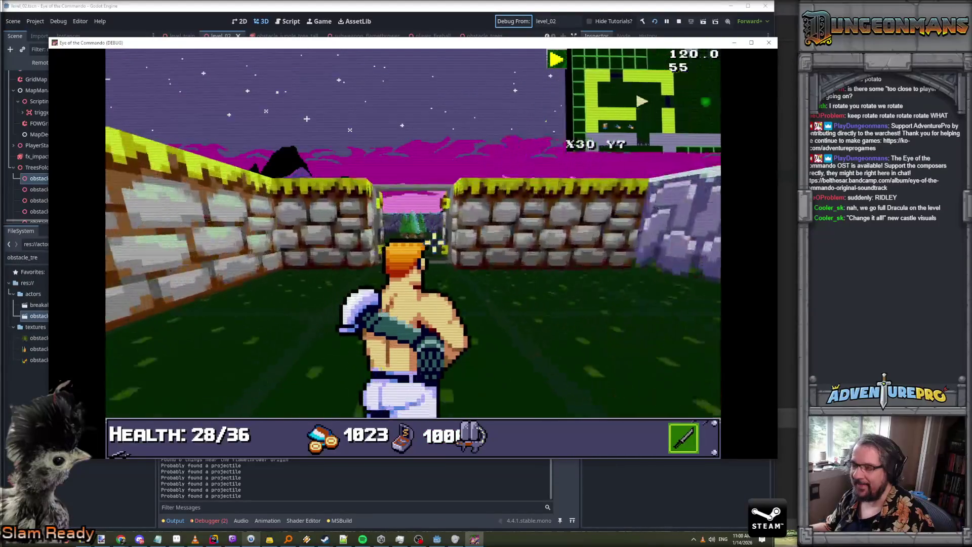
Walk through the gate, past the pillar, and down the corridor to the tree field
key("w")
key("e")
key("w")
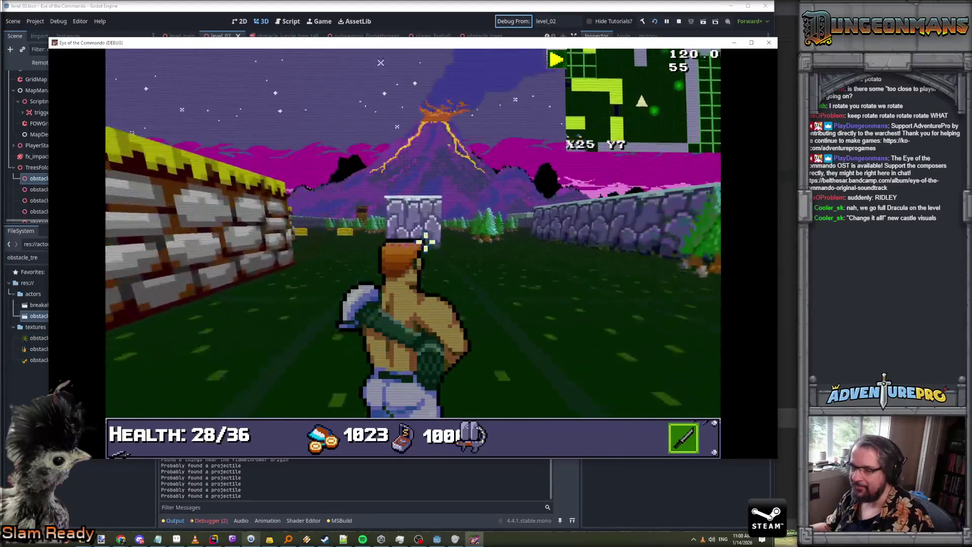
key("d")
key("w")
key("d")
key("w")
key("w")
key("d")
key("w")
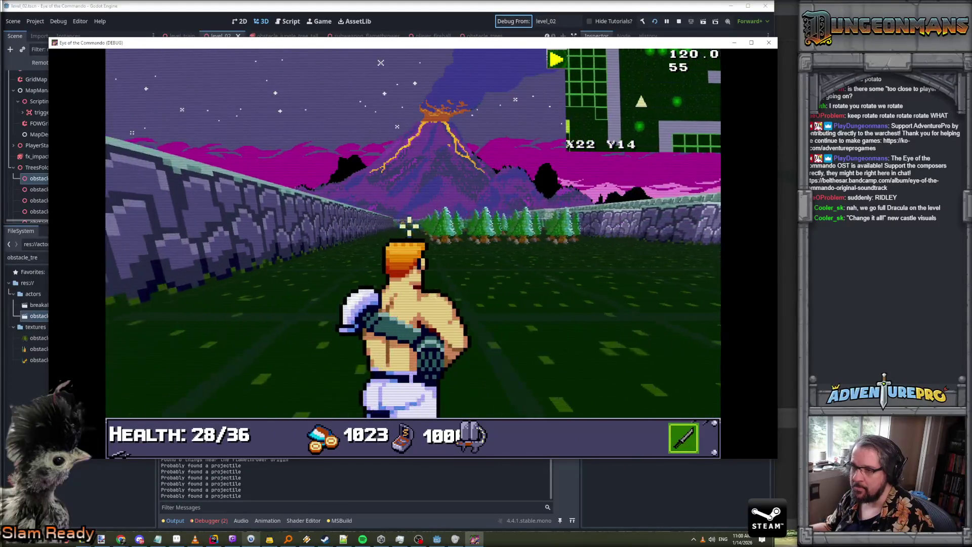
Close the Control tutorial message, then fire at the wall and trees and aim again
left_click(304, 201)
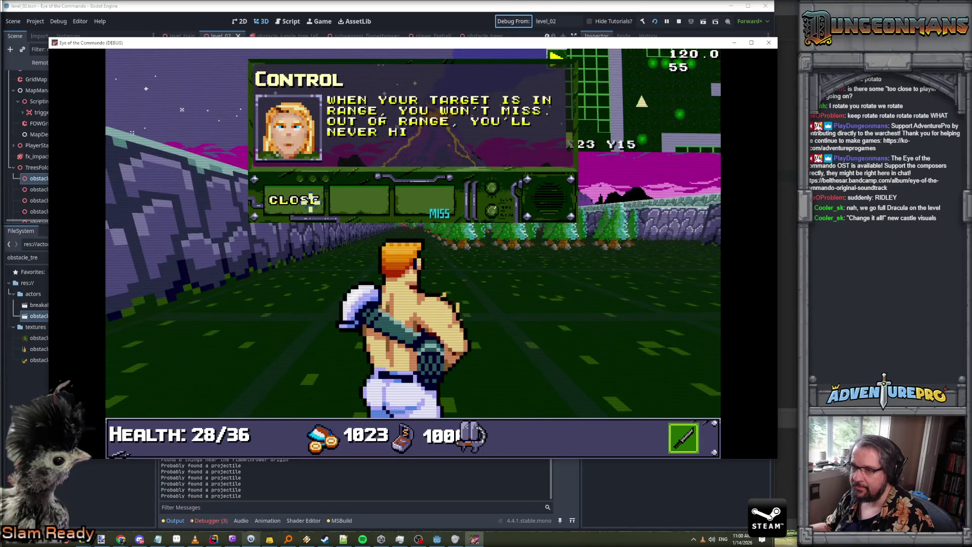
left_click(311, 201)
key("a")
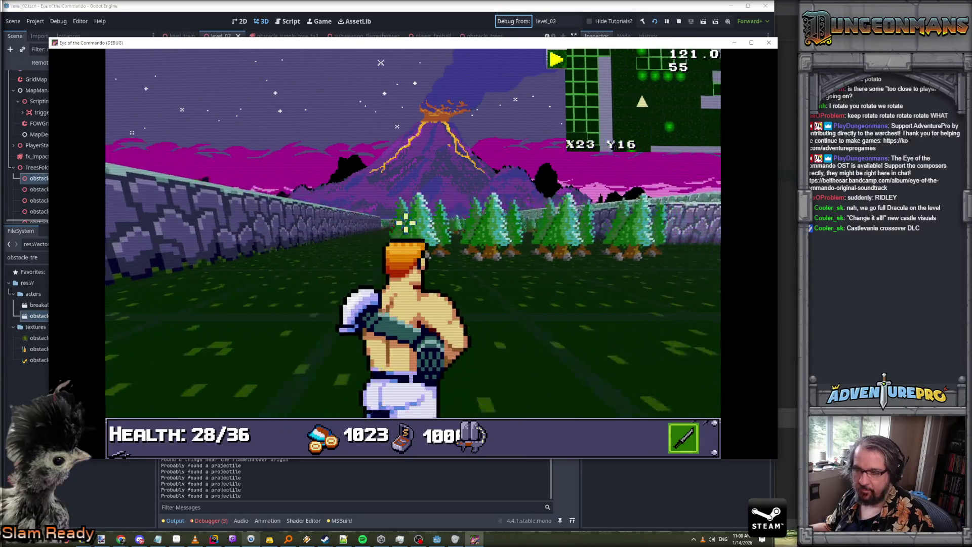
left_click(461, 233)
key("a")
key("a")
key("a")
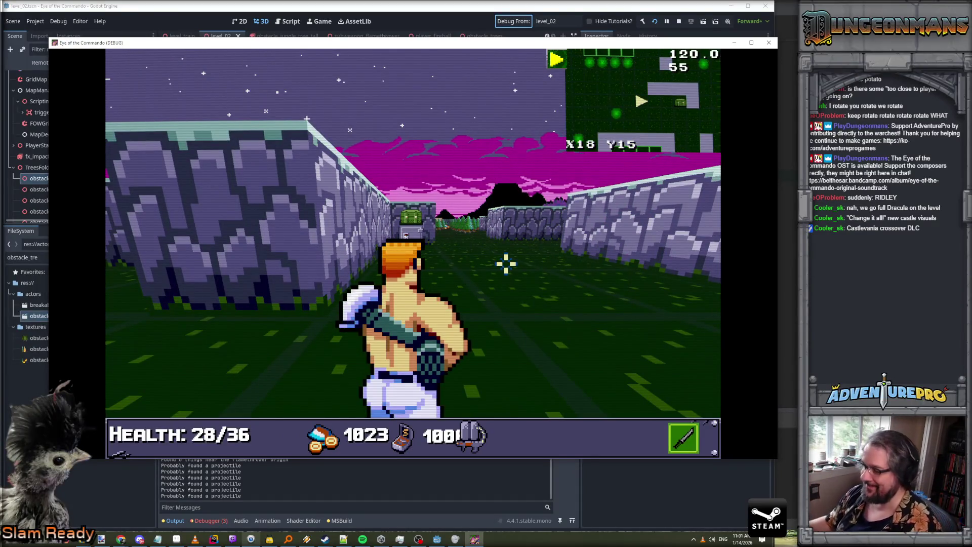
left_click(553, 224)
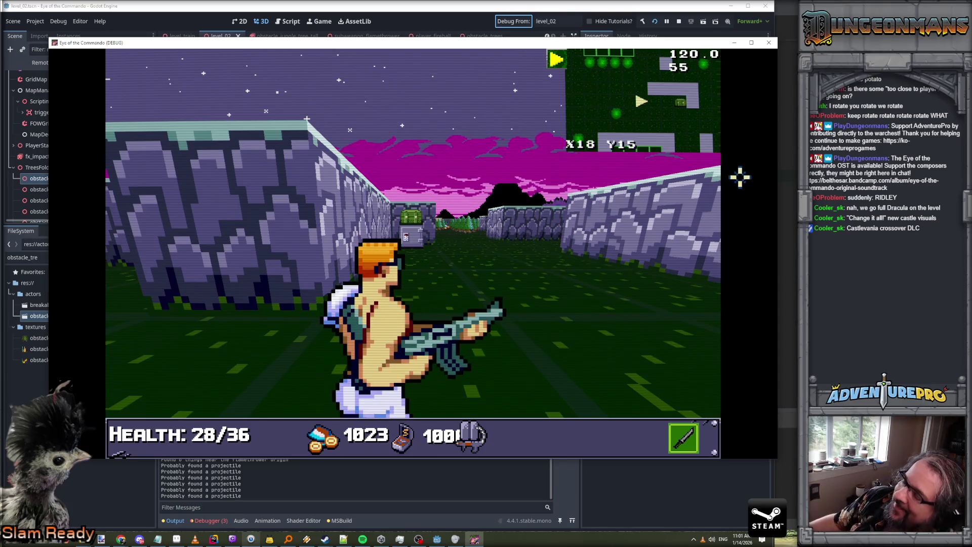
left_click(491, 286)
key("alt+Tab")
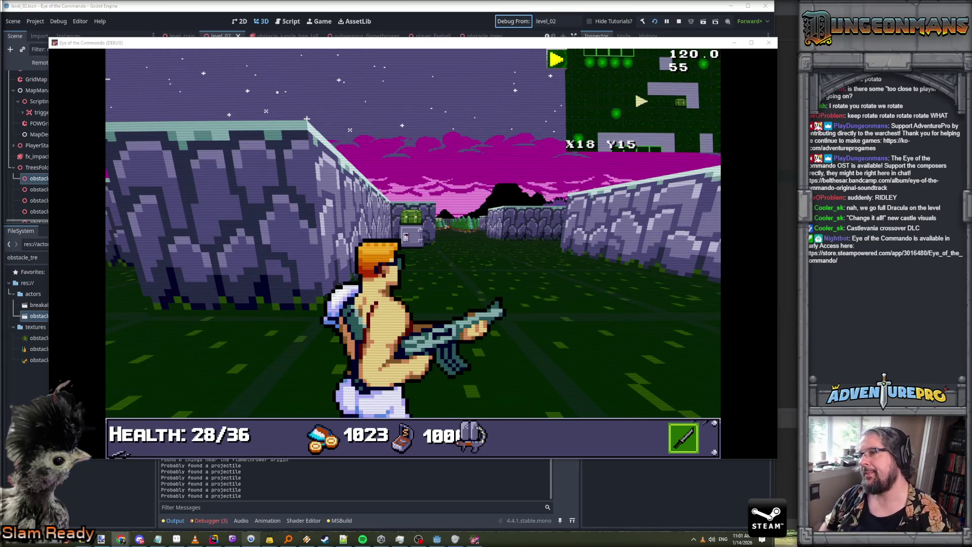
key("space")
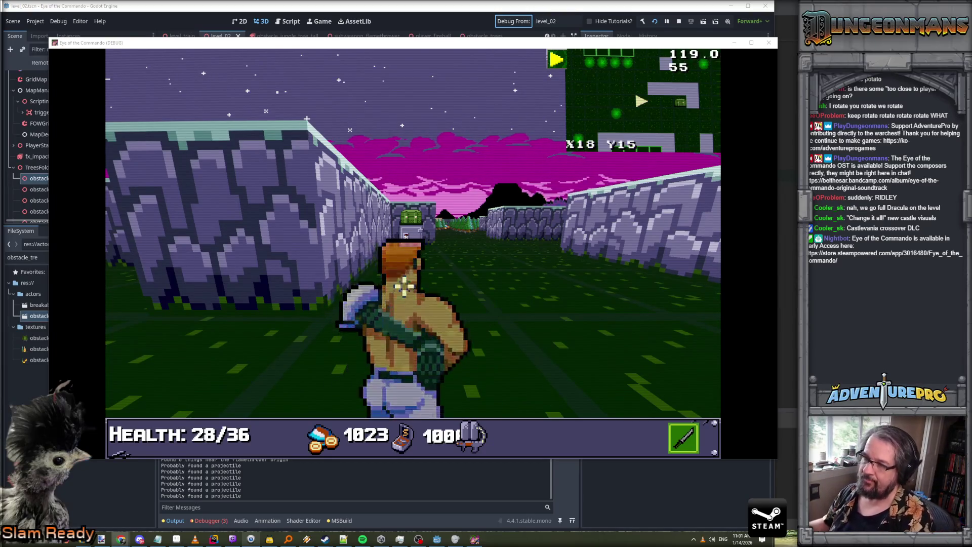
Pick up KB-14, dismiss its message, and walk north up to the wall
key("w")
key("w")
key("w")
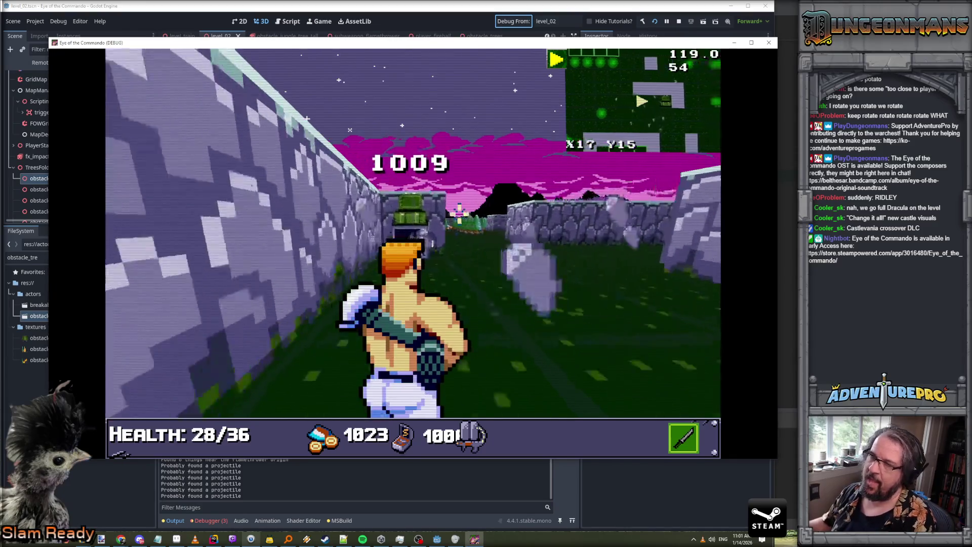
left_click(300, 200)
key("a")
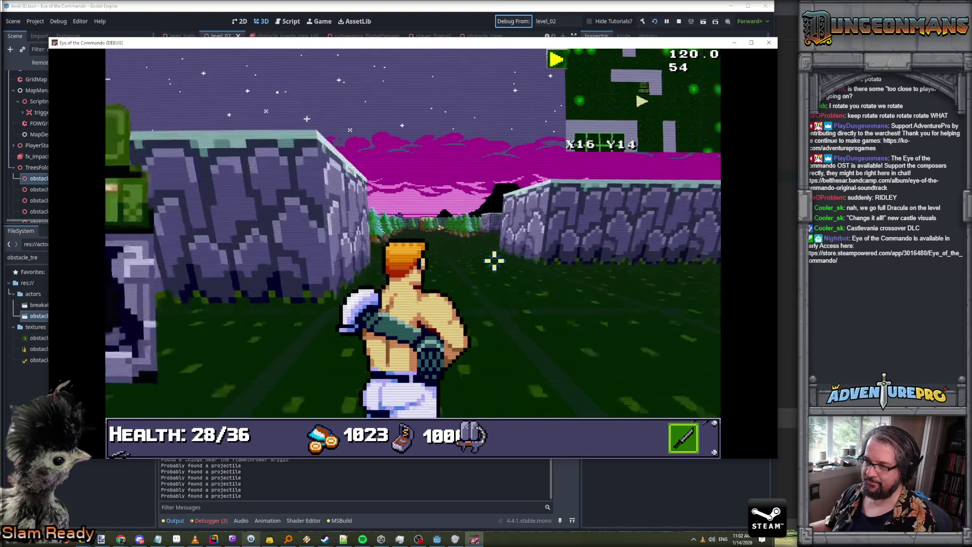
key("w")
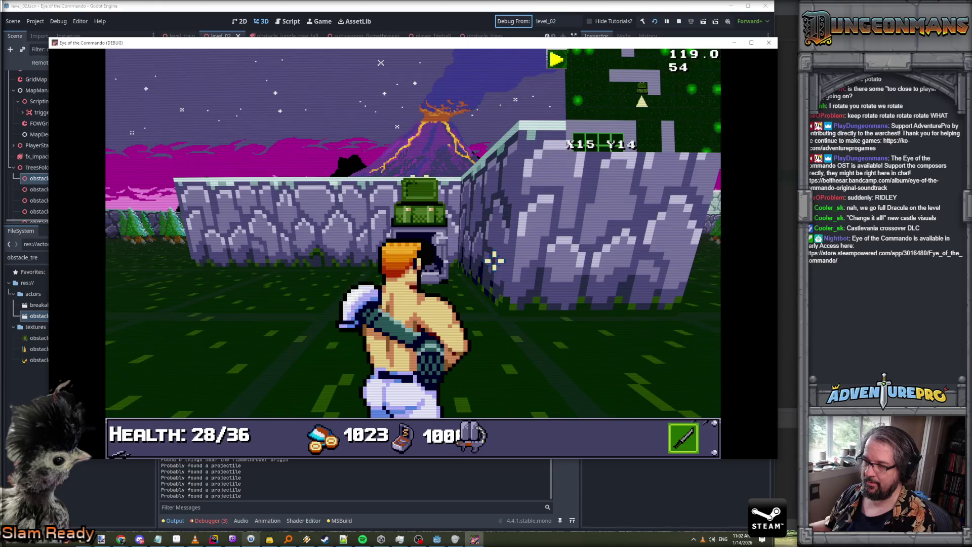
key("w")
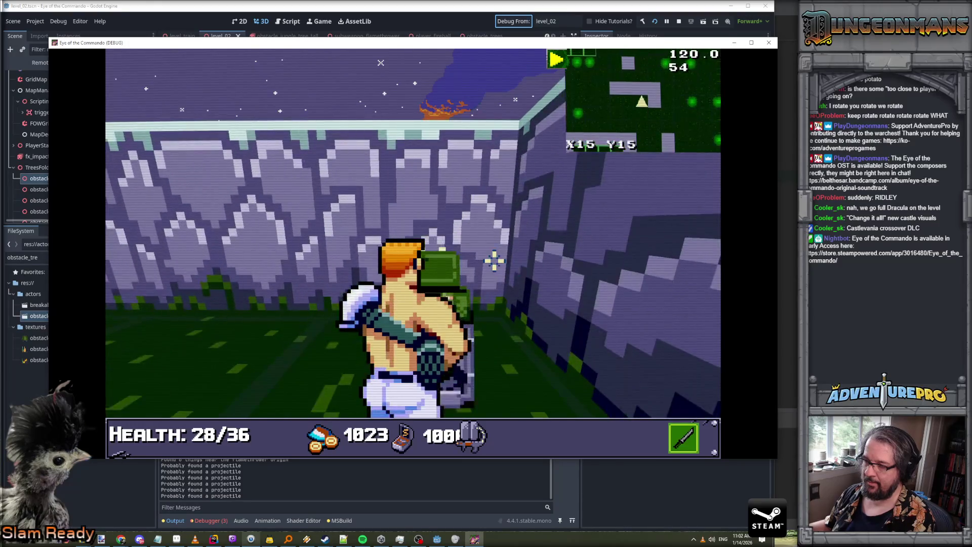
Head east to the facing wall, then walk along the corridor
key("d")
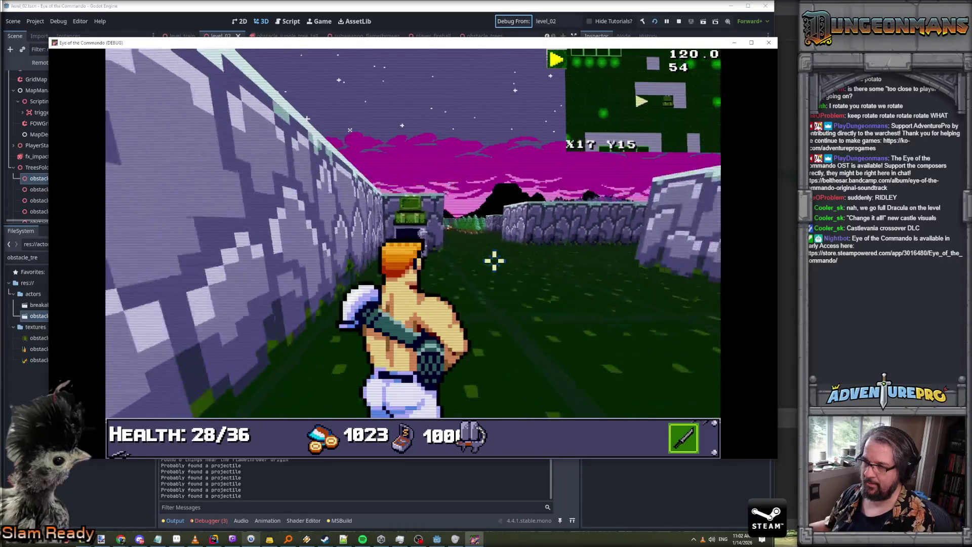
key("w")
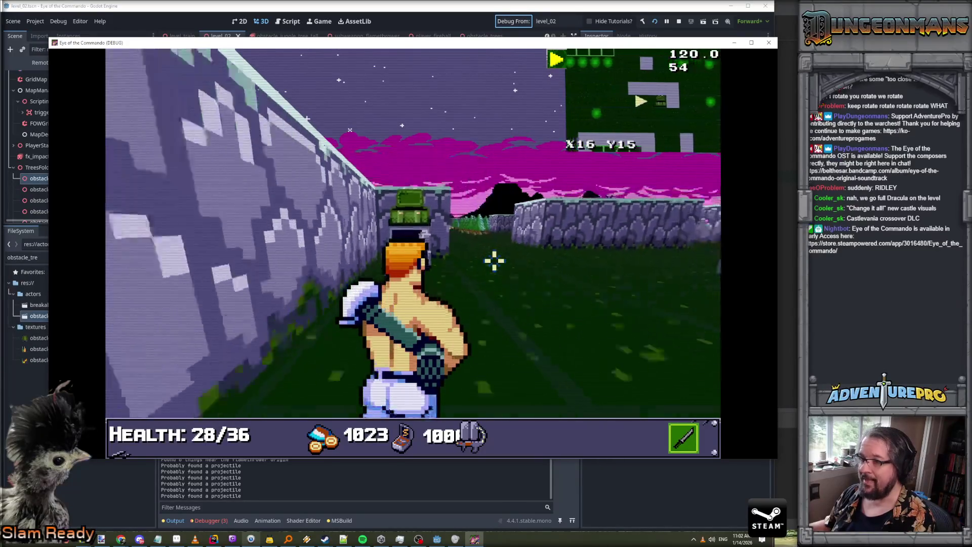
key("w")
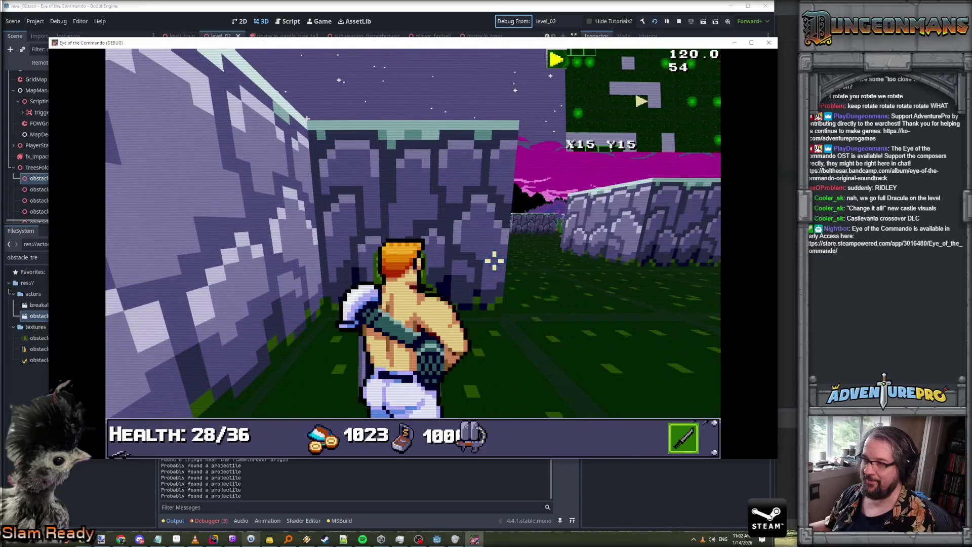
key("e")
key("w")
key("w")
key("w")
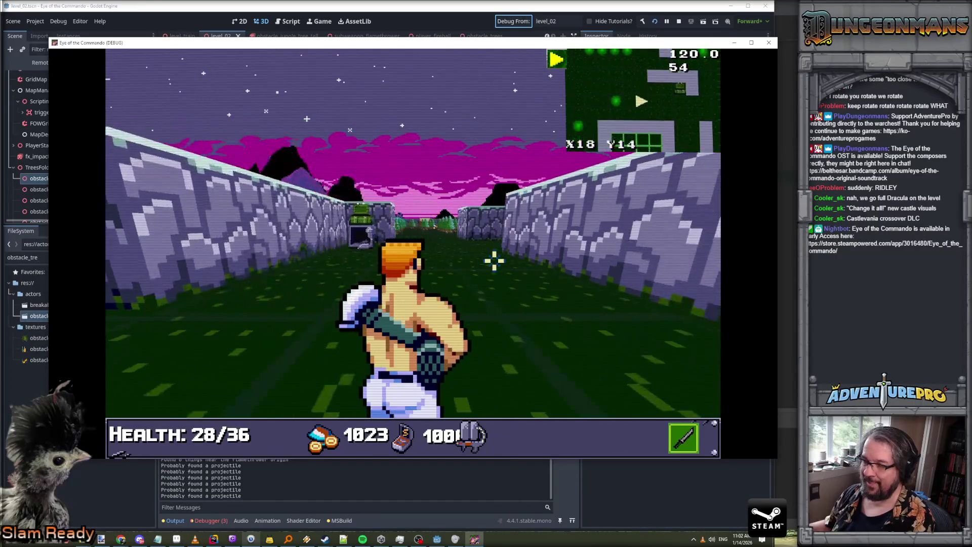
key("w")
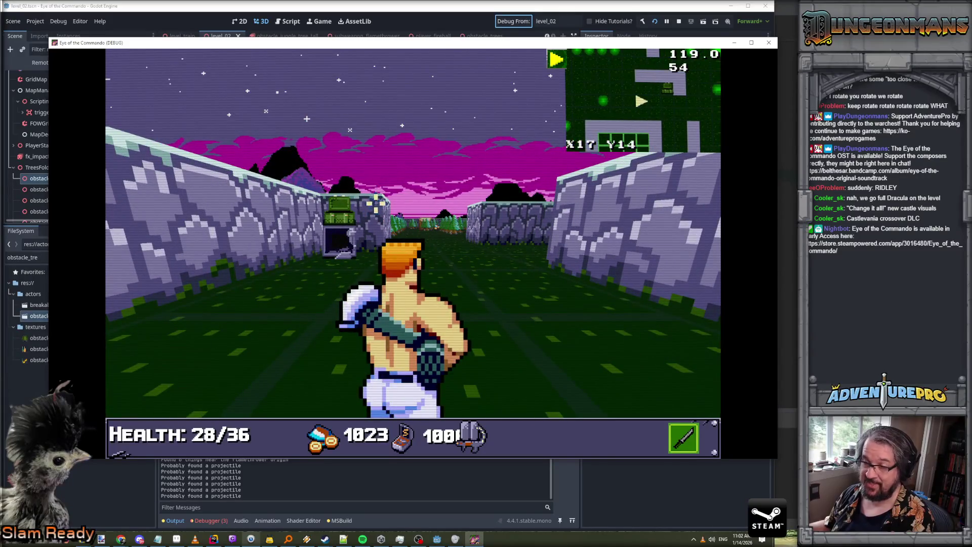
key("w")
key("w")
key("w")
key("q")
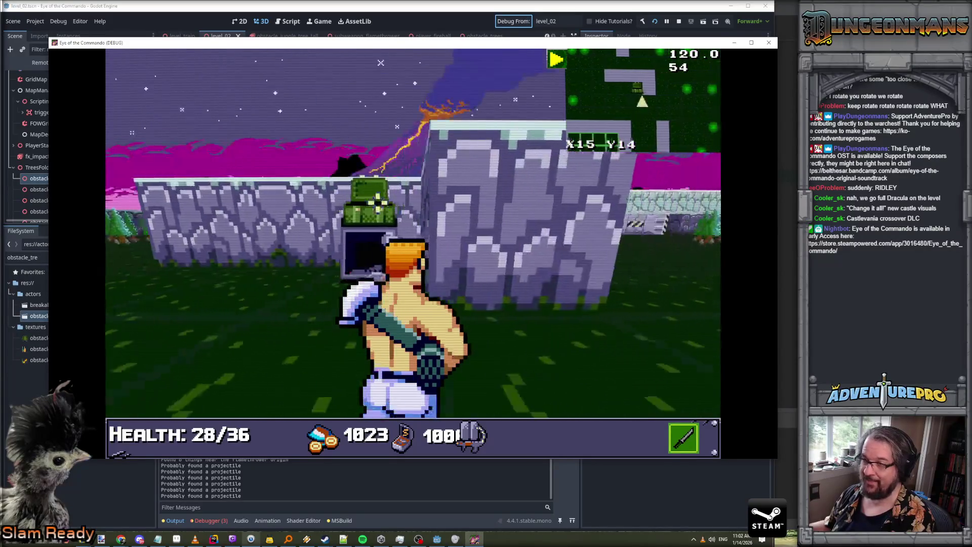
Move back and forth along the wall beside the bunker, turning around
key("e")
key("w")
key("w")
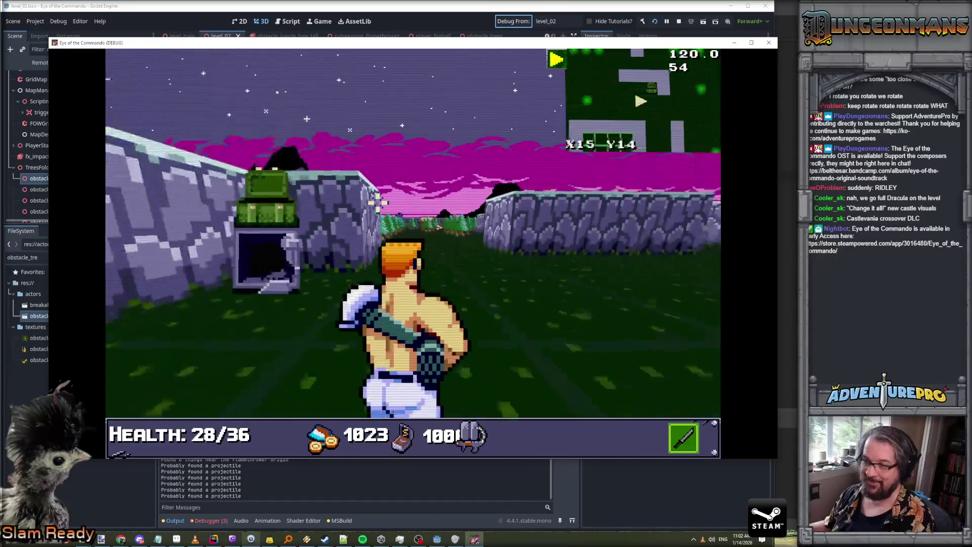
key("s")
key("w")
key("s")
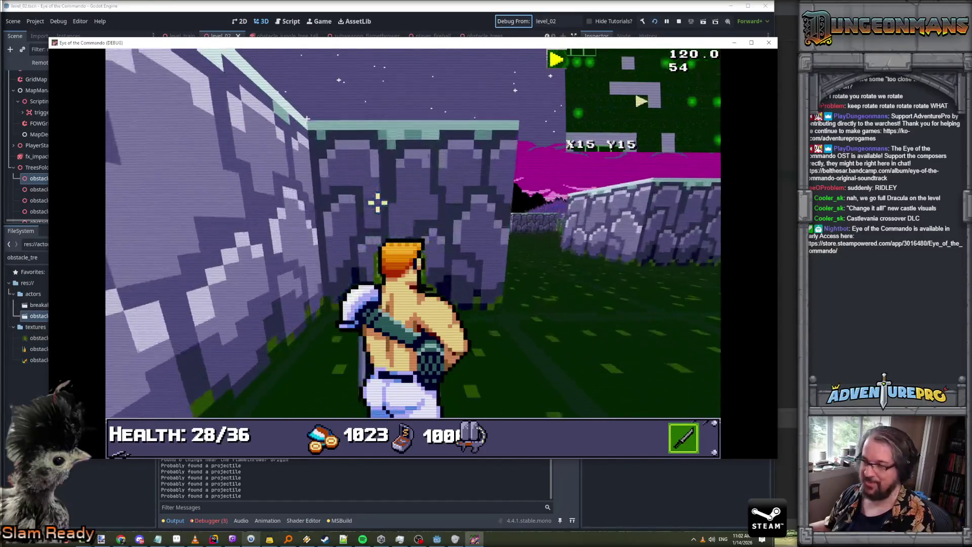
key("e")
key("s")
key("e")
Step past the bunker, move one cell west, and face north to view it
key("w")
key("e")
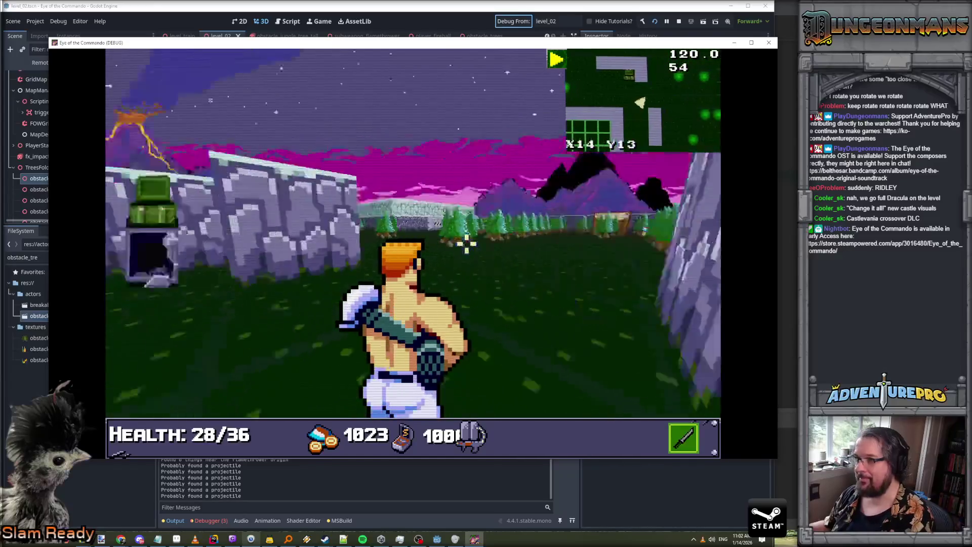
key("w")
key("s")
key("q")
key("w")
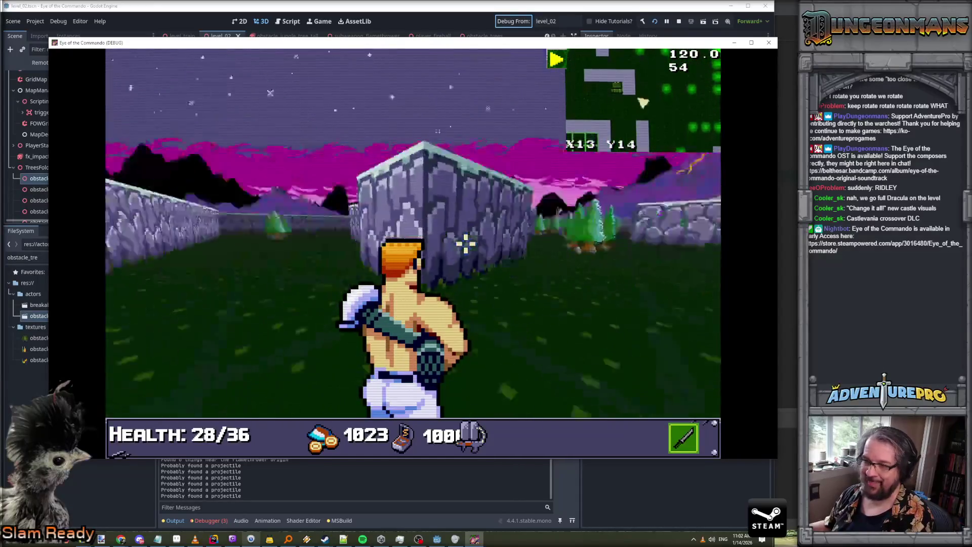
key("s")
key("s")
key("e")
key("w")
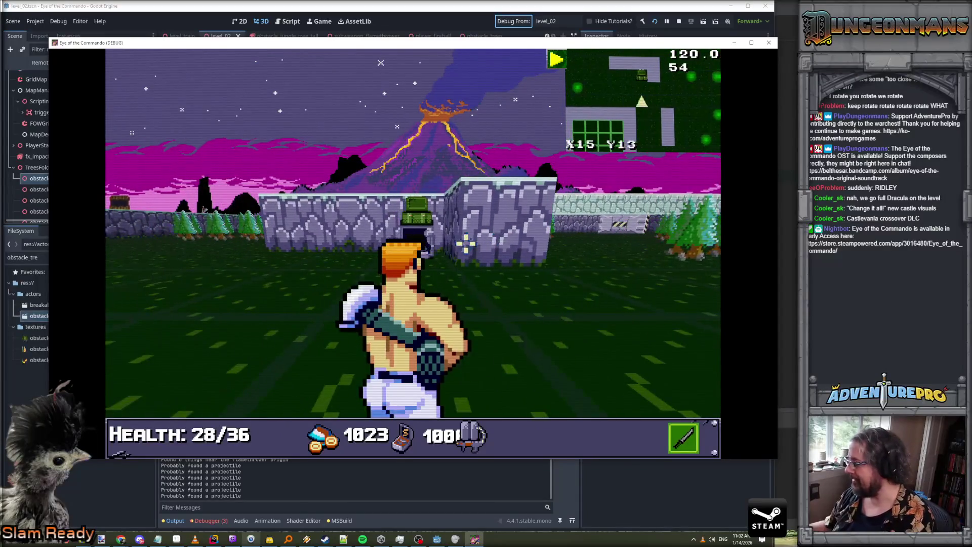
Return to the game, fire at the bunker wall, and advance toward the bunker
key("alt+Tab")
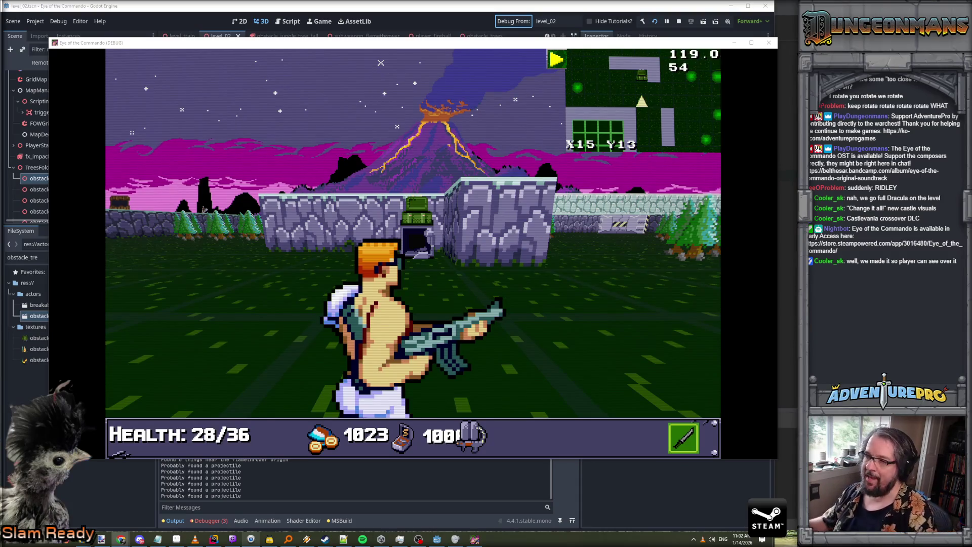
left_click(517, 265)
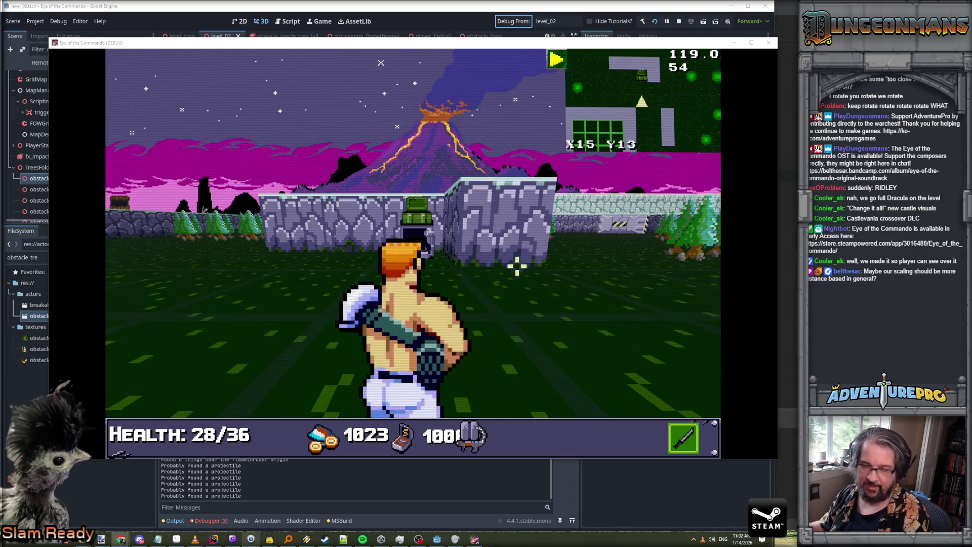
key("w")
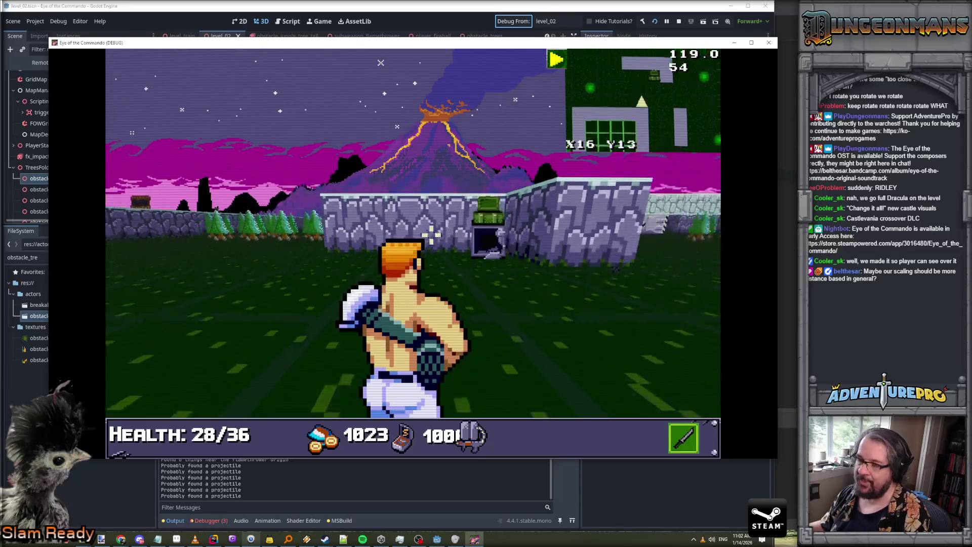
key("w")
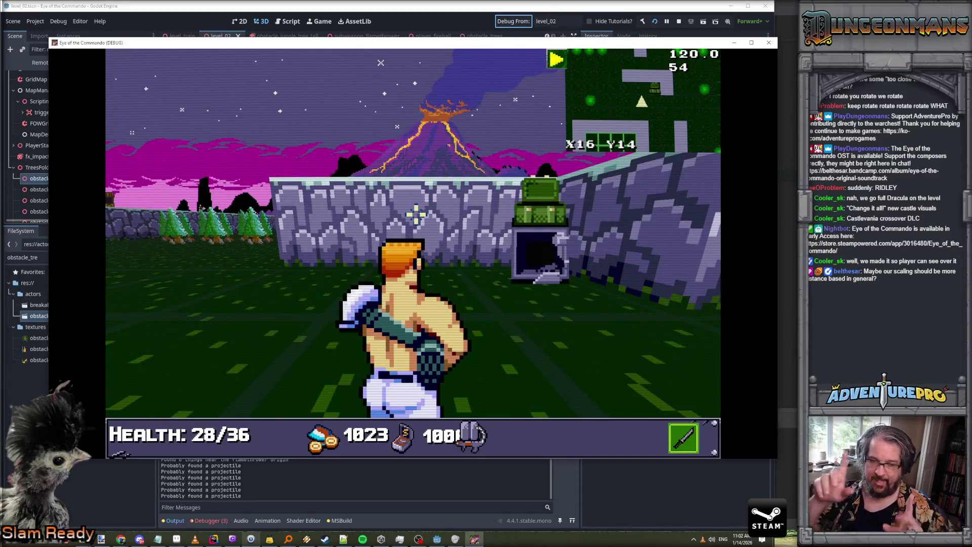
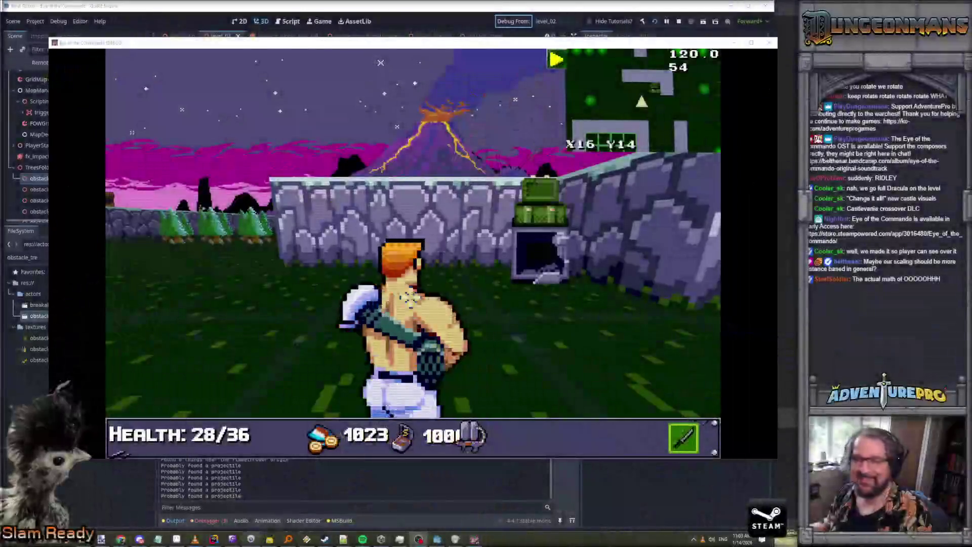
Turn the commando right and step toward the doorway block, briefly switching away from the game and back
key("Right")
key("Up")
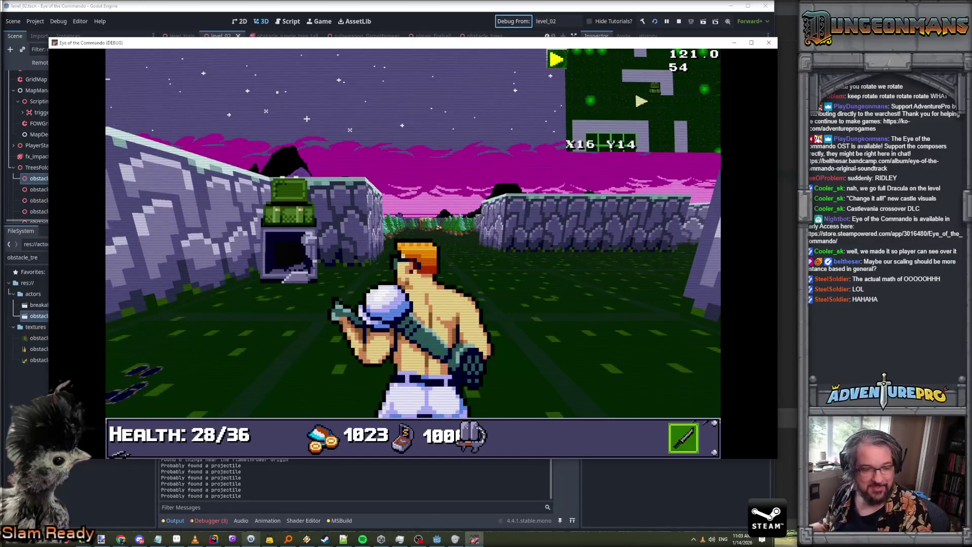
key("alt+Tab")
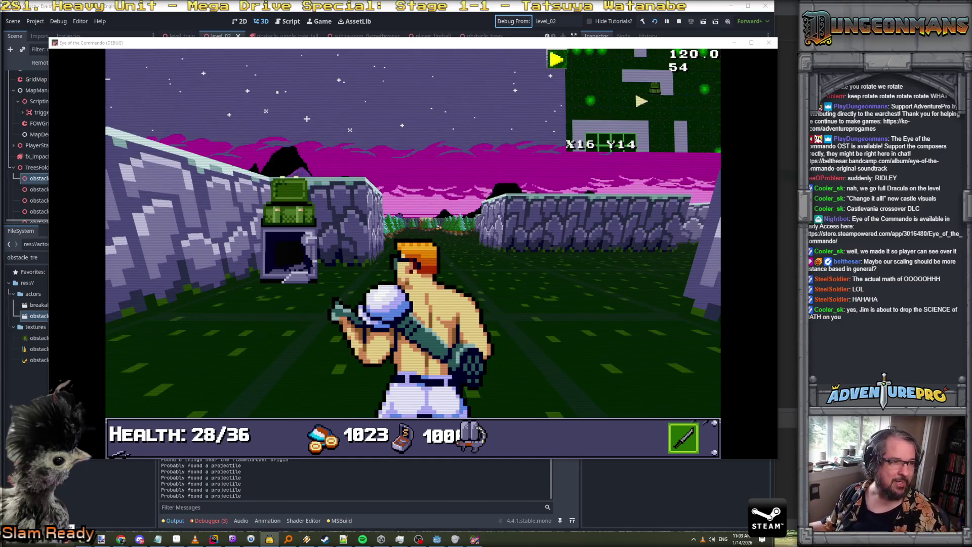
key("alt+Tab")
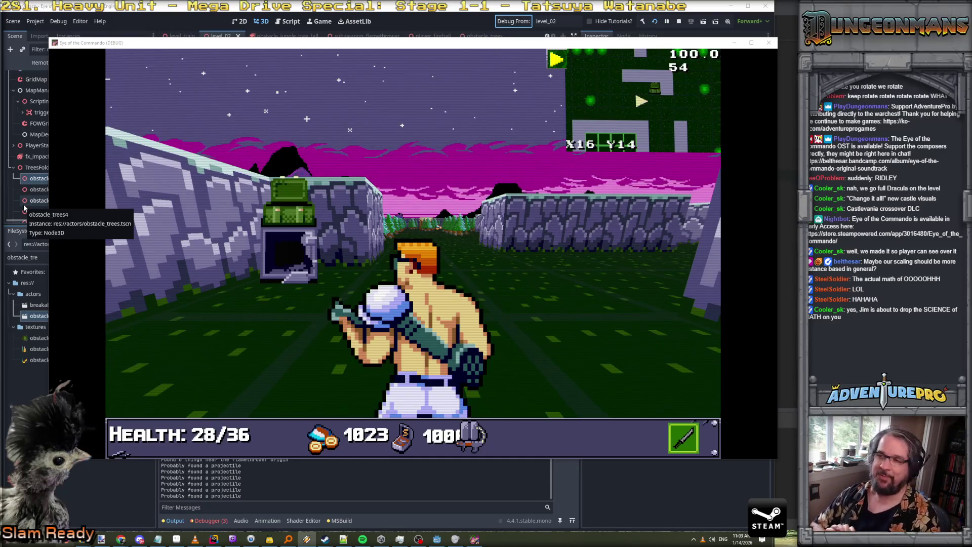
left_click(530, 230)
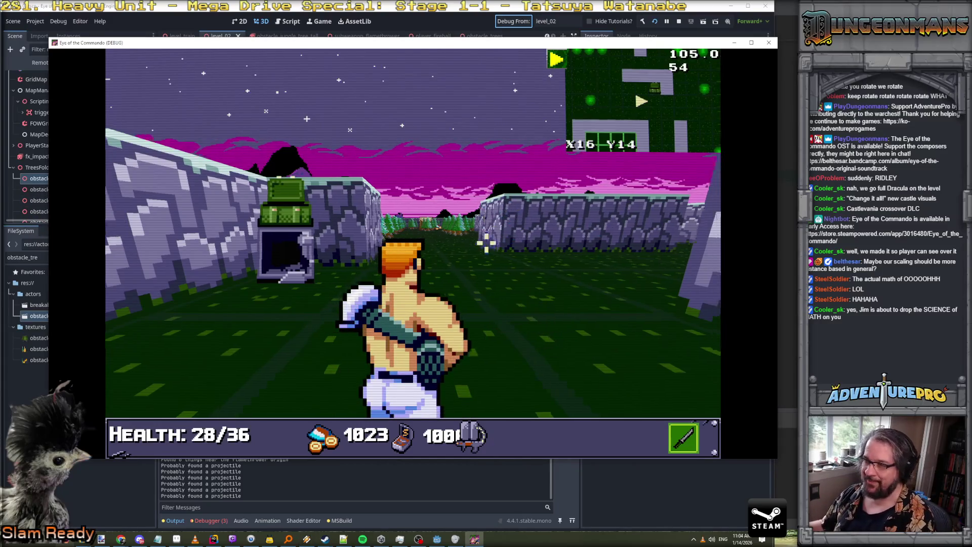
Walk past the doorway obstacle and turn to face down the corridor at X18 Y14
key("q")
key("w")
key("q")
key("q")
key("w")
key("a")
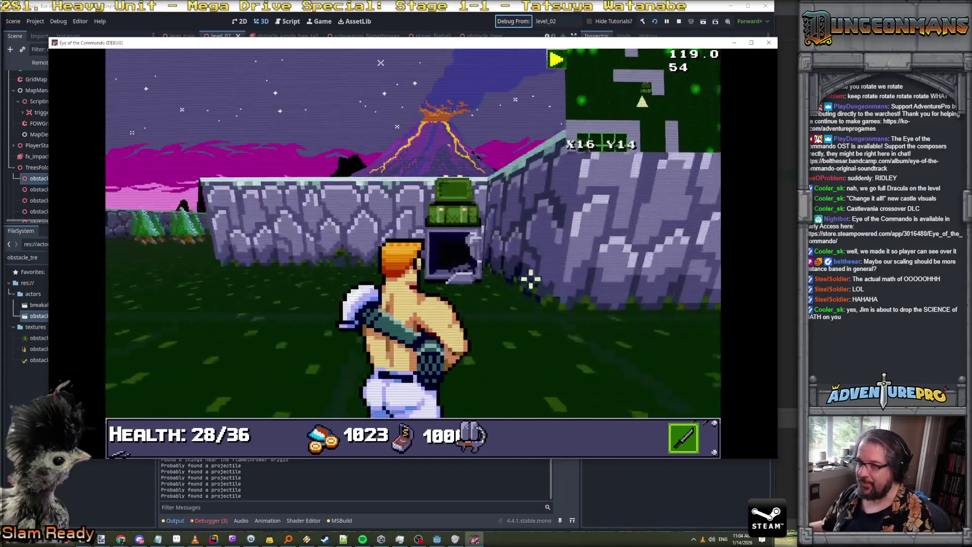
key("w")
key("w")
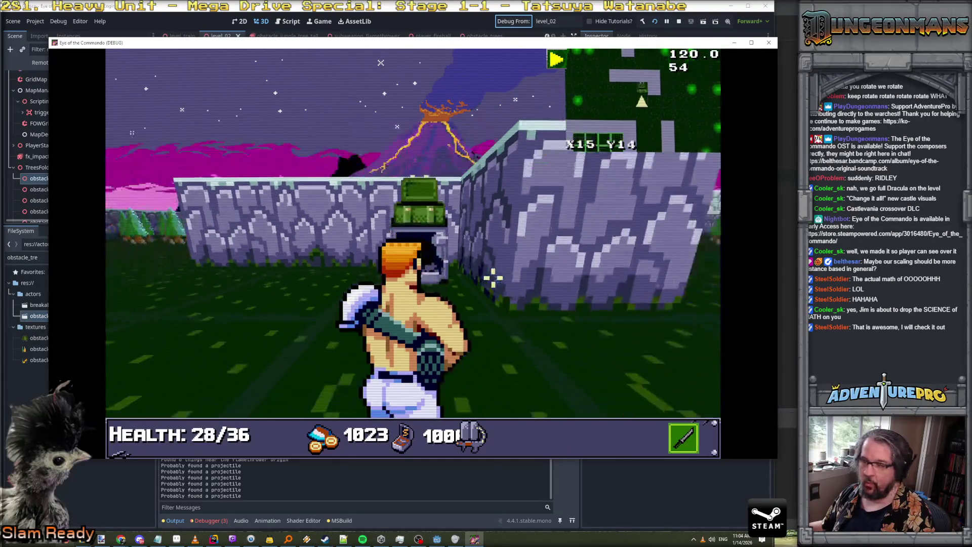
key("e")
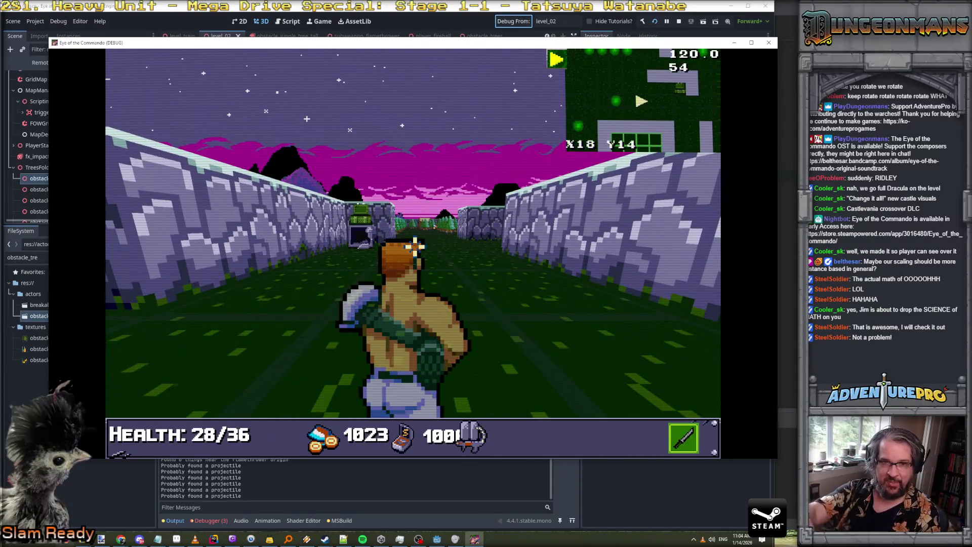
Walk down the corridor along the stone wall, then back up and turn left to face north
key("w")
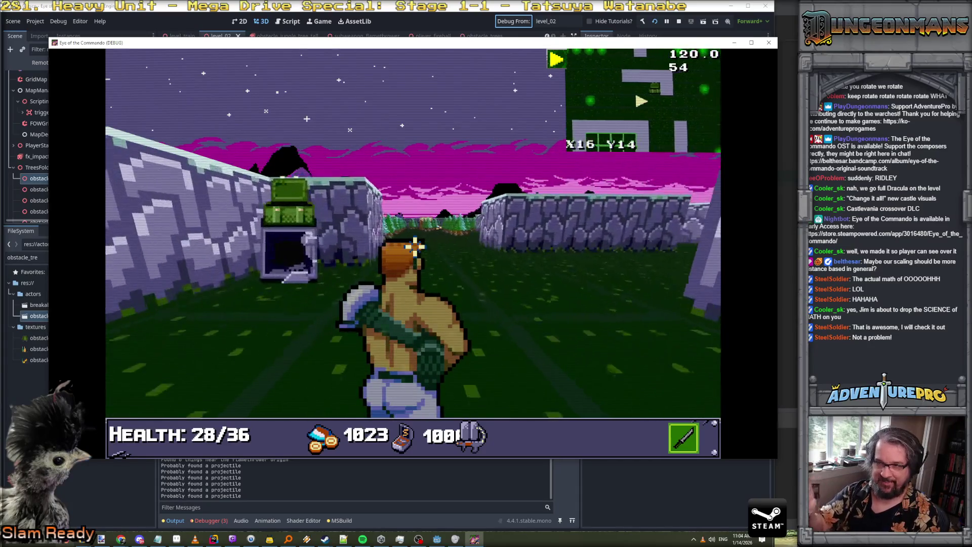
key("q")
key("e")
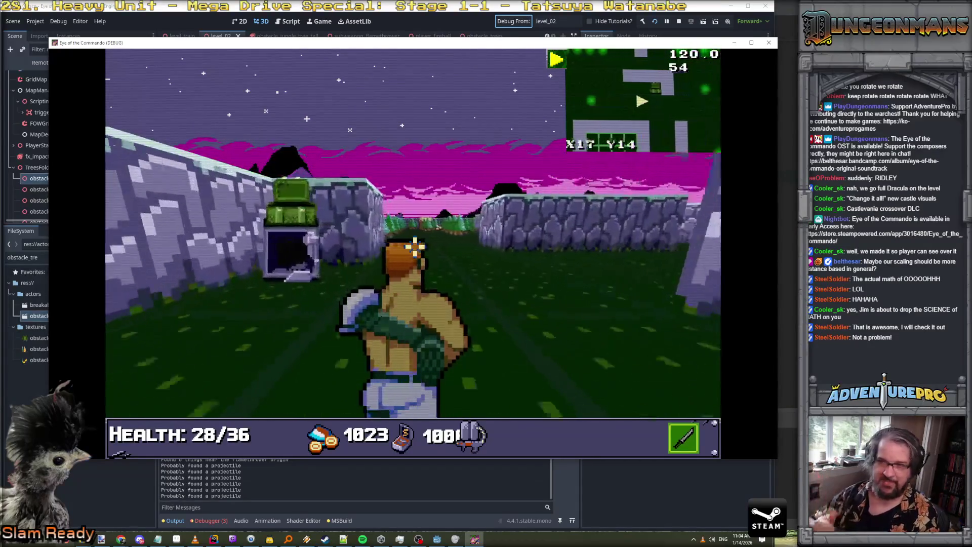
key("w")
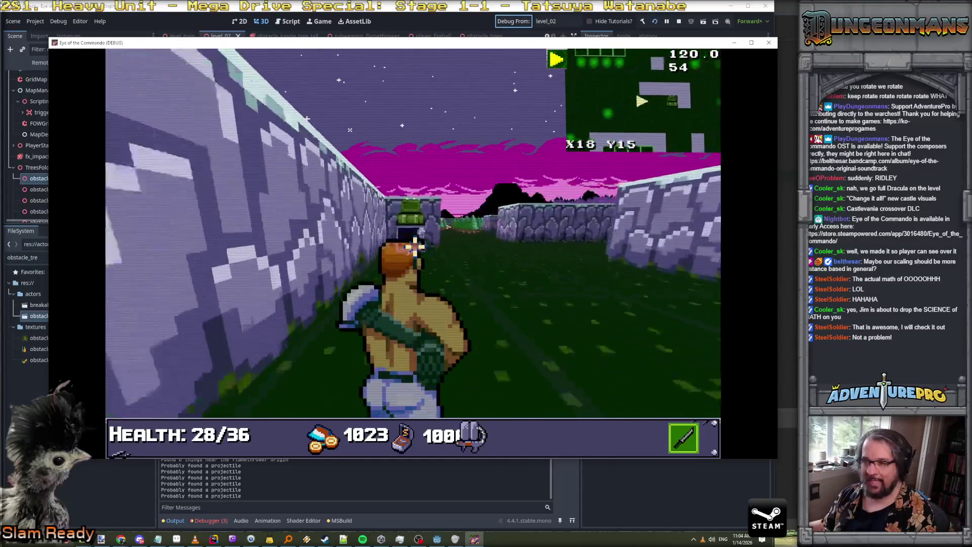
key("w")
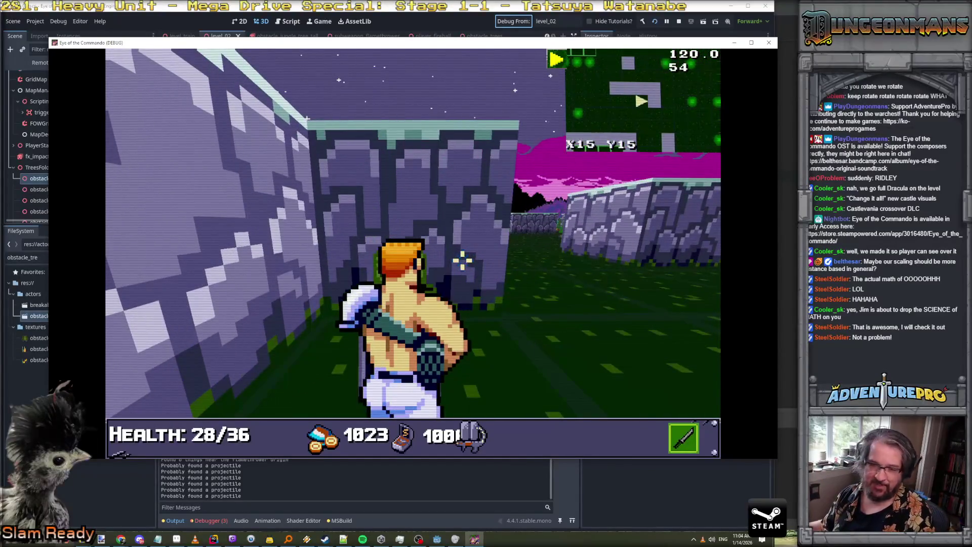
key("e")
key("w")
key("w")
key("w")
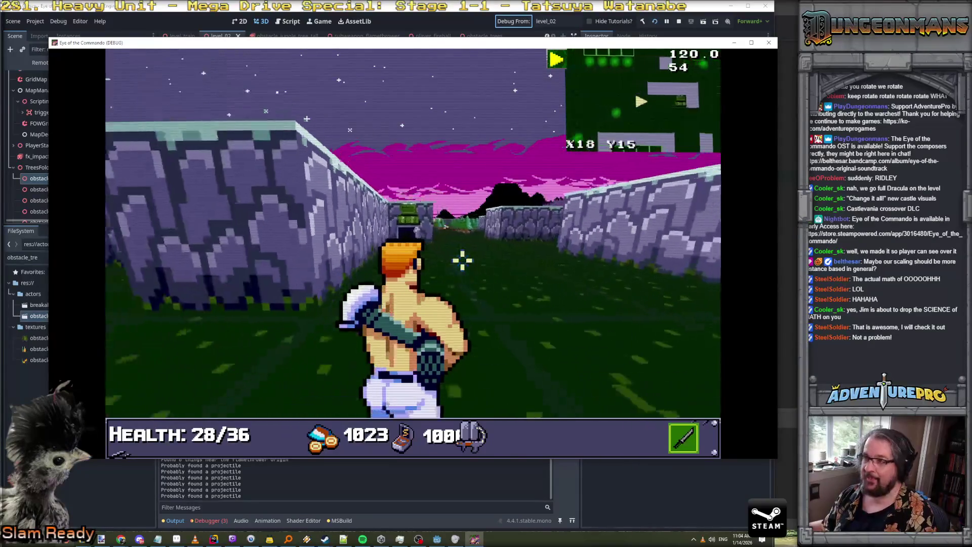
key("w")
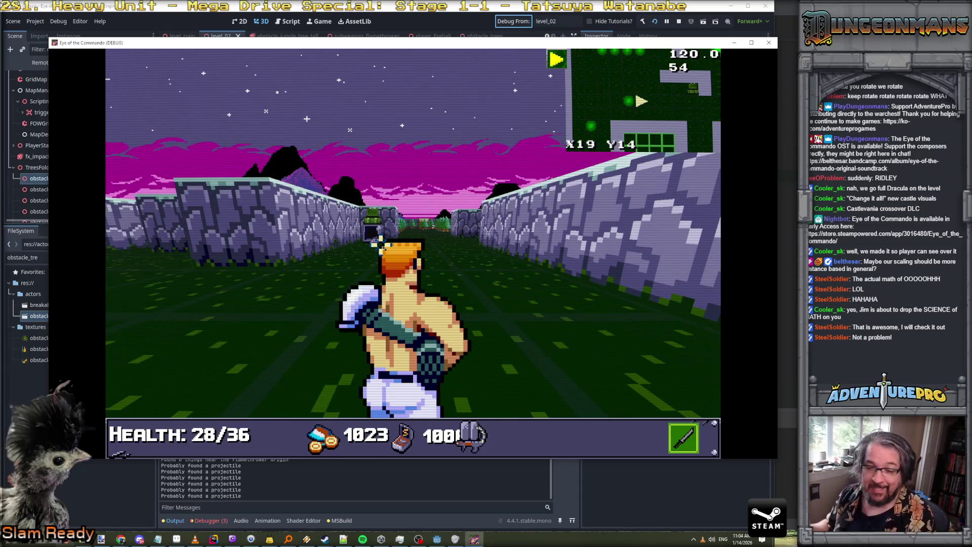
key("s")
key("s")
key("s")
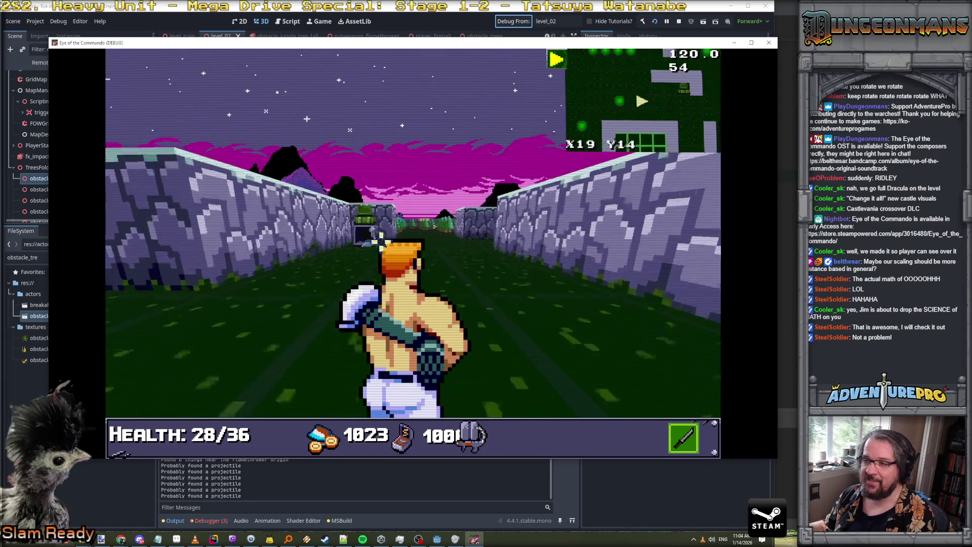
key("q")
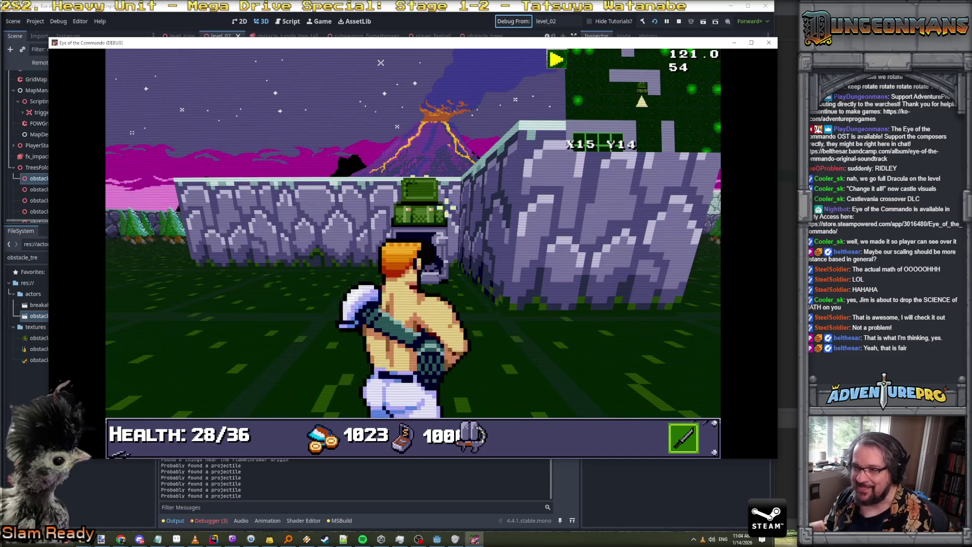
Step up to the wall, turn east and north, and sidestep around the alcove
key("w")
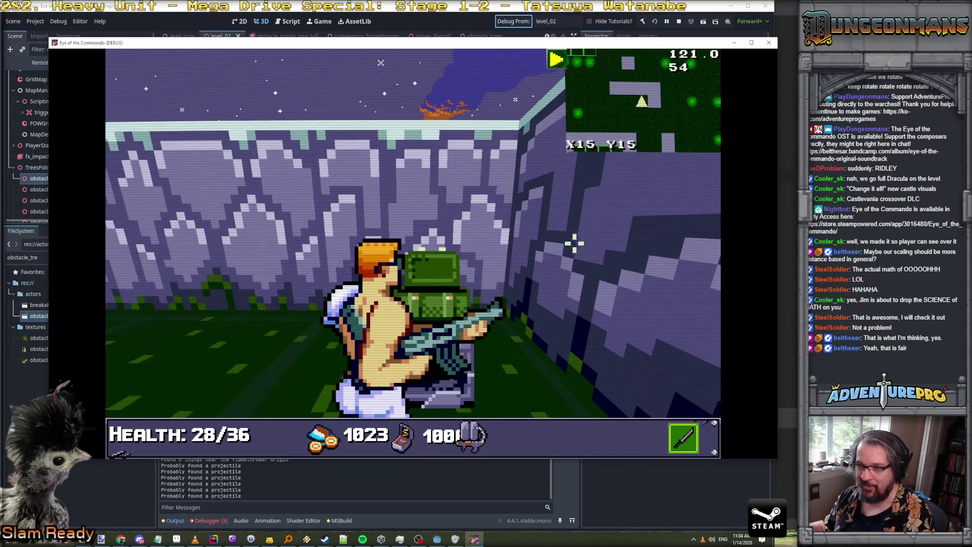
key("e")
key("q")
key("e")
key("q")
key("e")
key("w")
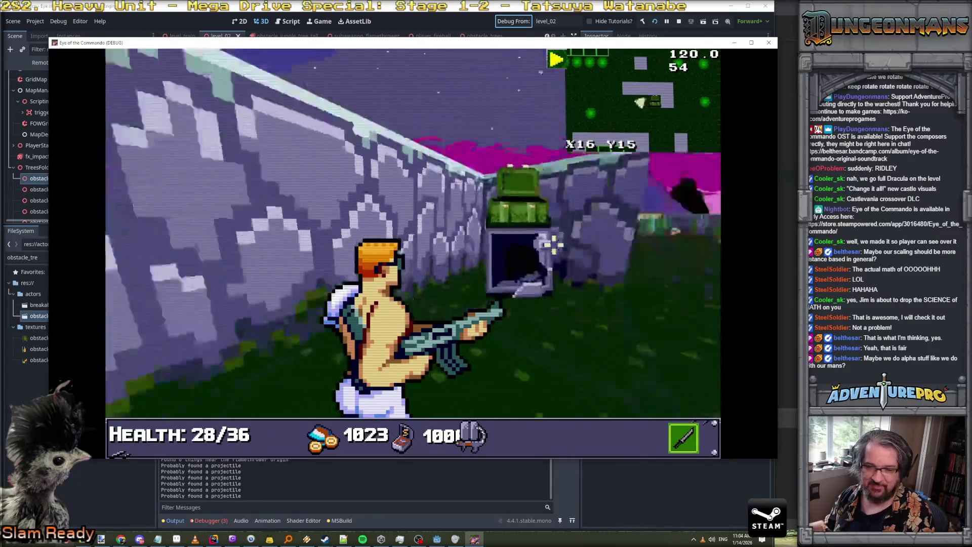
key("s")
key("q")
key("w")
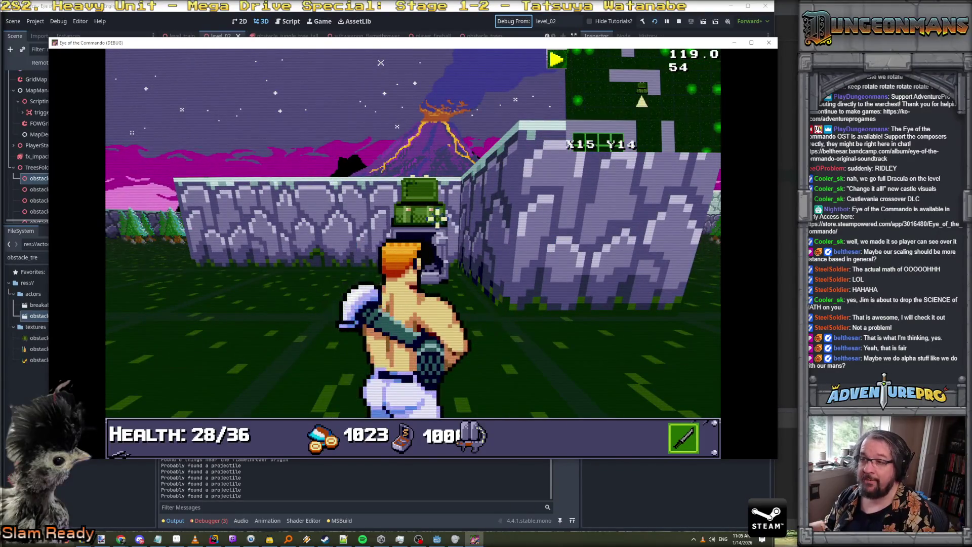
key("a")
key("d")
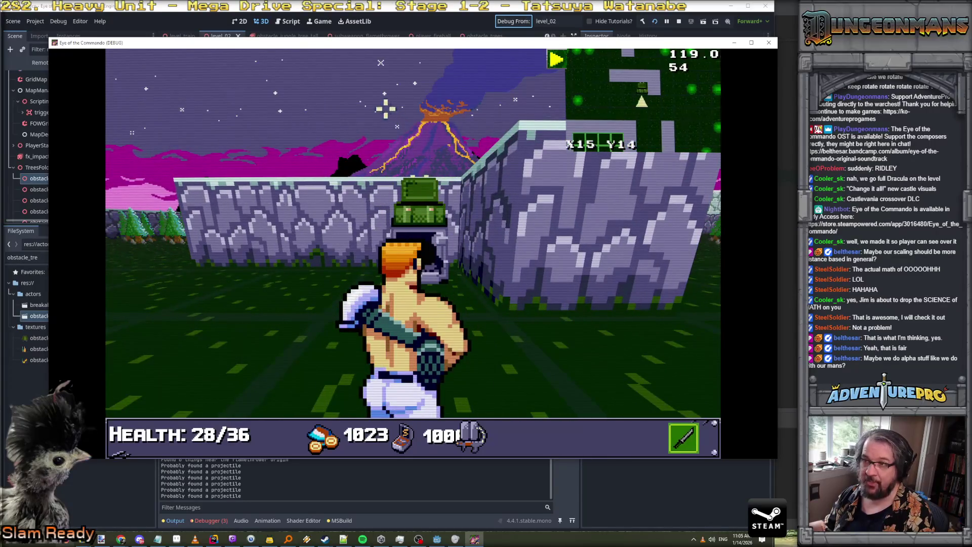
key("w")
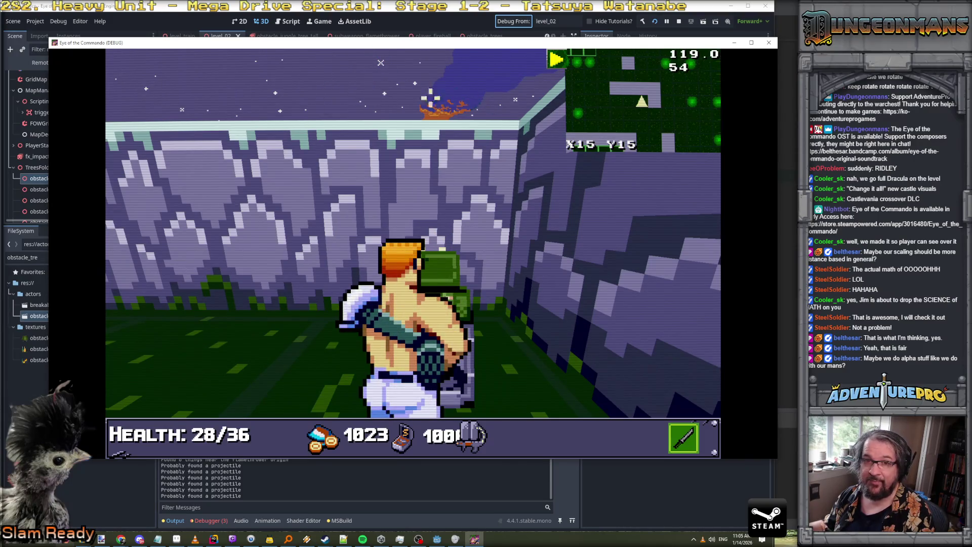
Rock back and forth at the wall, then turn to face the green turret down the corridor
key("s")
key("w")
key("s")
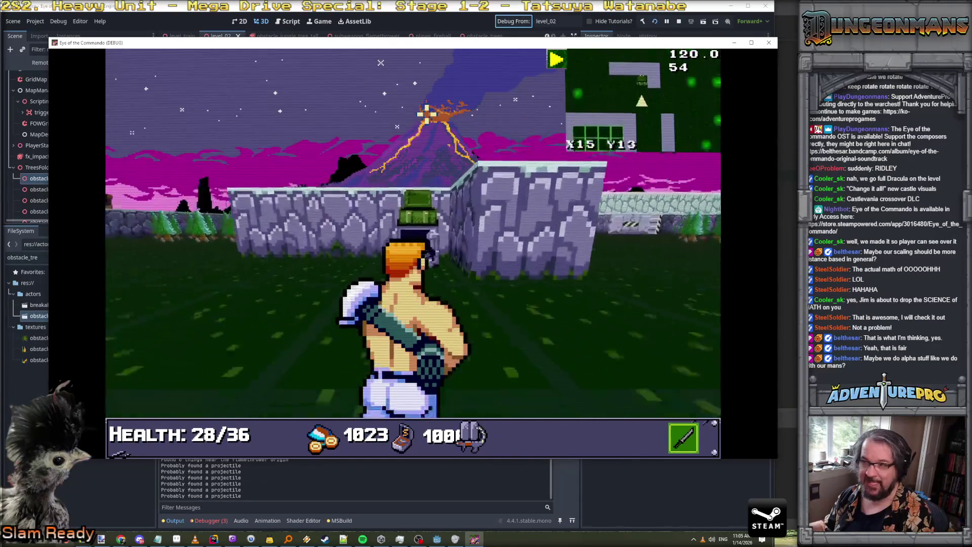
key("w")
key("s")
key("w")
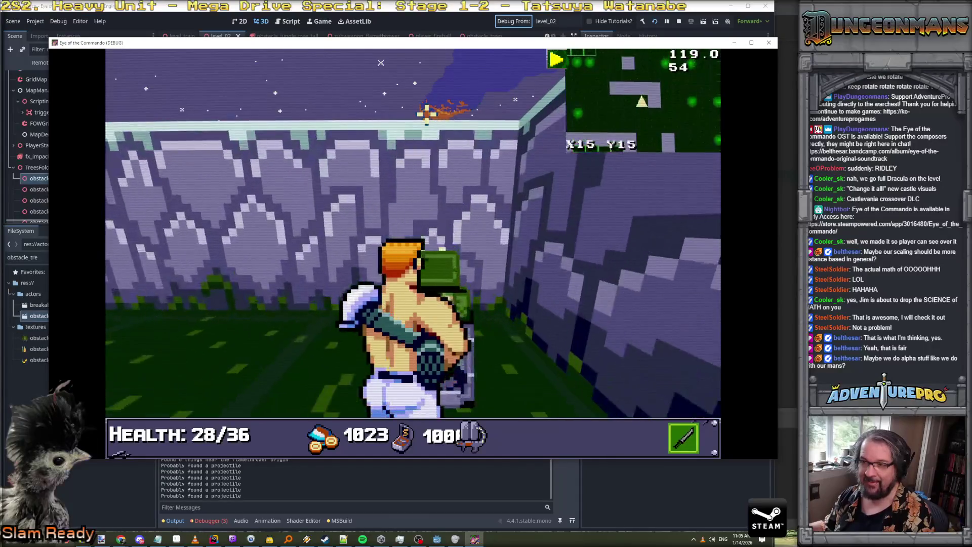
key("e")
key("s")
key("q")
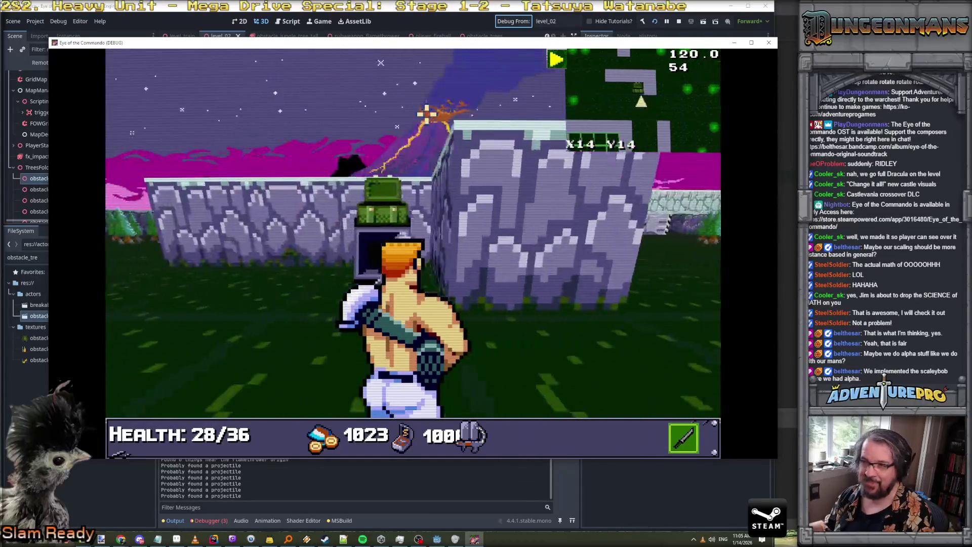
key("e")
key("w")
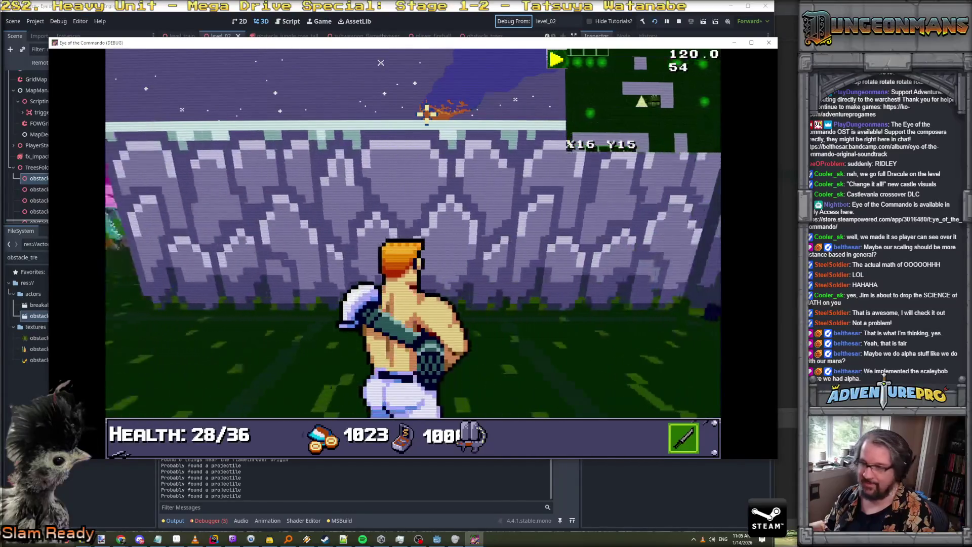
key("q")
key("e")
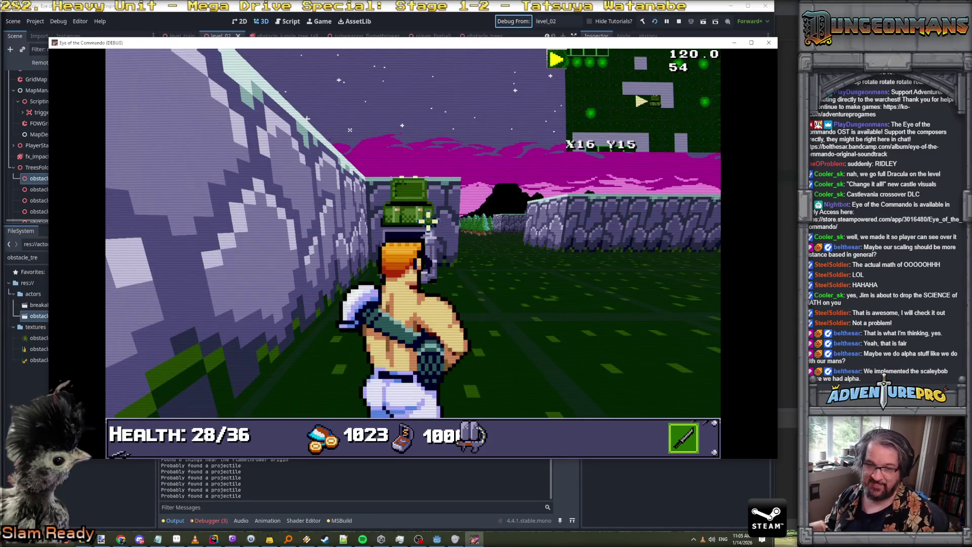
Fire the rifle twice at the turret, then shift between X16 and the corridor to face the wall
left_click(545, 259)
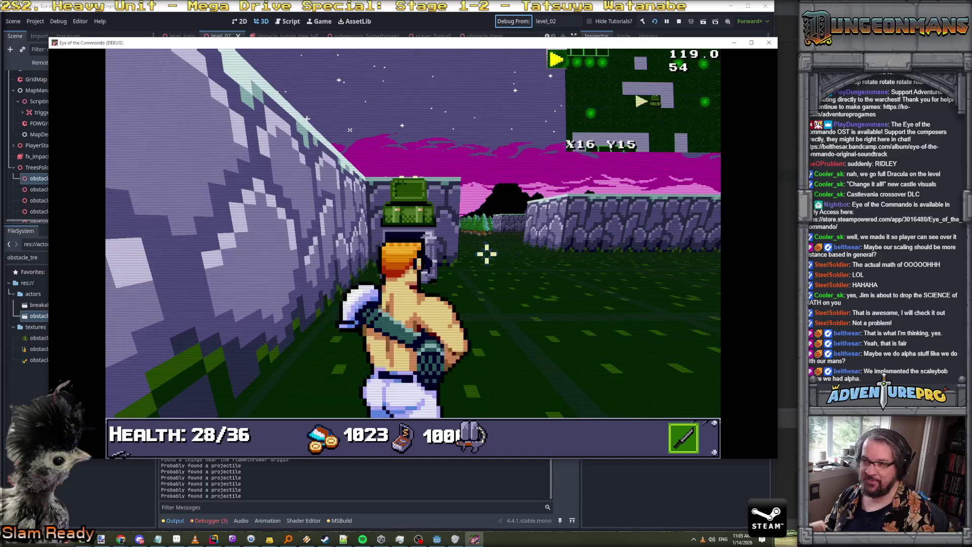
left_click(543, 245)
key("a")
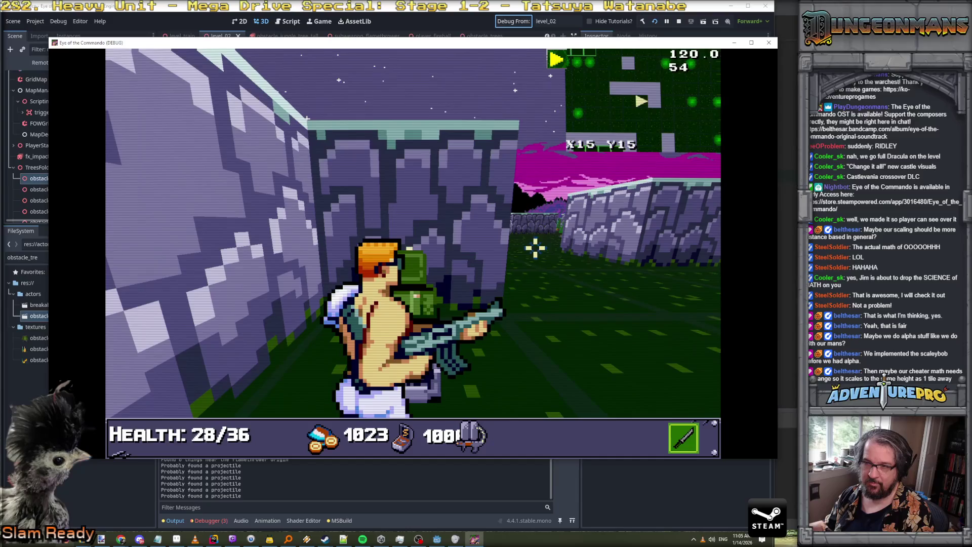
key("d")
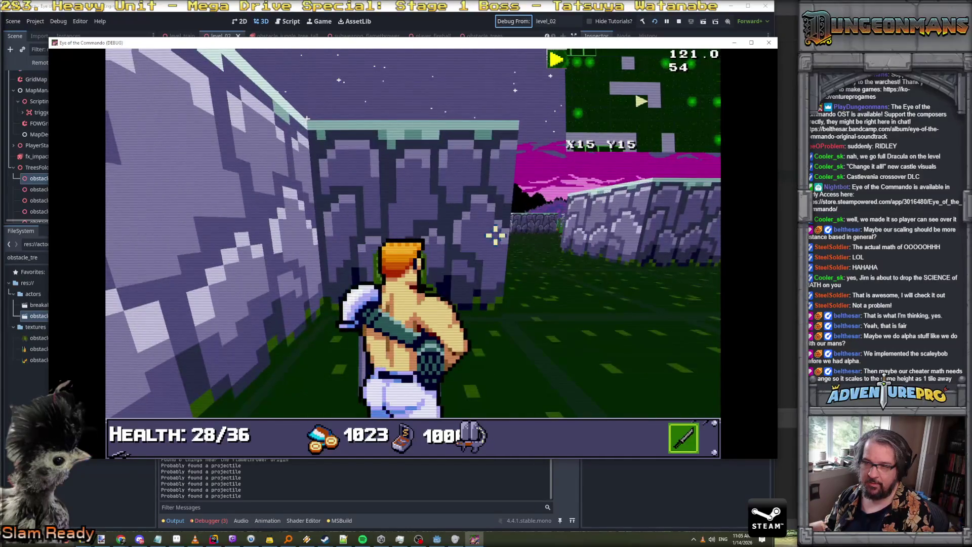
key("a")
key("q")
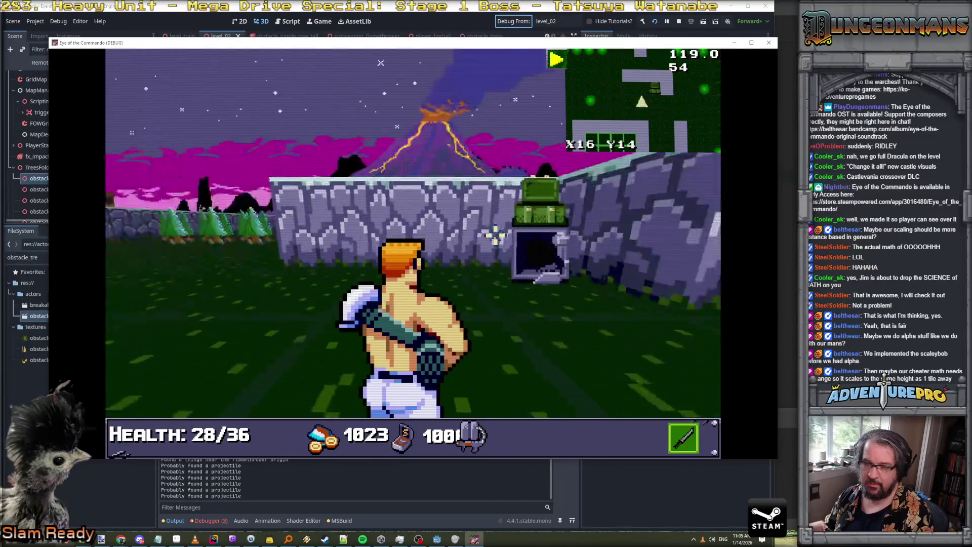
key("s")
key("a")
Strafe between the alcove and the corridor to settle at X15 Y14, then switch to Paint.NET
key("q")
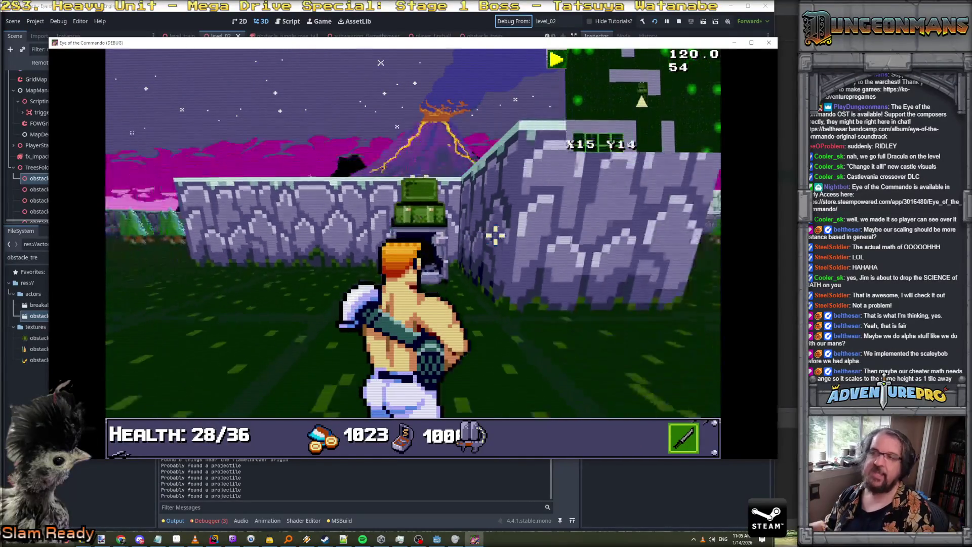
key("e")
key("a")
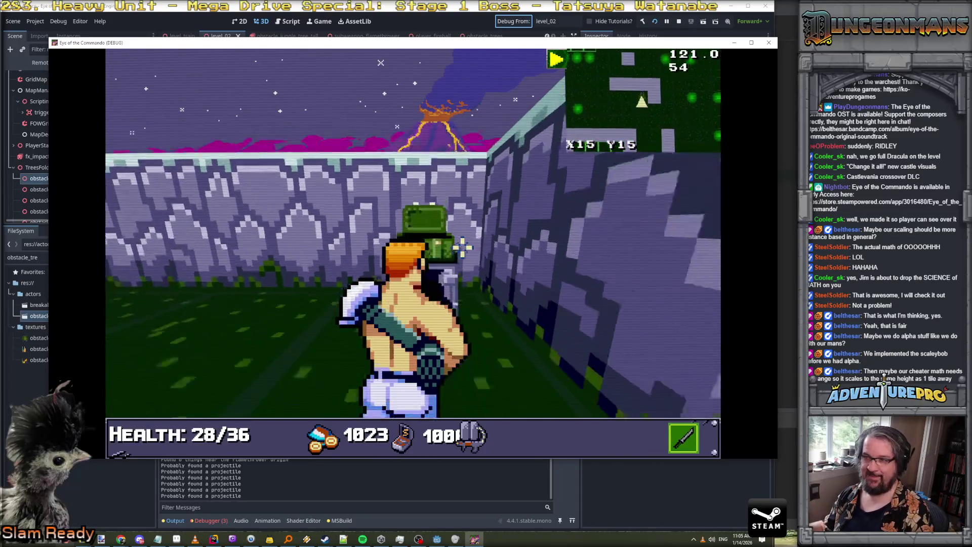
key("d")
key("a")
key("d")
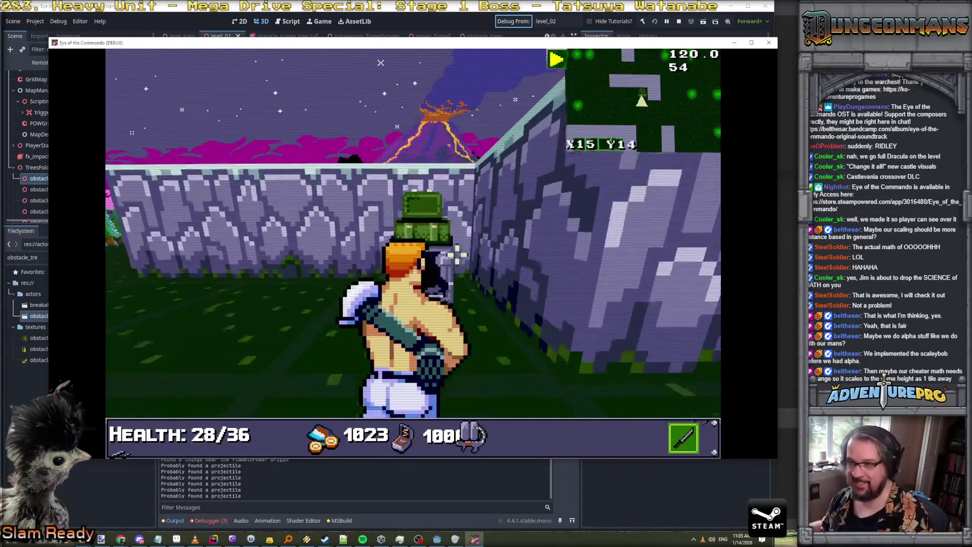
key("a")
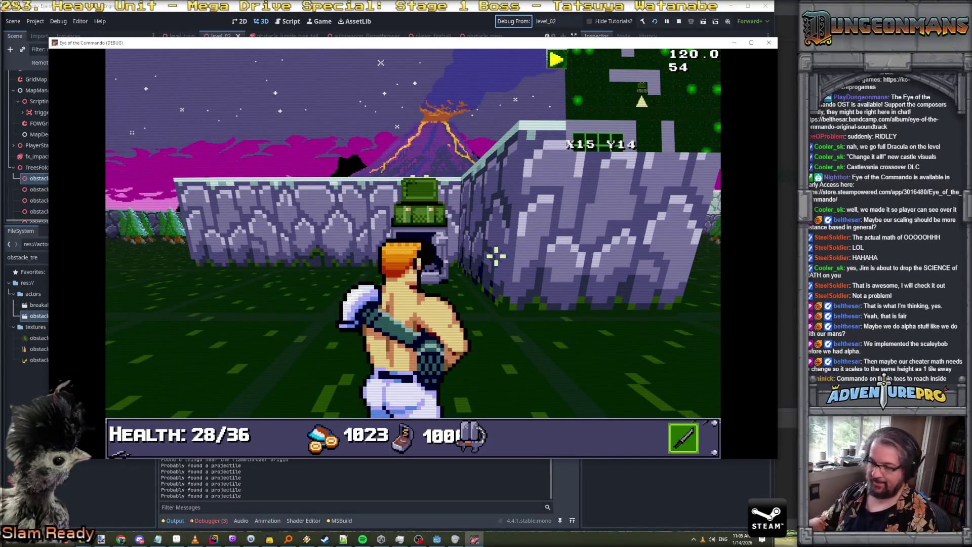
key("alt+Tab")
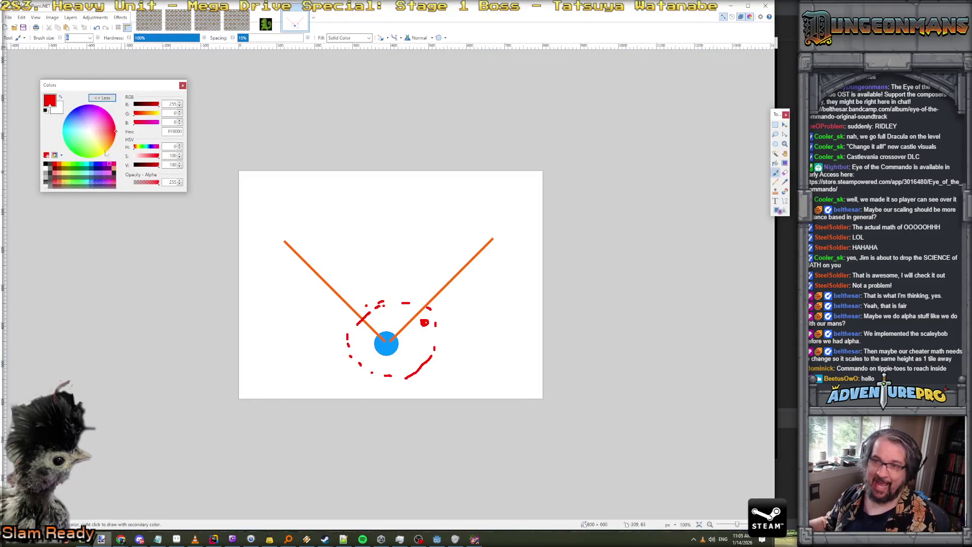
Paste the game screenshot as a new image and fill a strip of the wall red
left_click(21, 18)
left_click(53, 94)
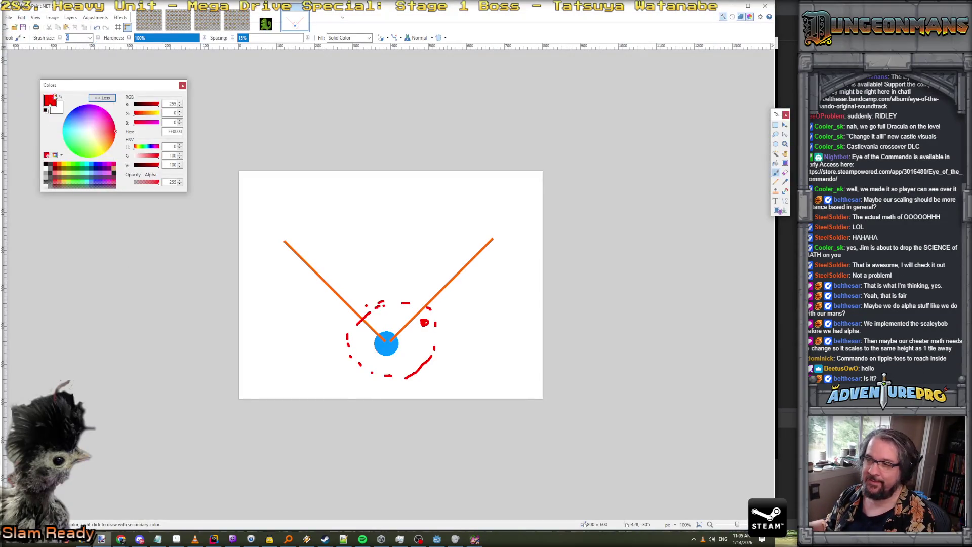
left_click(775, 125)
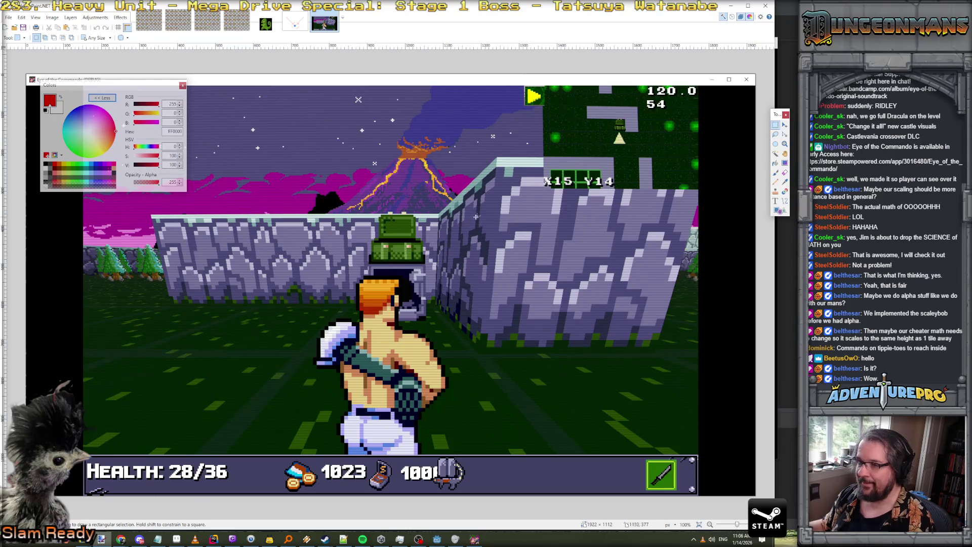
left_click_drag(424, 216, 458, 320)
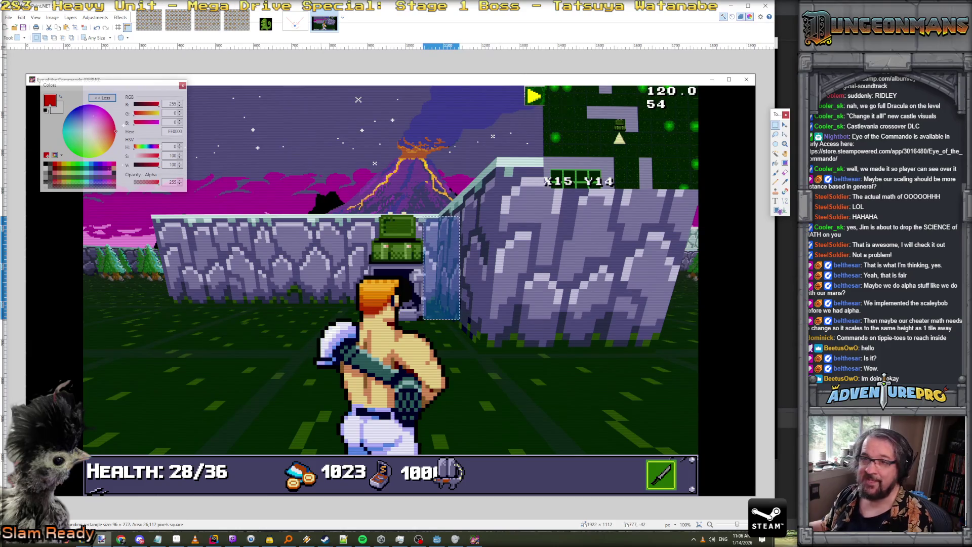
left_click(71, 17)
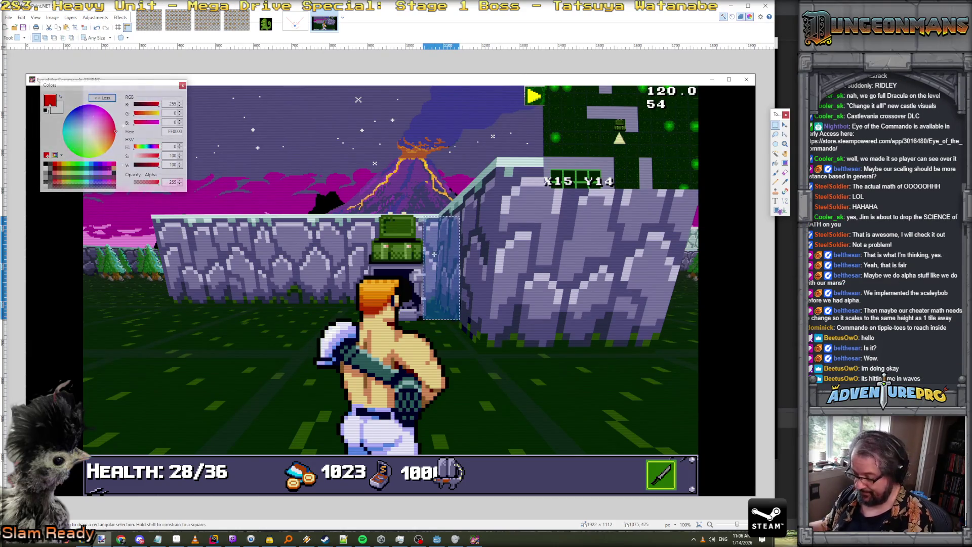
key("f")
left_click(448, 267)
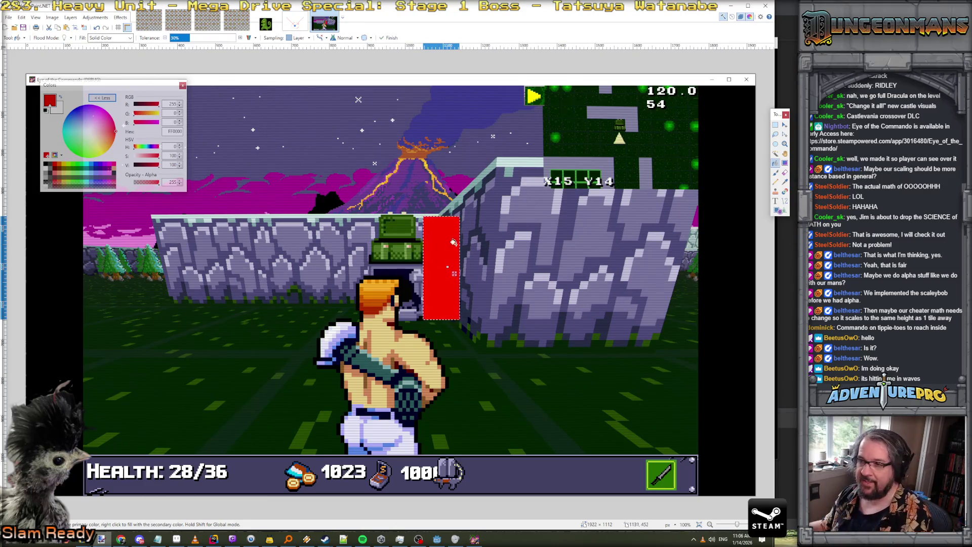
key("ctrl+d")
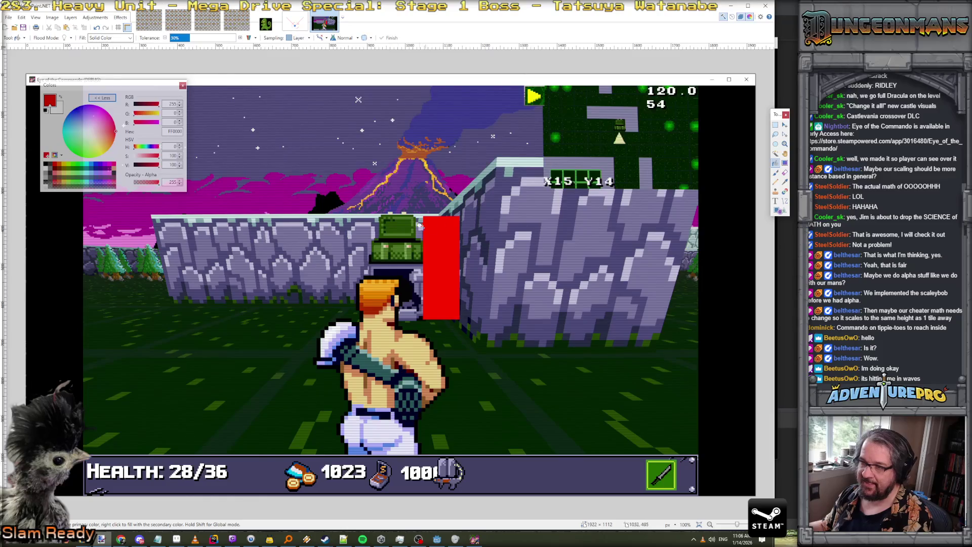
Step the commando one tile closer in the game and paste that screenshot as a new layer
key("alt+Tab")
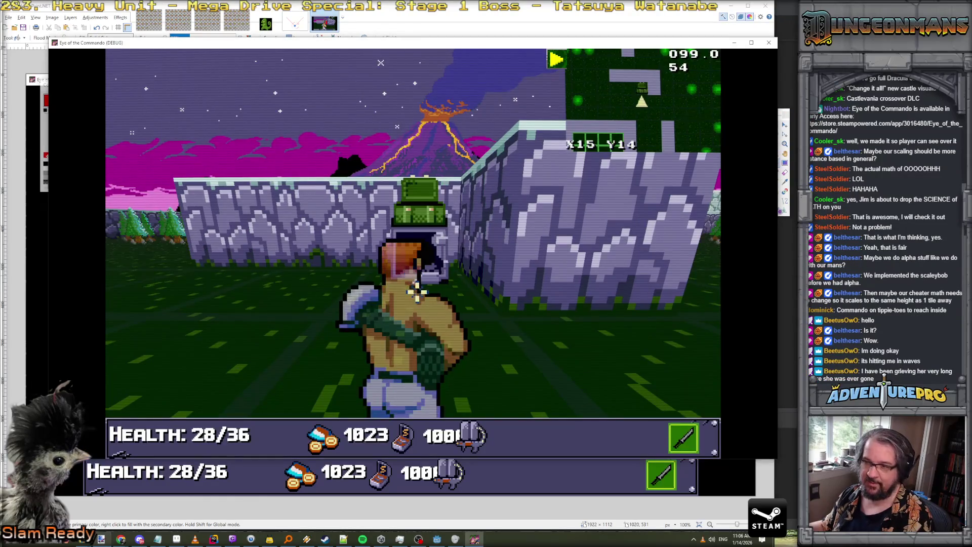
key("Up")
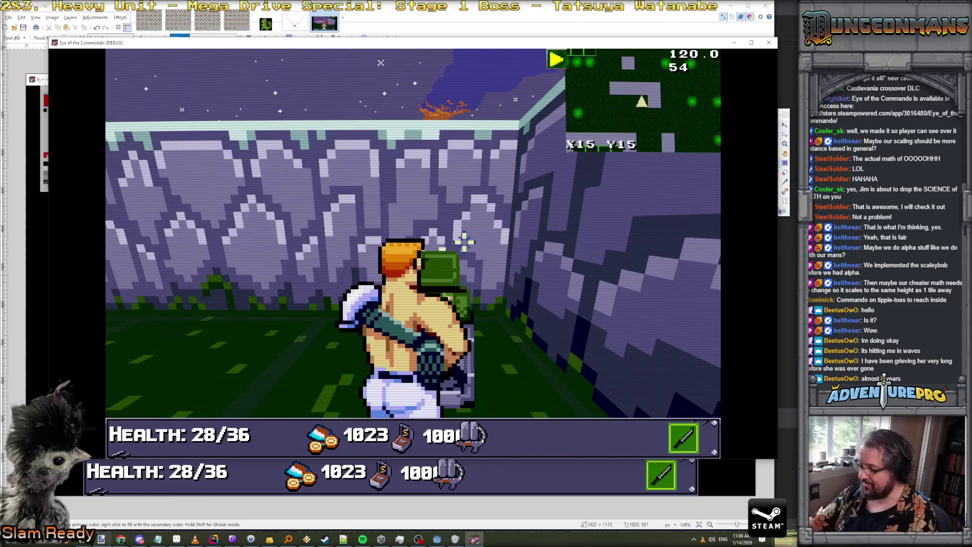
left_click(22, 17)
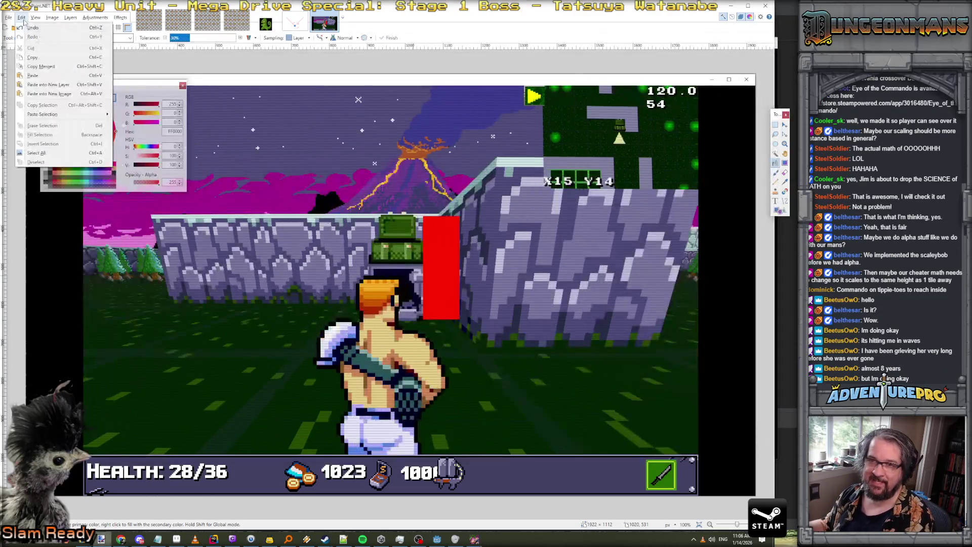
left_click(63, 85)
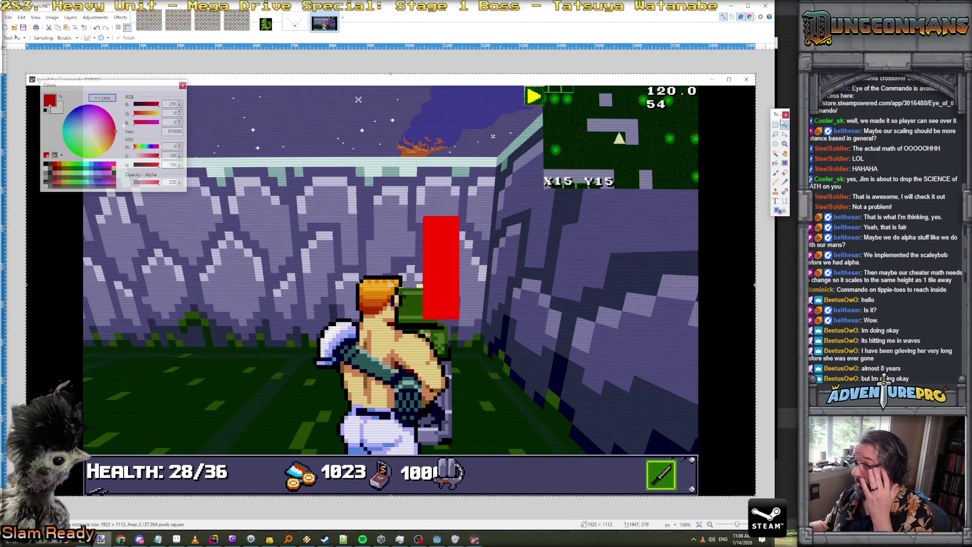
Move the red bar down and right beside the soldier, then select a tall strip next to him
left_click_drag(458, 299, 475, 425)
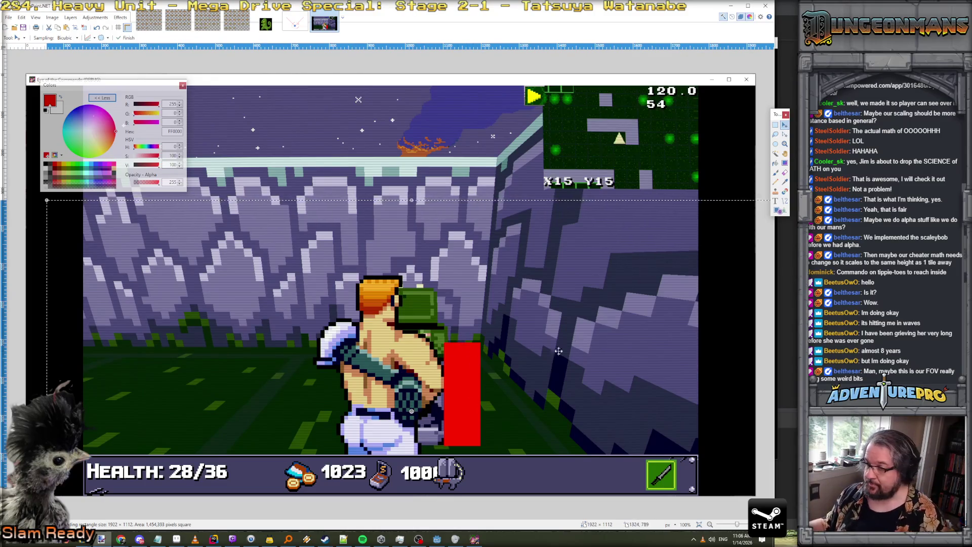
key("ctrl+d")
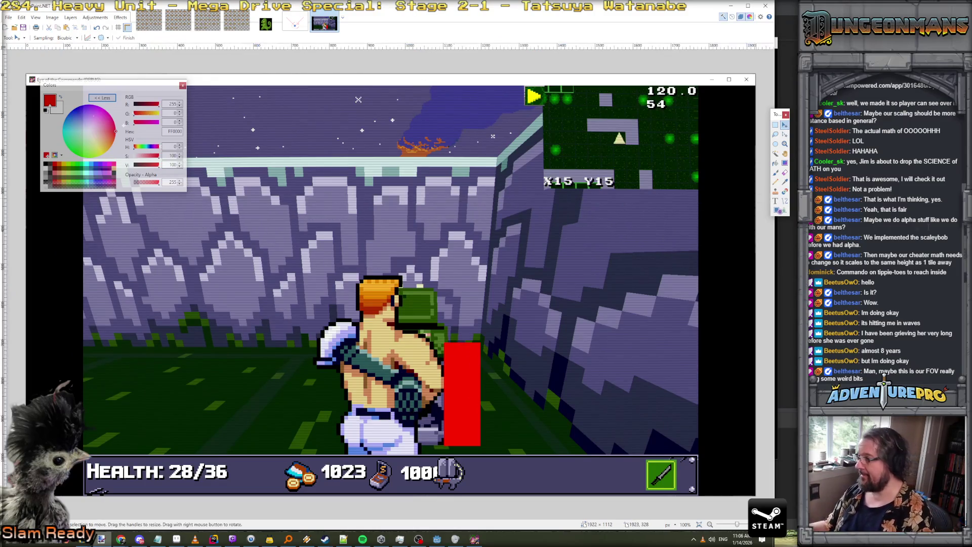
left_click_drag(472, 383, 532, 382)
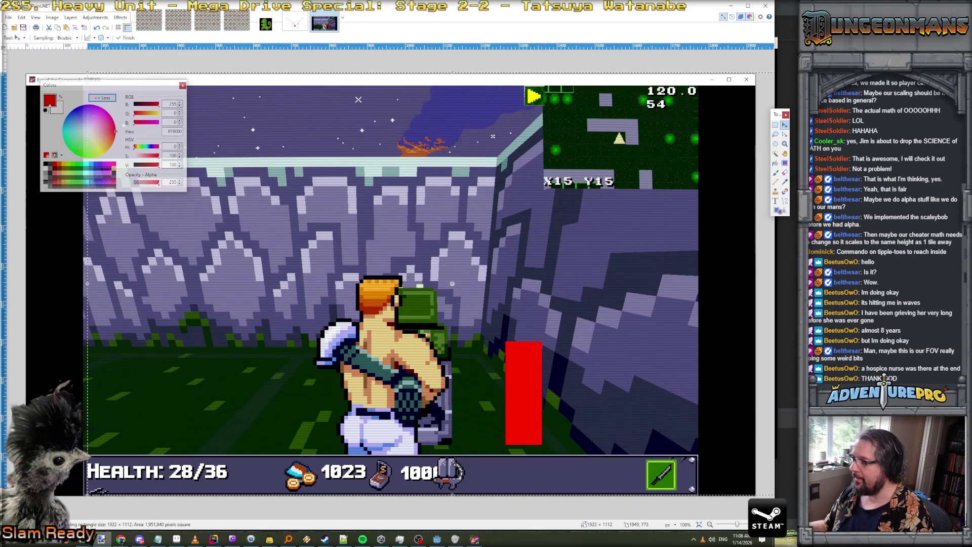
key("s")
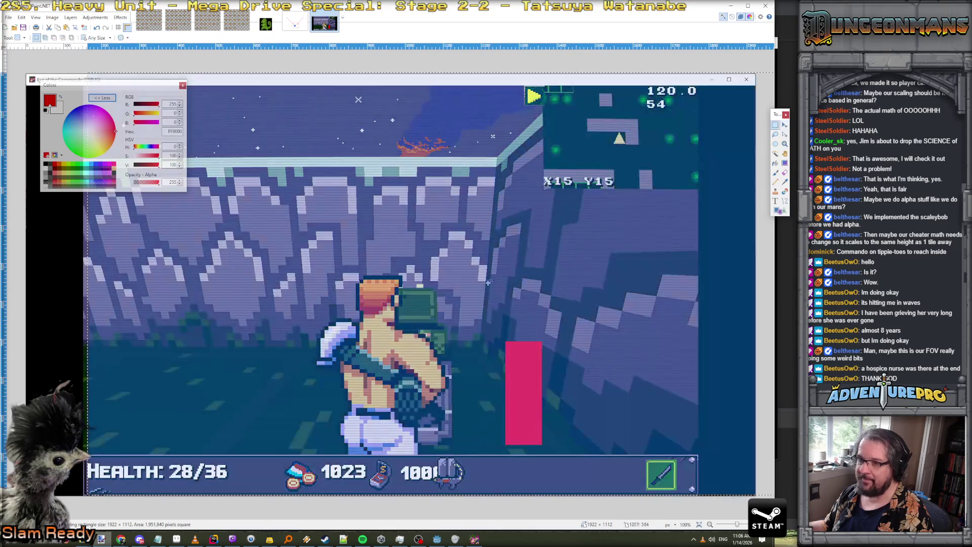
mouse_move(444, 291)
left_mouse_down()
mouse_move(479, 388)
mouse_move(481, 444)
left_mouse_up()
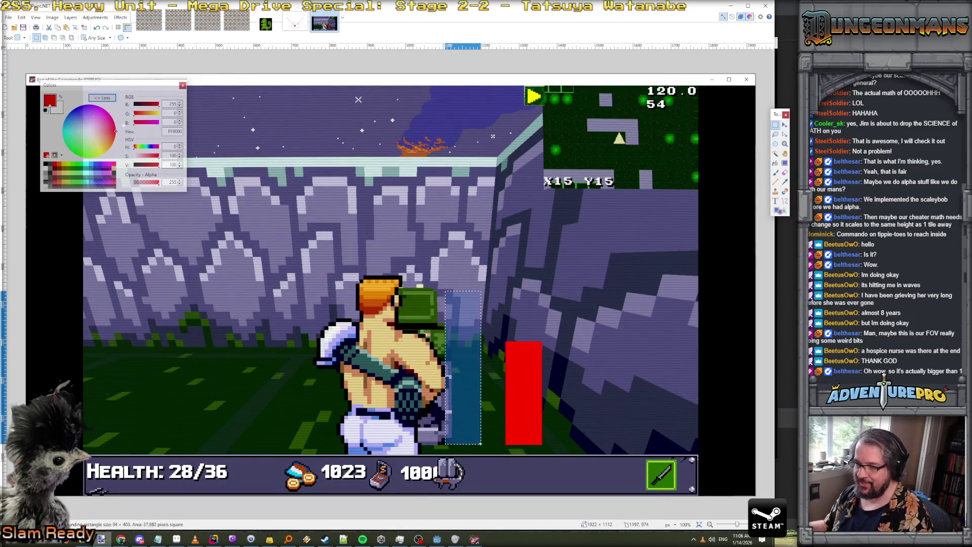
left_click(84, 165)
key("f")
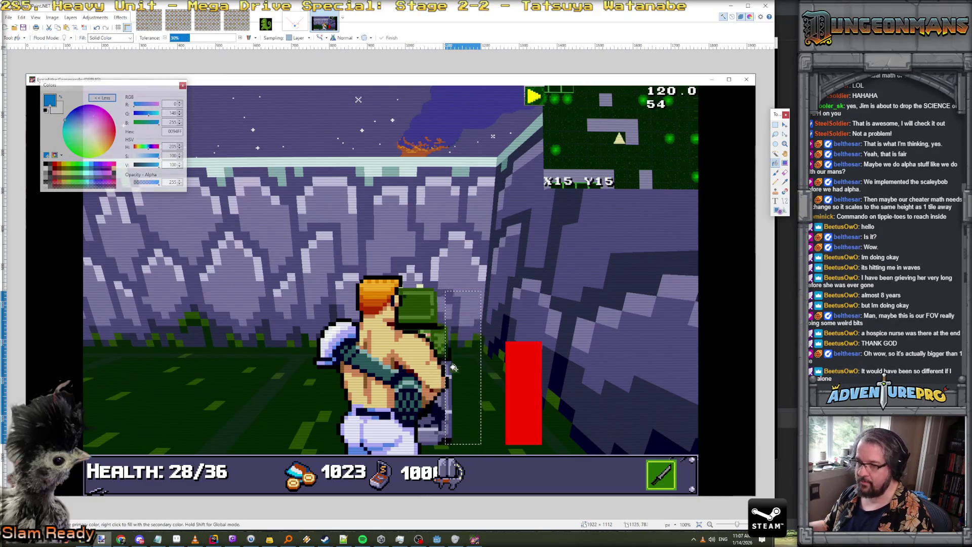
left_click(454, 368)
key("ctrl+d")
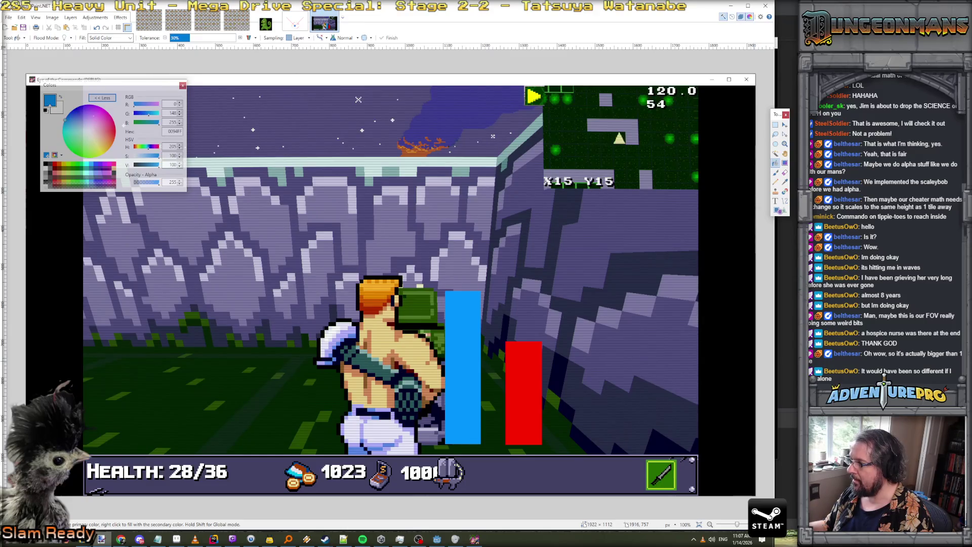
key("Down")
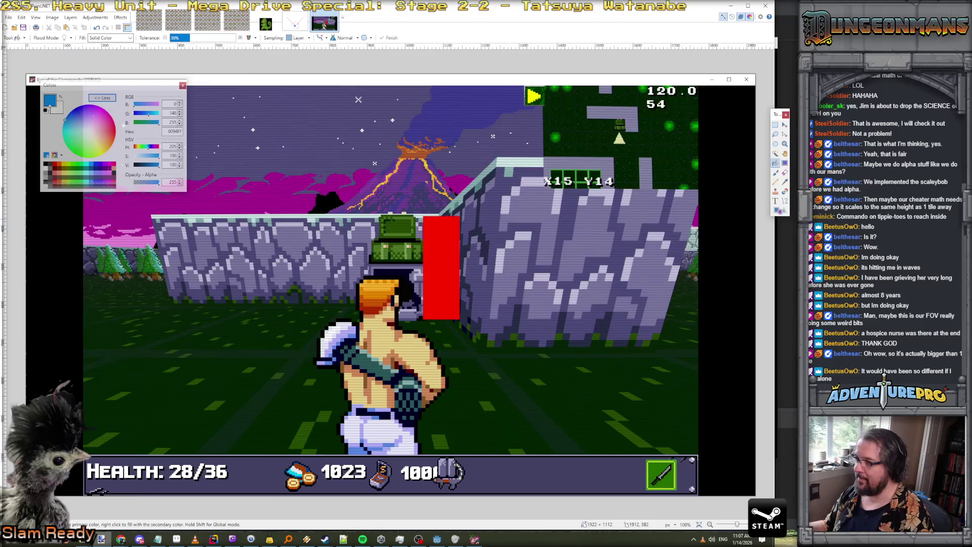
key("Up")
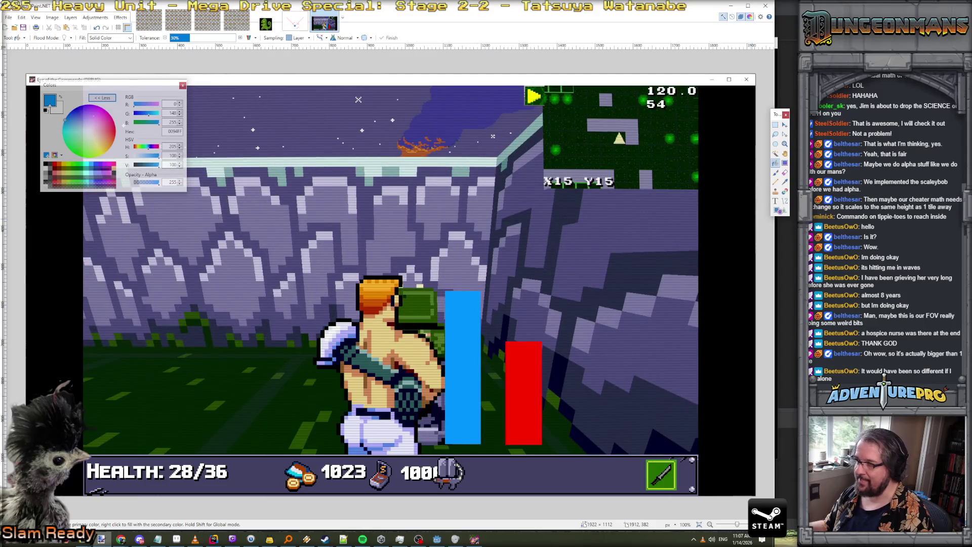
key("Down")
key("Up")
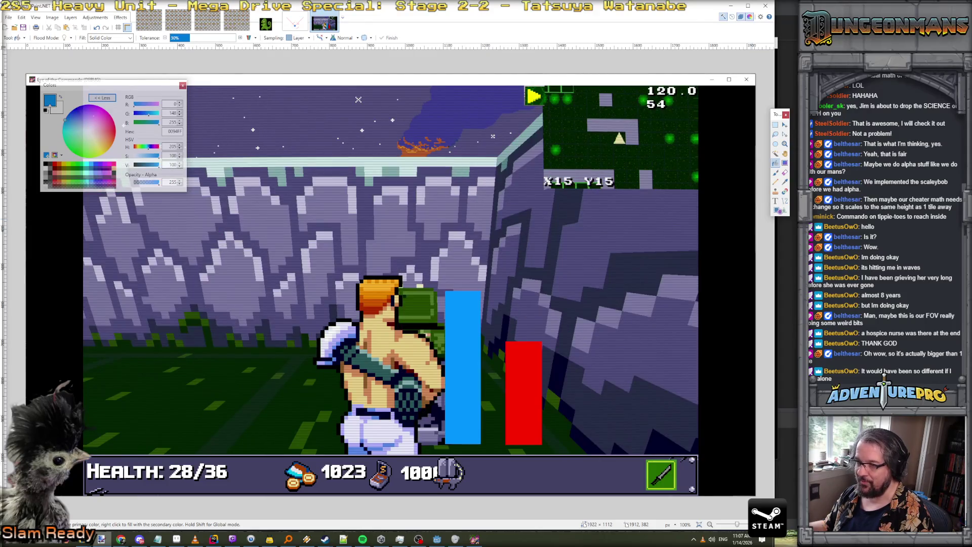
key("Down")
key("Up")
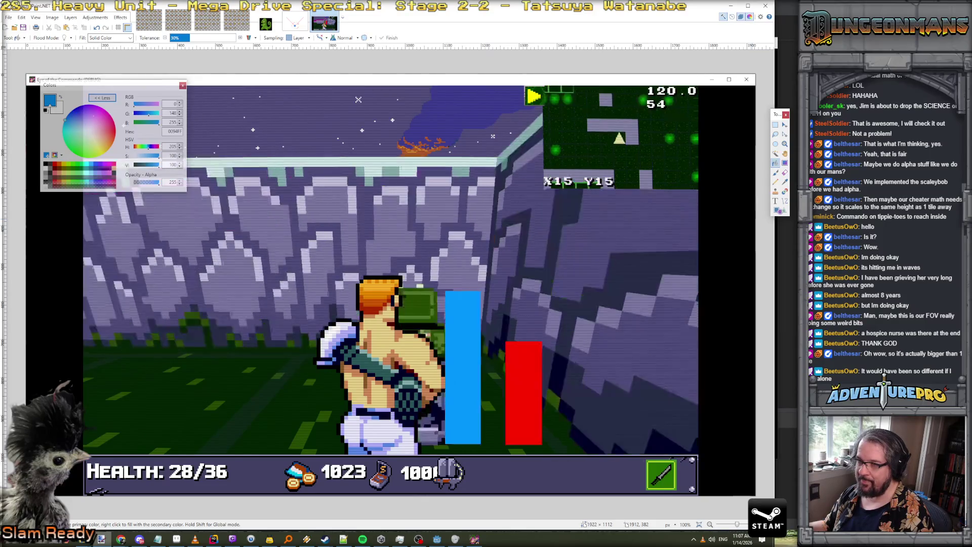
key("Down")
key("Up")
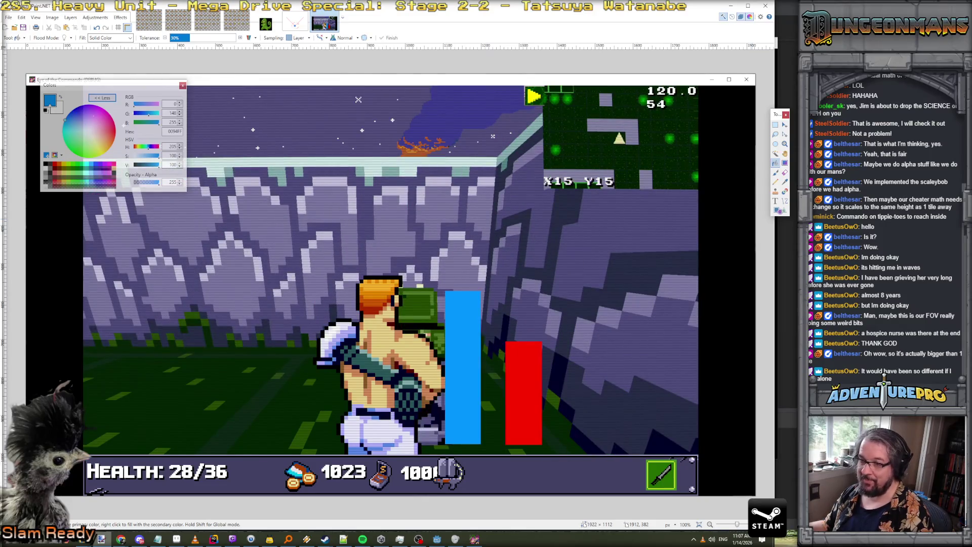
key("Down")
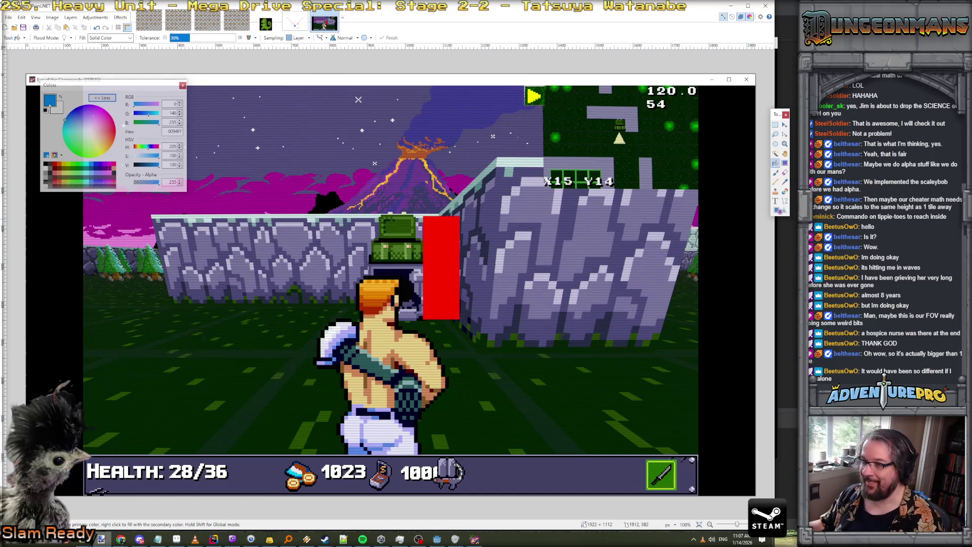
key("Up")
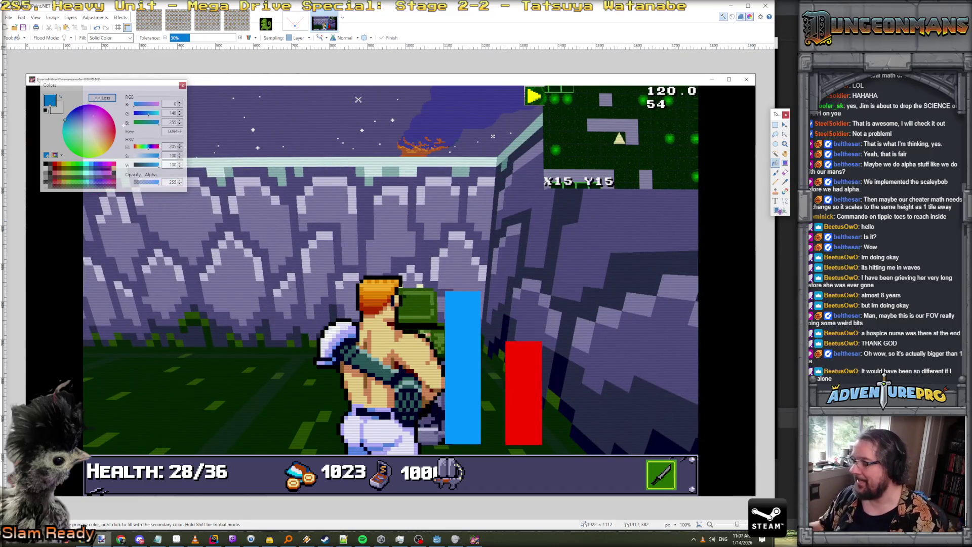
key("Down")
key("Up")
key("Down")
key("Up")
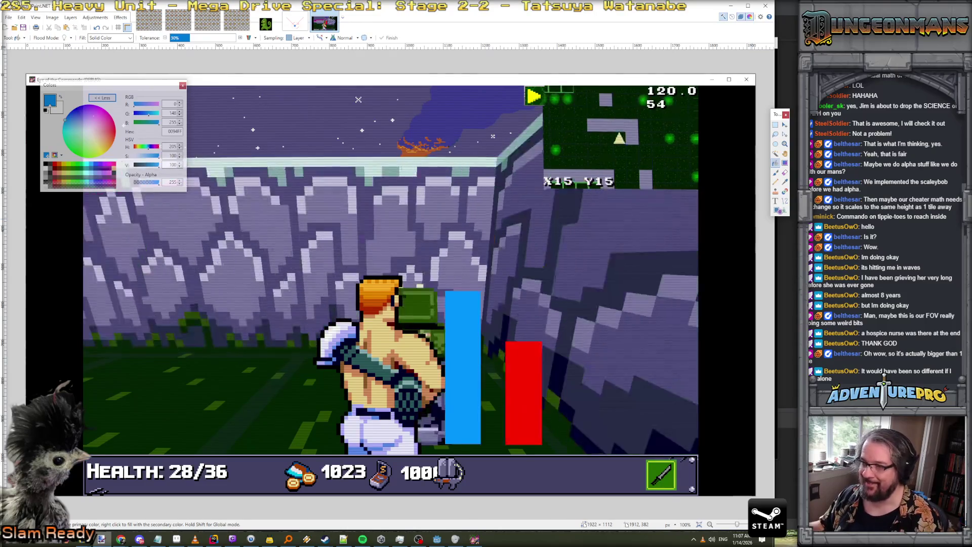
key("Down")
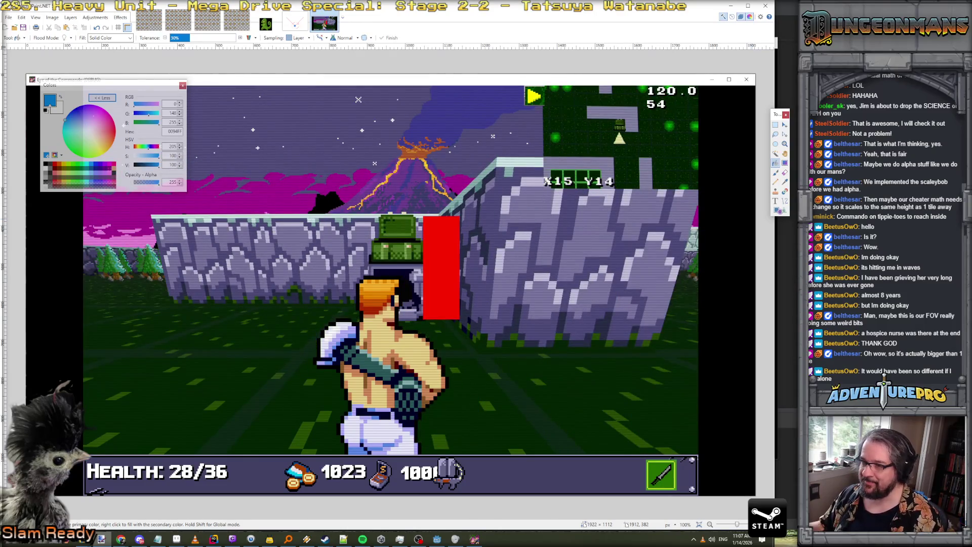
key("Up")
key("Down")
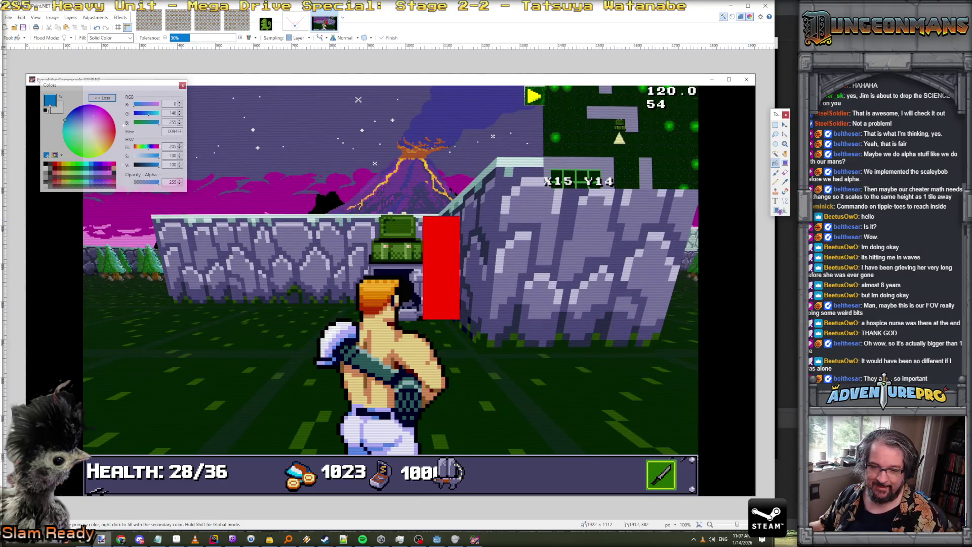
key("F7")
Move the Layers panel aside and toggle Layer 3 off and on to compare with Layer 1
left_click_drag(405, 153, 98, 153)
left_click(147, 172)
key("Up")
left_click(147, 173)
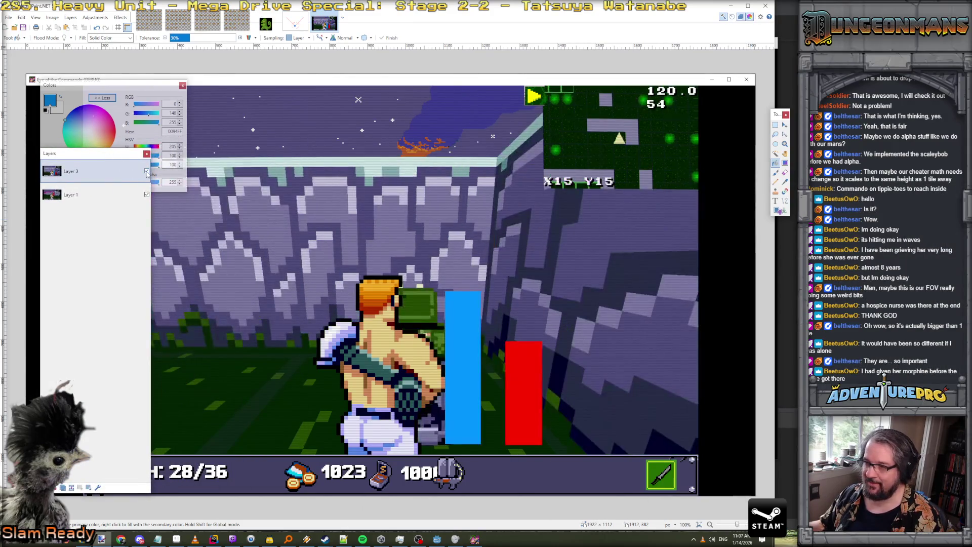
left_click(147, 172)
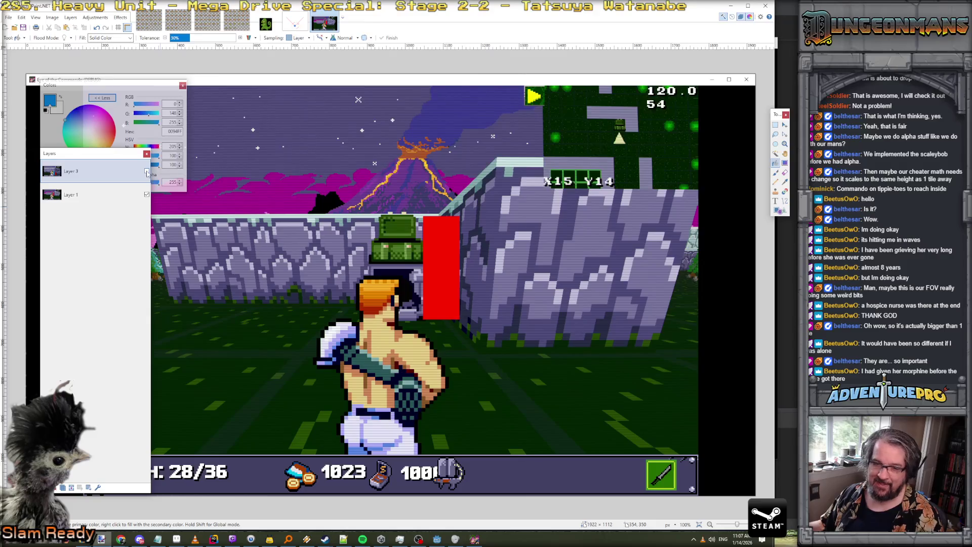
left_click(147, 172)
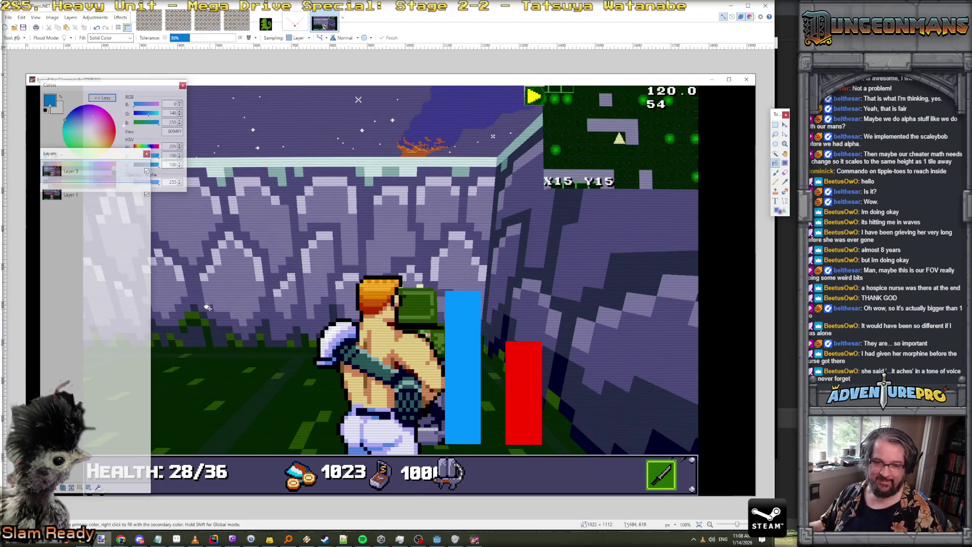
Rearrange the Tools and Layers panels, closing the Layers list and reopening it with F7
left_click_drag(89, 161, 536, 169)
left_click(602, 166)
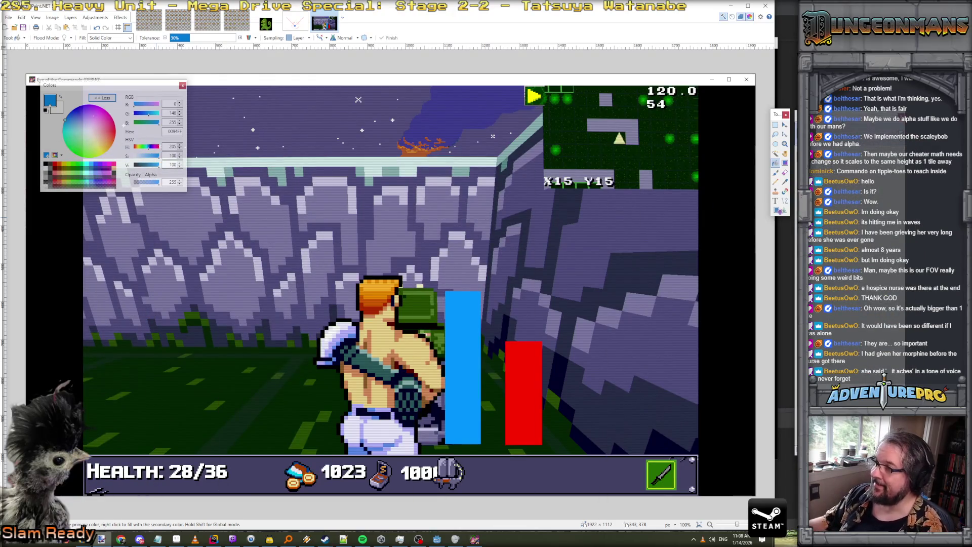
left_click_drag(781, 116, 754, 116)
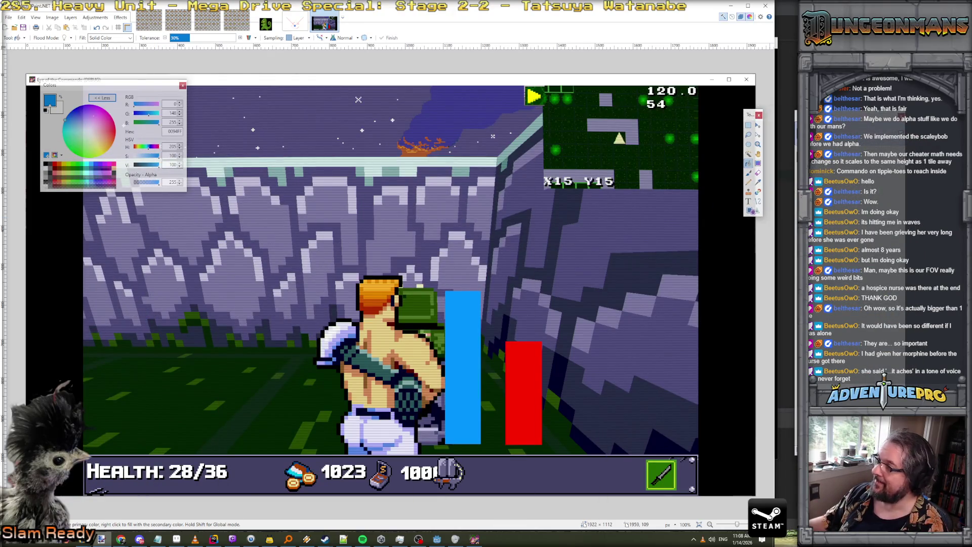
key("F7")
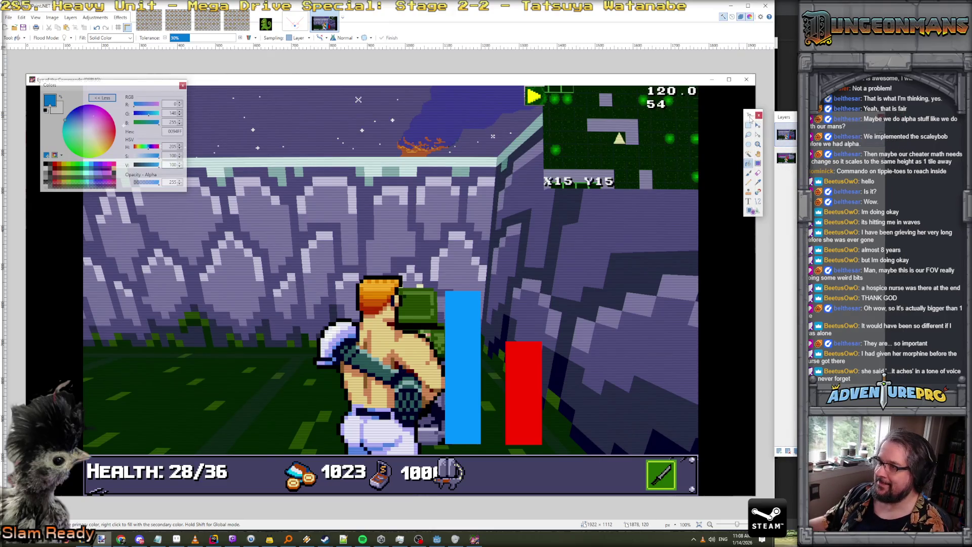
left_click_drag(750, 115, 715, 107)
left_click_drag(826, 121, 783, 109)
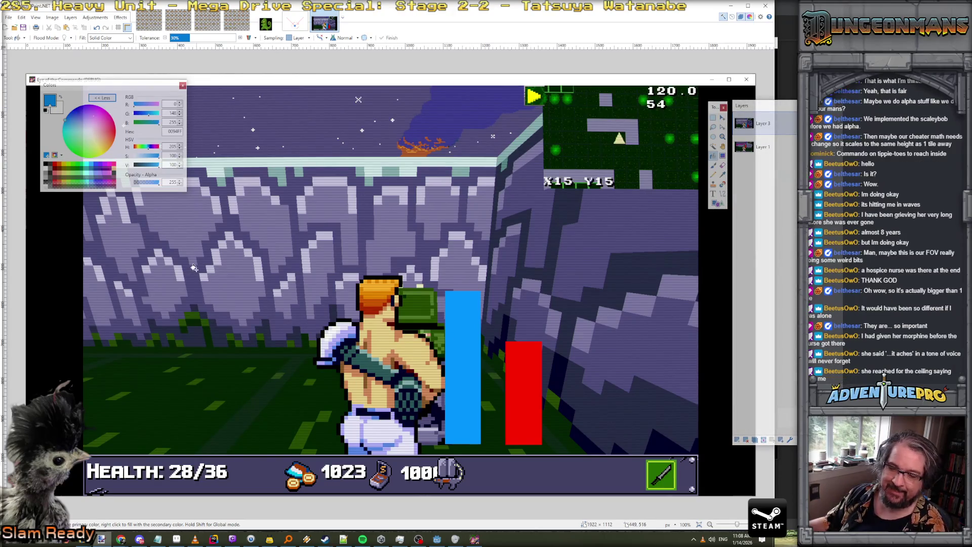
Close the untitled sprite image with Don't Save and minimize Paint.NET
left_click(292, 27)
left_click(324, 23)
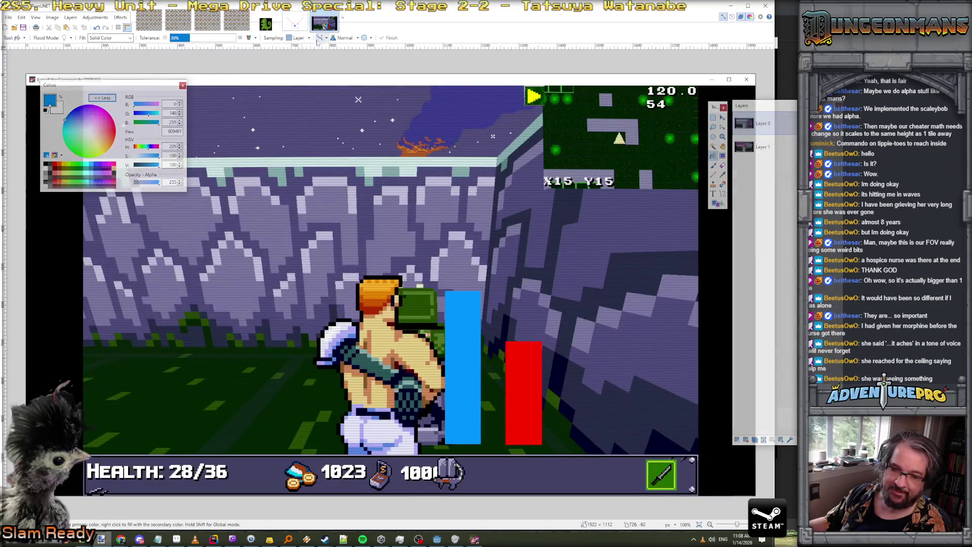
left_click(266, 23)
left_click(274, 6)
left_click(350, 299)
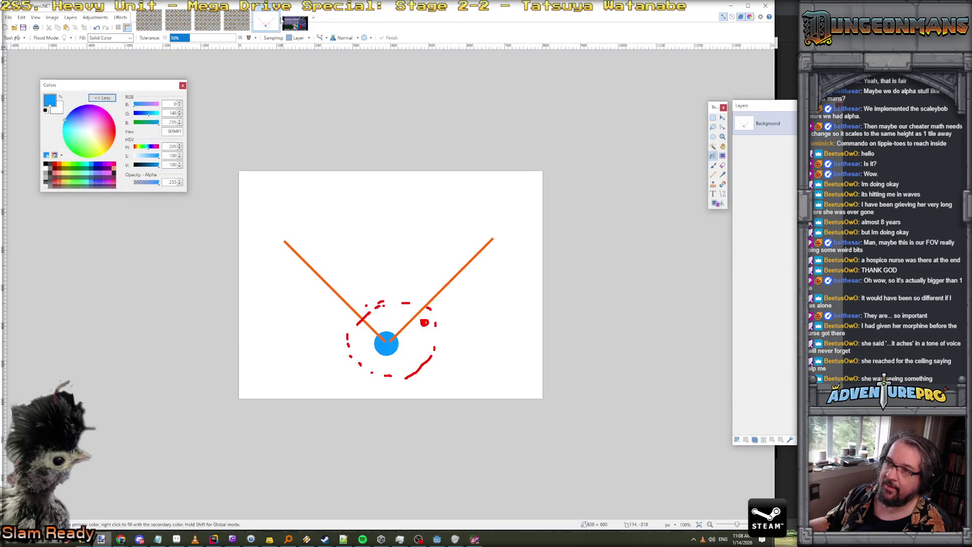
key("ctrl+Tab")
left_click(731, 5)
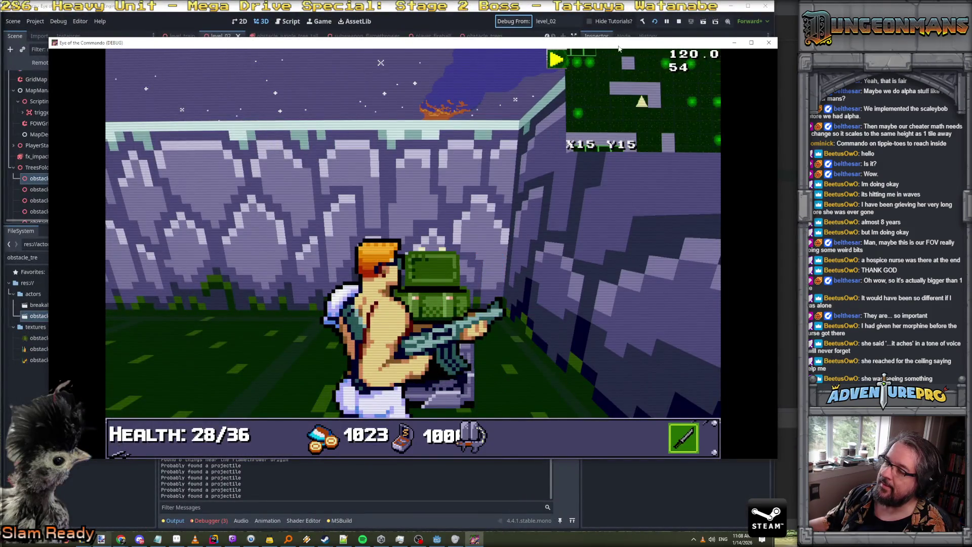
Nudge the game window, fire once, then walk to the locked gate and dismiss Control's message
left_click_drag(612, 45, 589, 67)
mouse_move(563, 281)
left_mouse_down()
mouse_move(543, 278)
mouse_move(552, 282)
left_mouse_up()
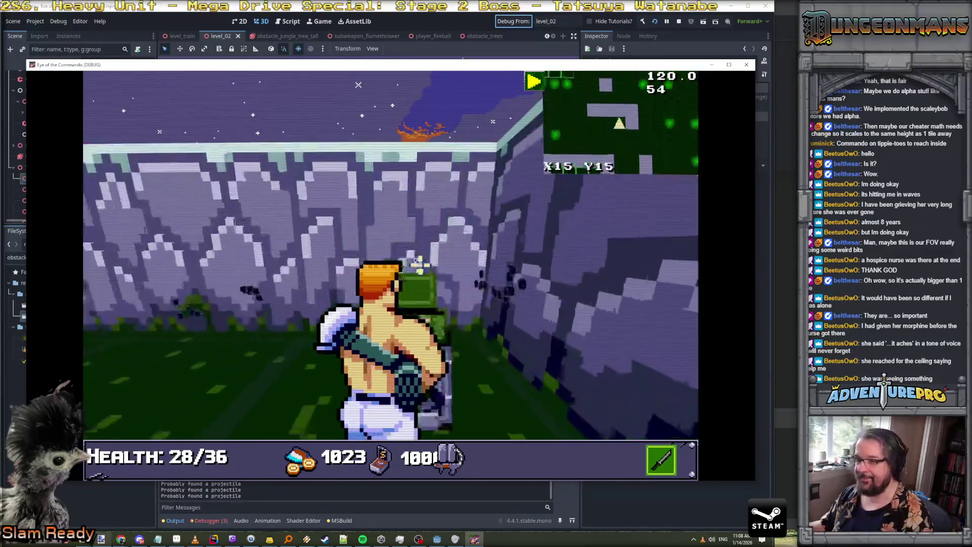
mouse_move(421, 264)
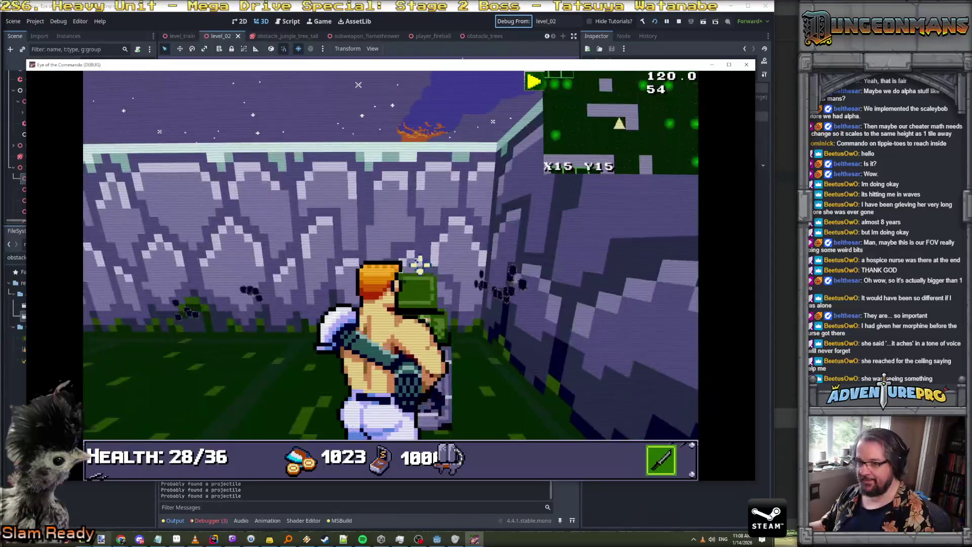
key("w")
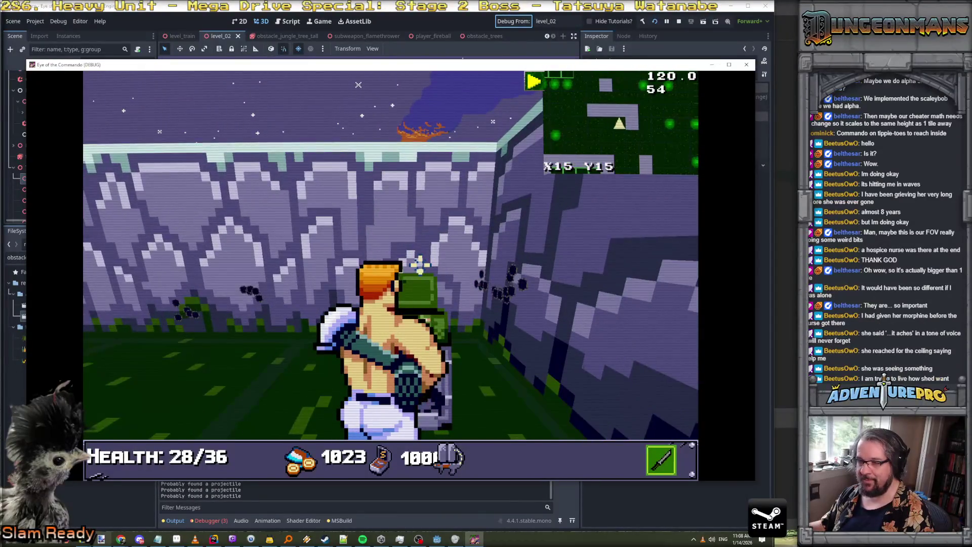
key("w")
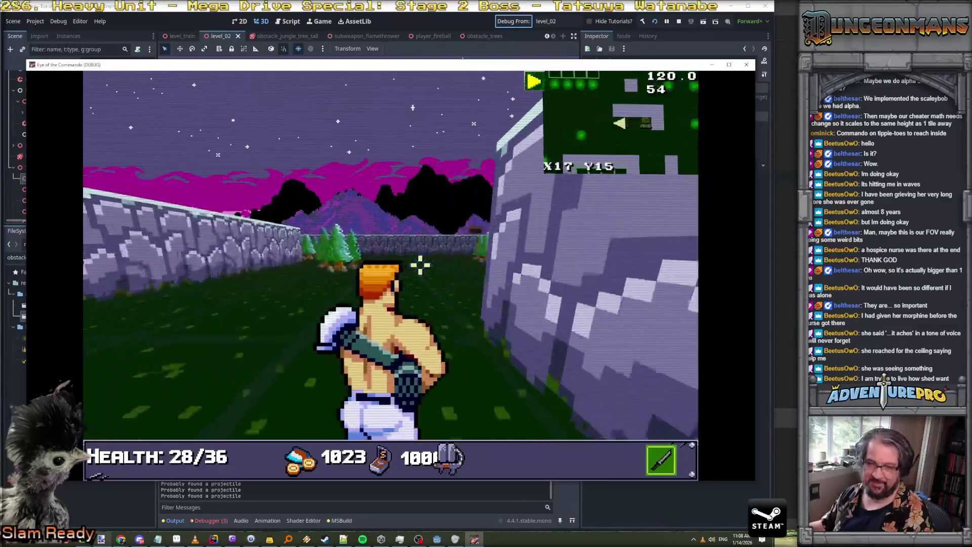
key("w")
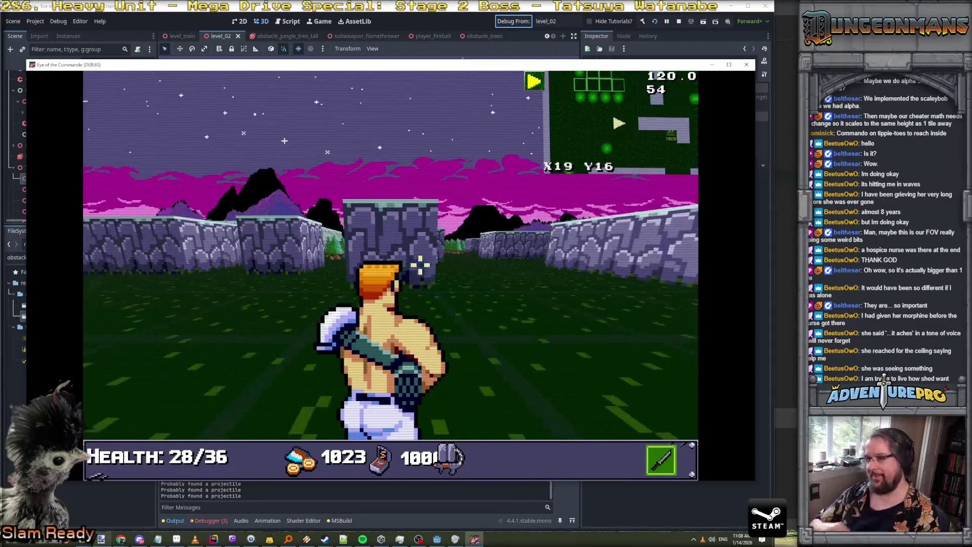
key("w")
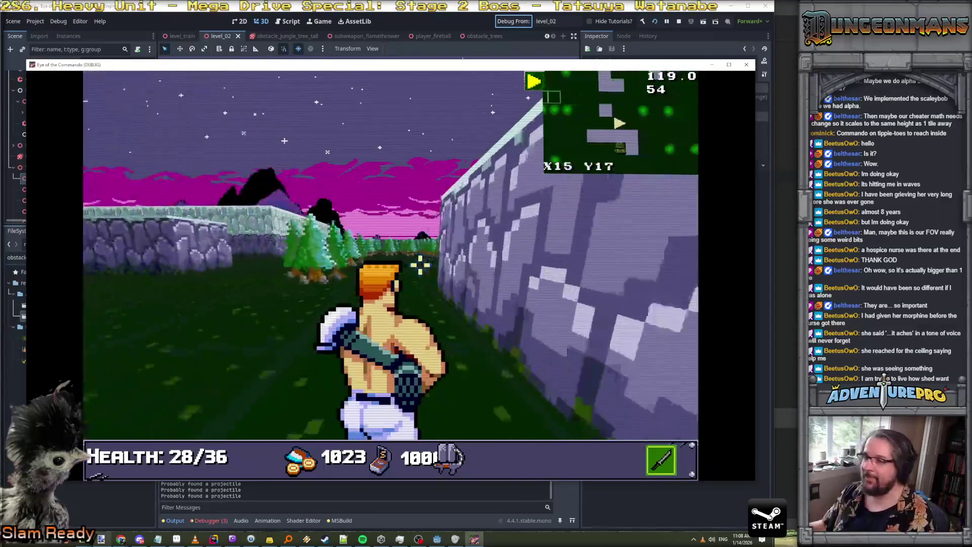
key("w")
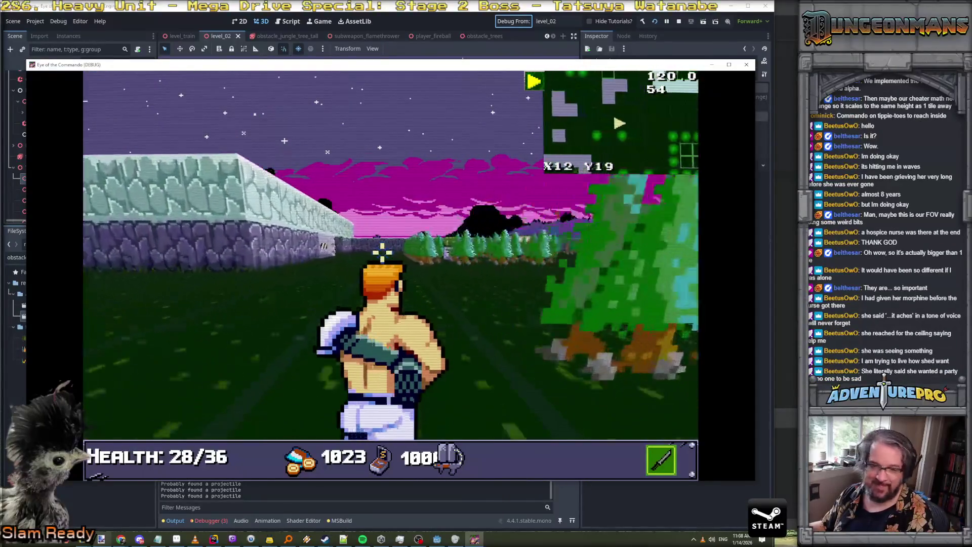
key("w")
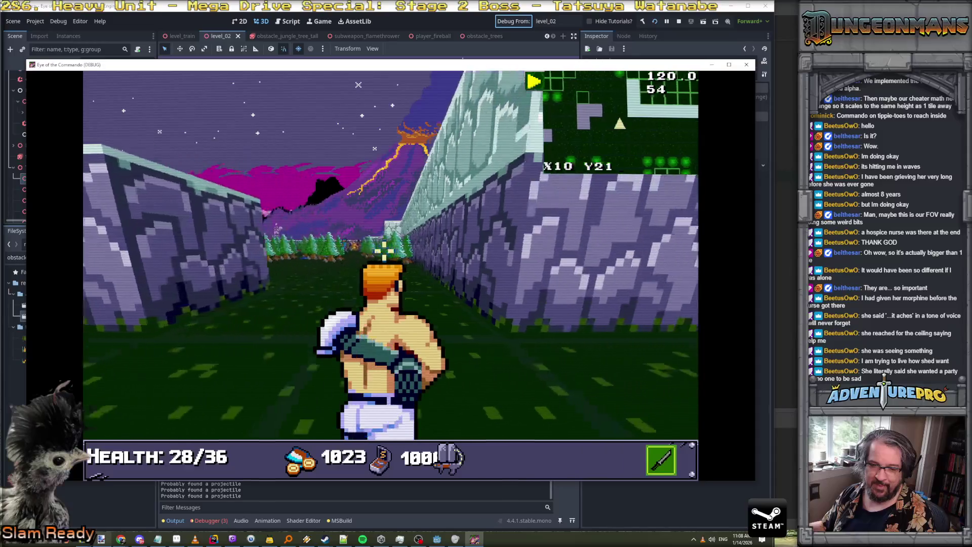
key("w")
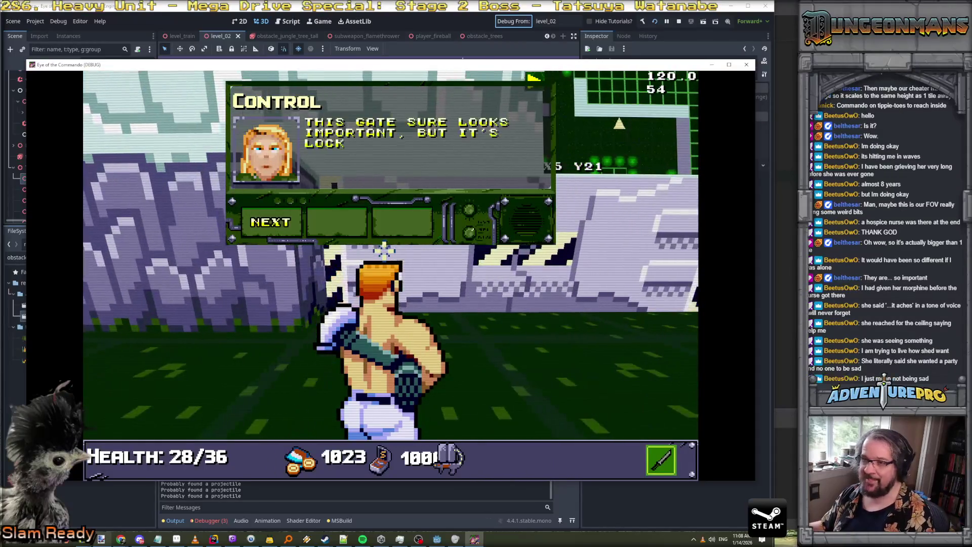
left_click(280, 226)
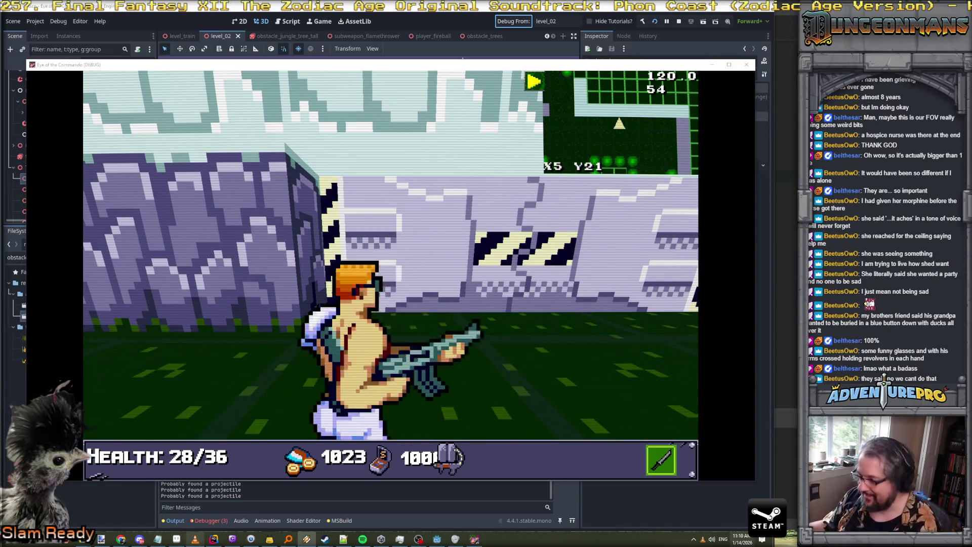
Reveal the hidden system-tray icons from the taskbar
left_click(695, 541)
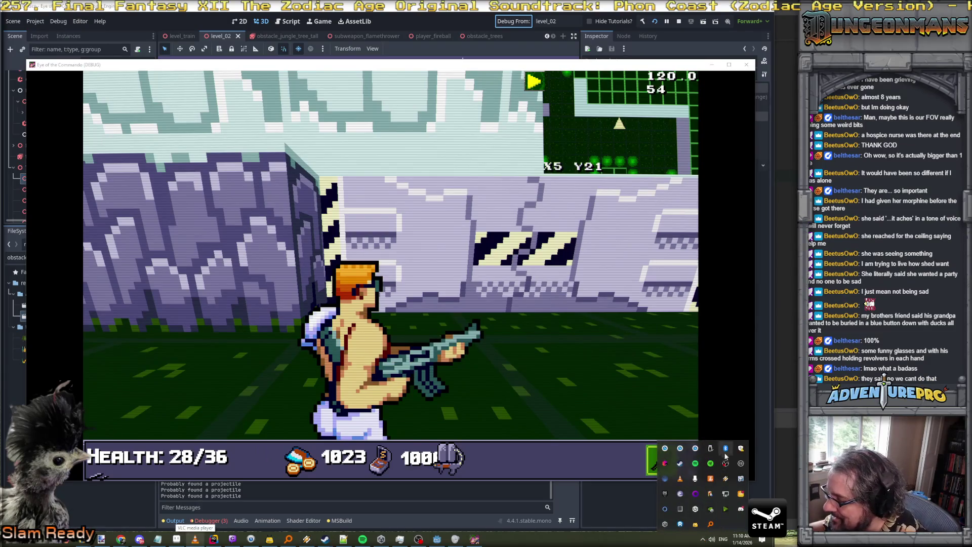
Open a friend's Steam chat, send a greeting and 'are you there?', and move the chat into view
right_click(678, 465)
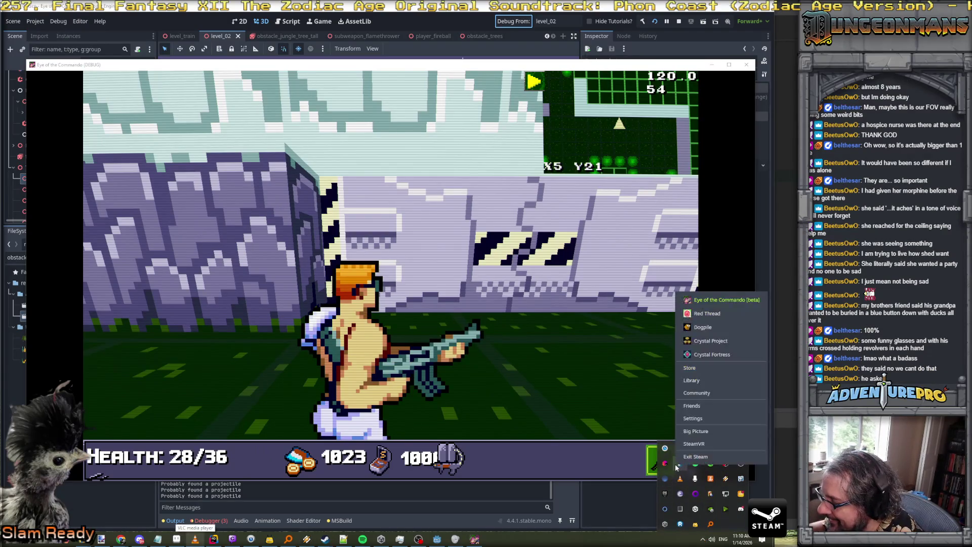
left_click(707, 405)
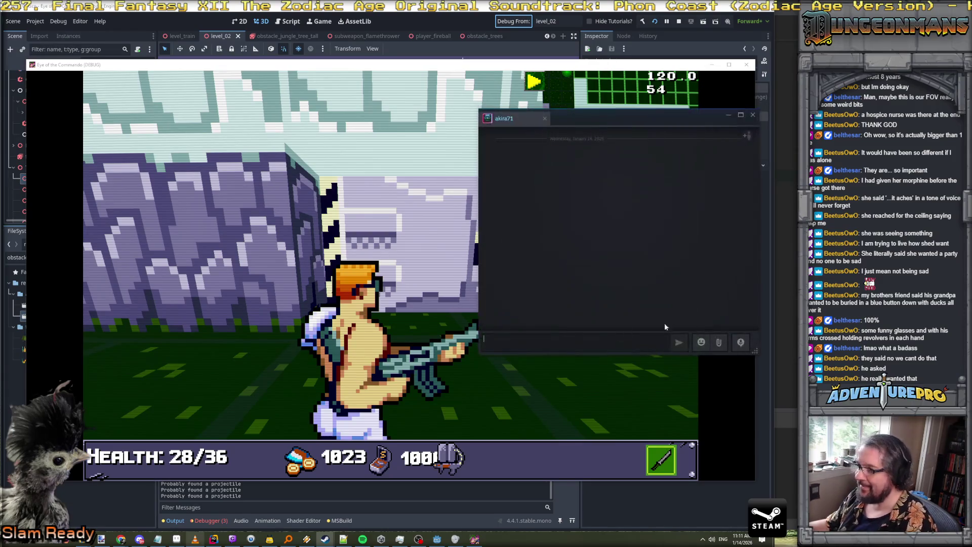
type("Aaron my man")
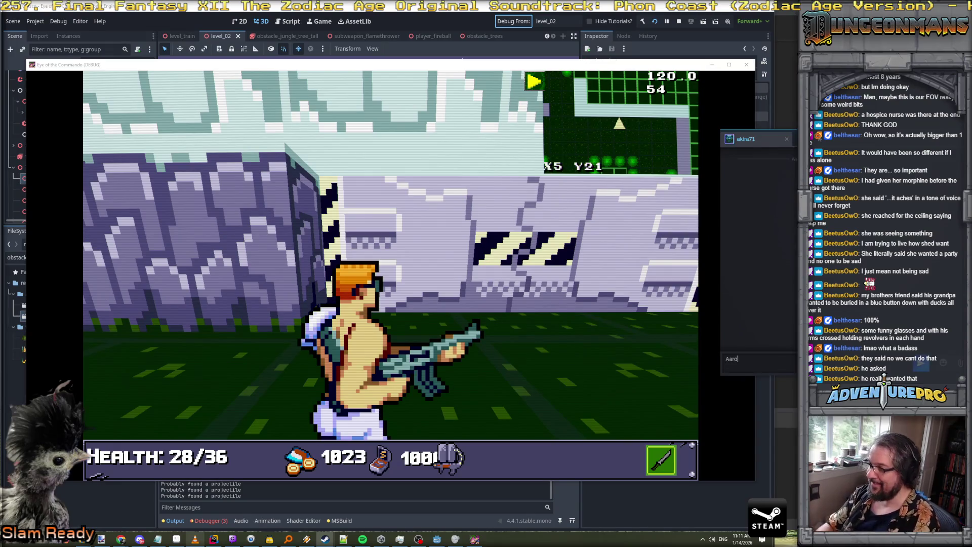
key("Return")
type("are you there?")
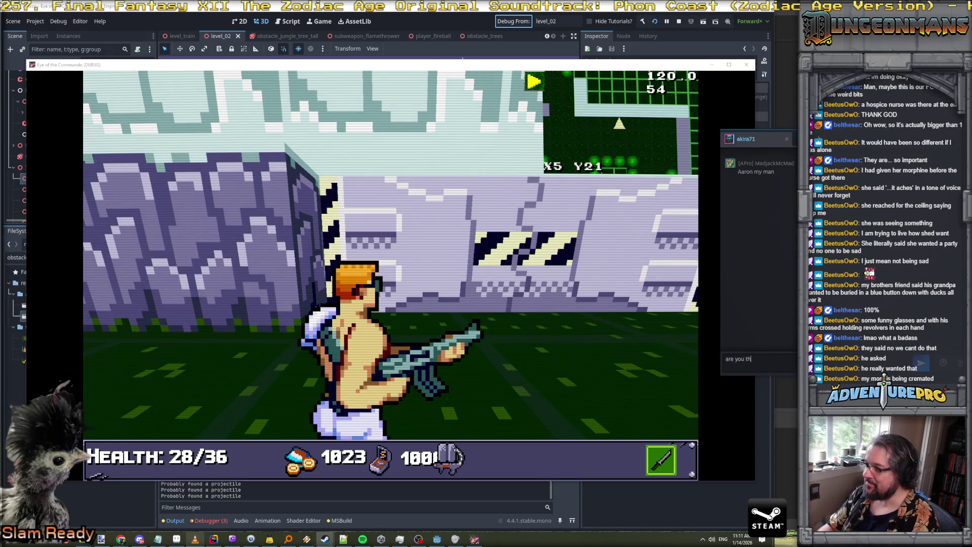
key("Return")
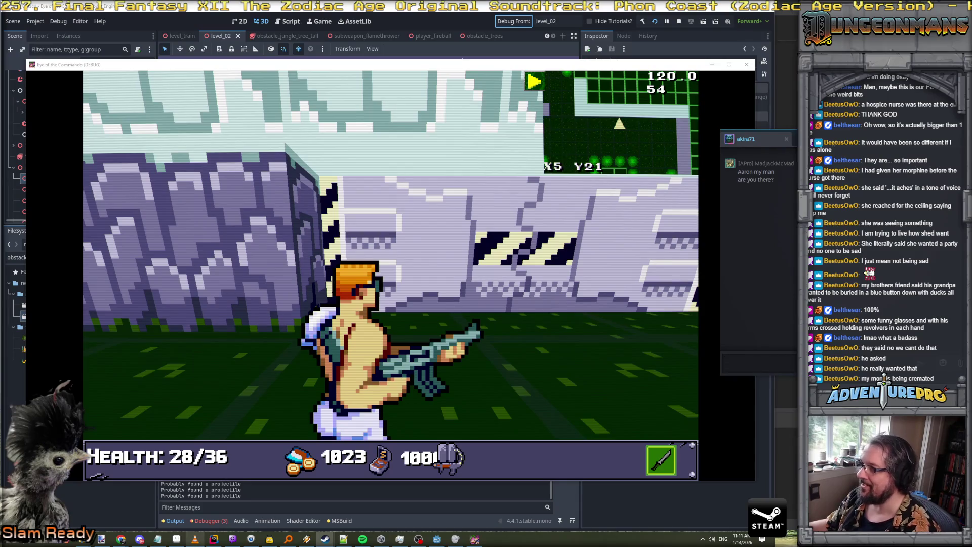
left_click_drag(832, 142, 672, 161)
mouse_move(755, 155)
left_mouse_down()
mouse_move(791, 152)
mouse_move(776, 153)
mouse_move(856, 173)
mouse_move(699, 215)
mouse_move(597, 211)
mouse_move(603, 198)
left_mouse_up()
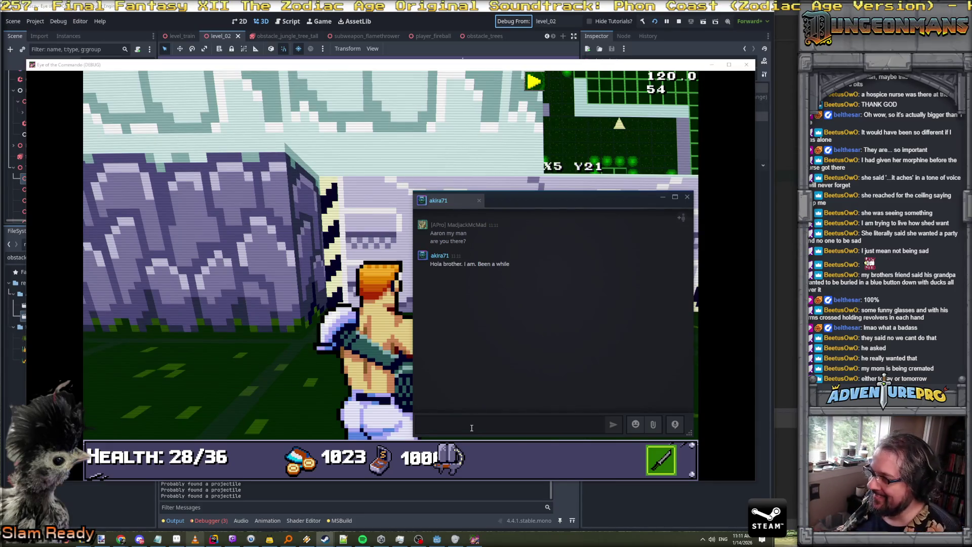
Send a 'question from deep cut history' reply, then ask how they wished to be buried 20 years ago
type("It has! I need to")
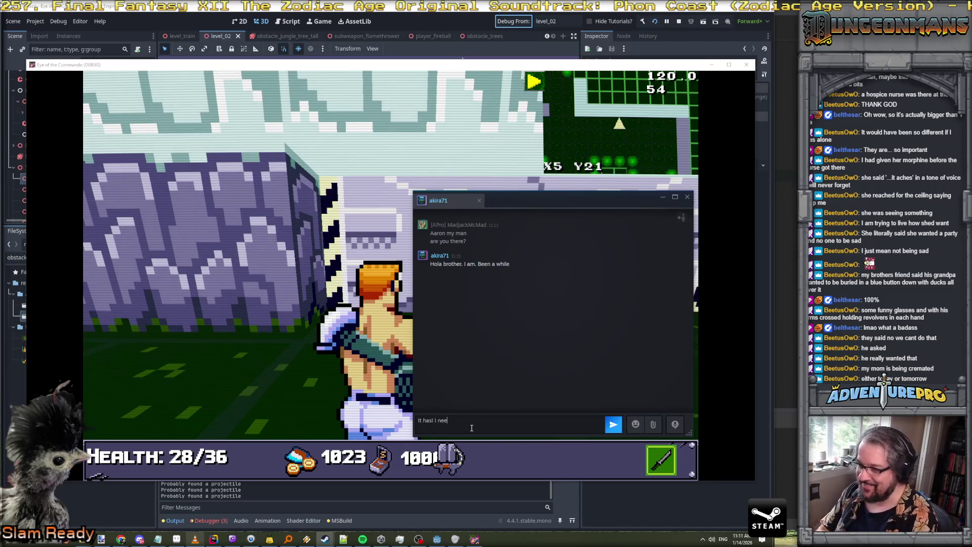
key("BackSpace")
key("BackSpace")
key("BackSpace")
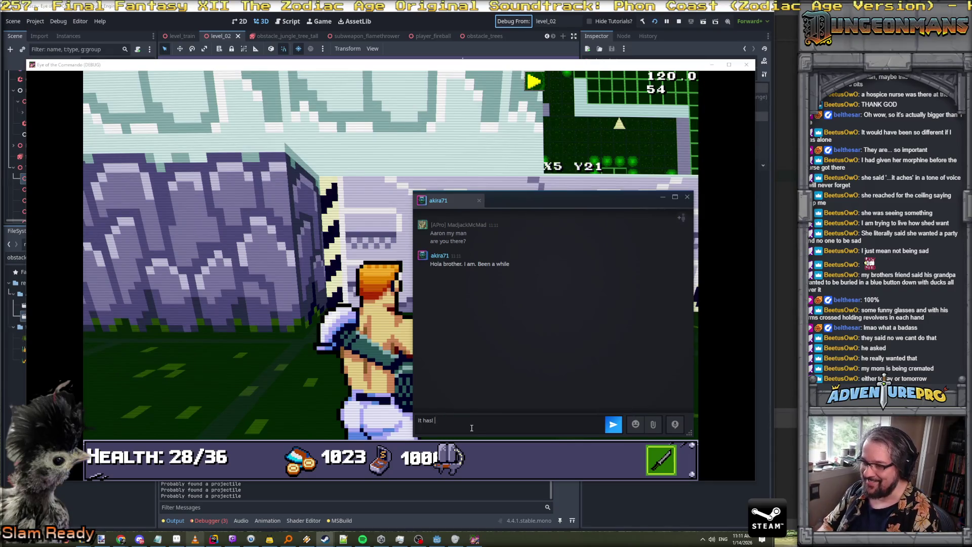
type(", and this ")
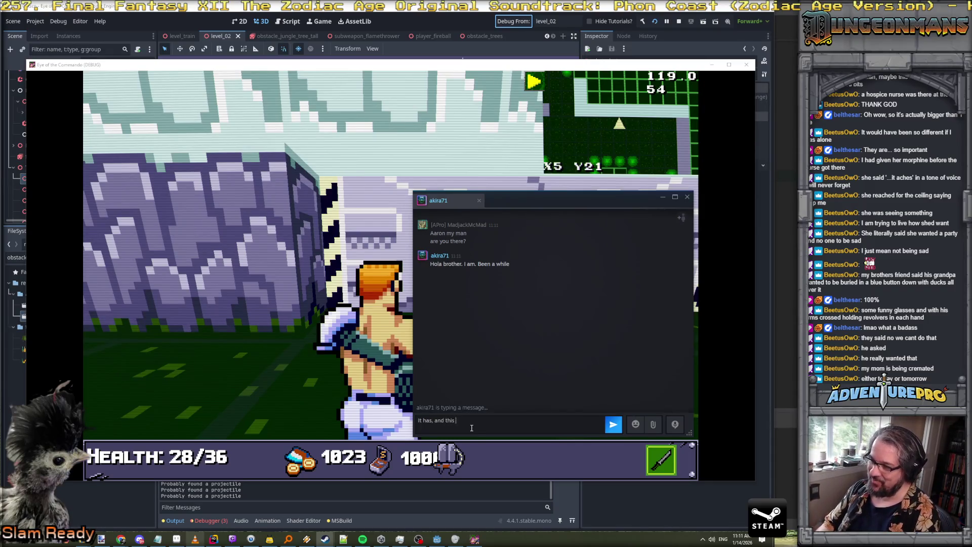
type("a question from de")
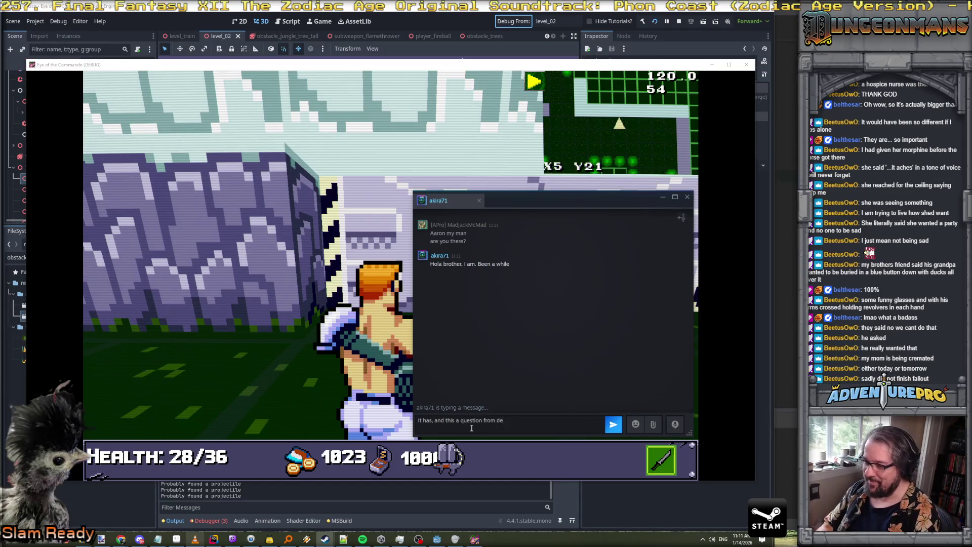
type("ep cut history")
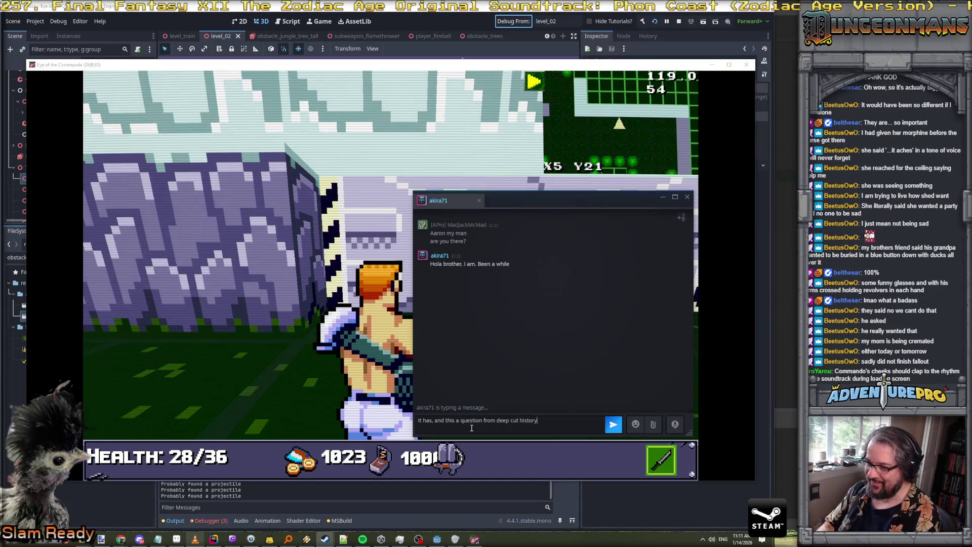
key("Return")
type("do you")
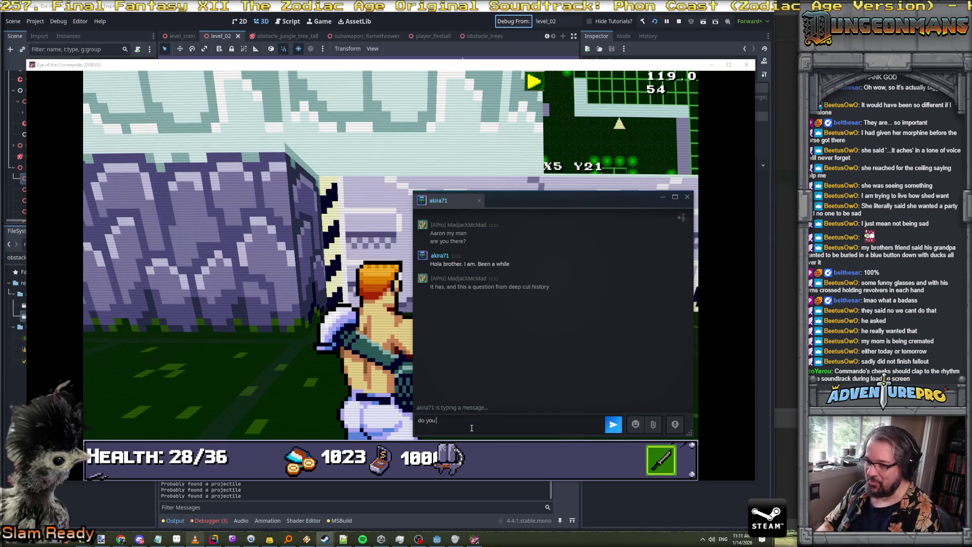
type(" remember how you wi")
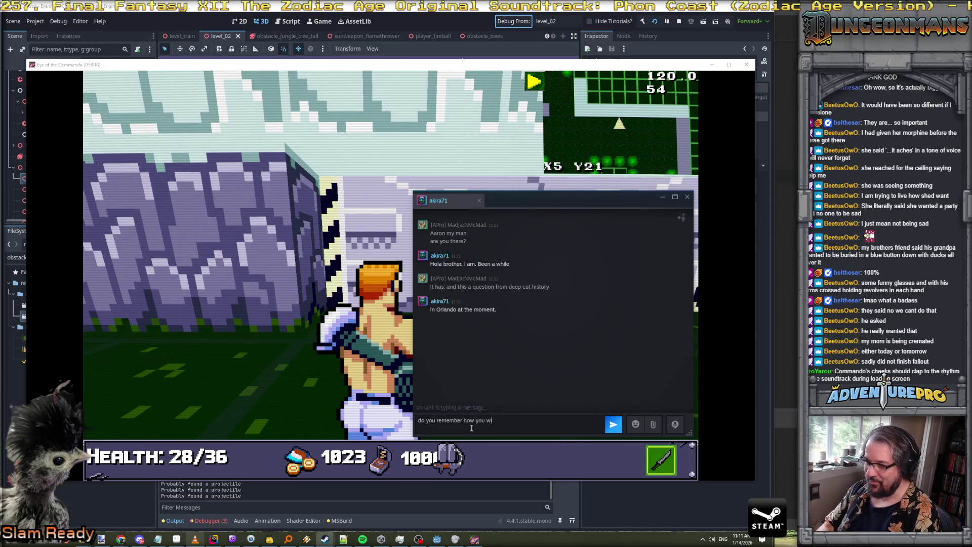
type("shed to be buried")
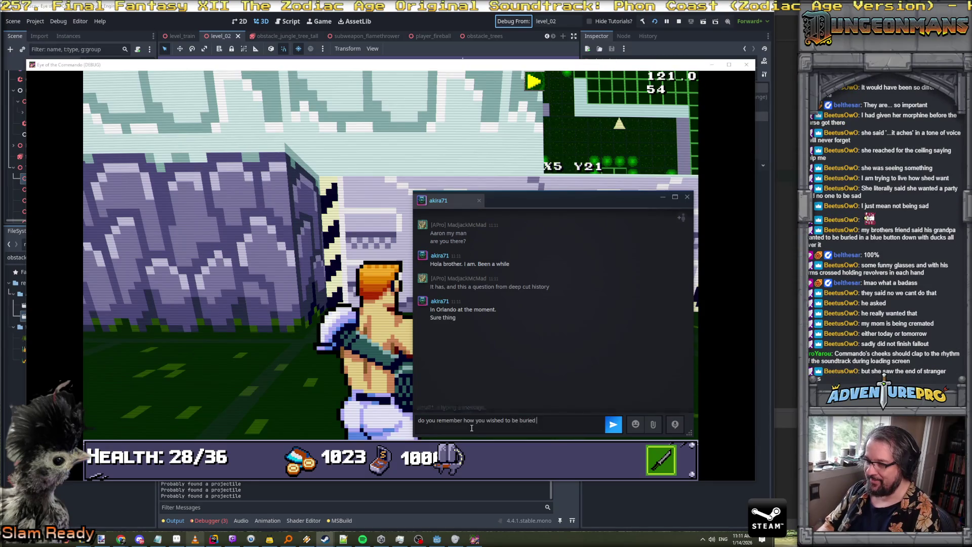
type(", like, 20 years ago")
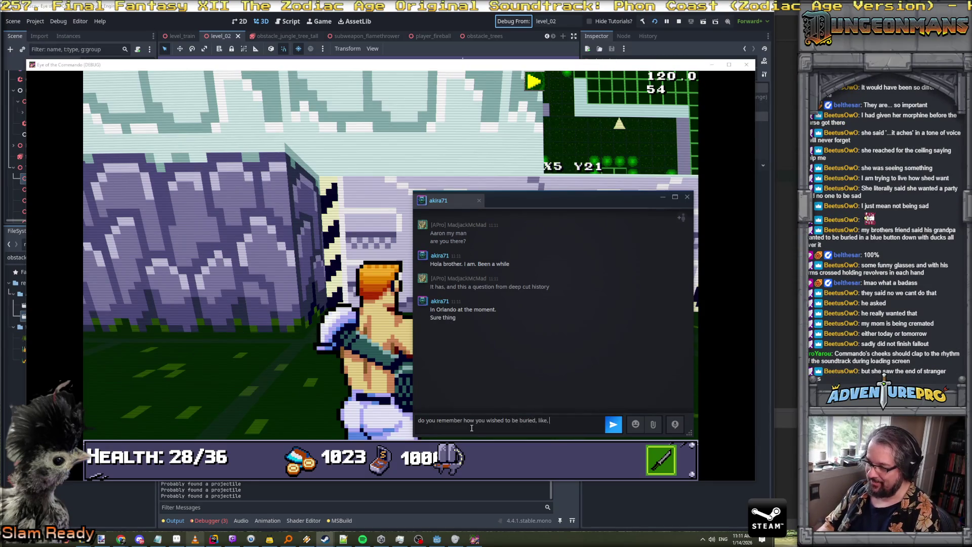
key("Return")
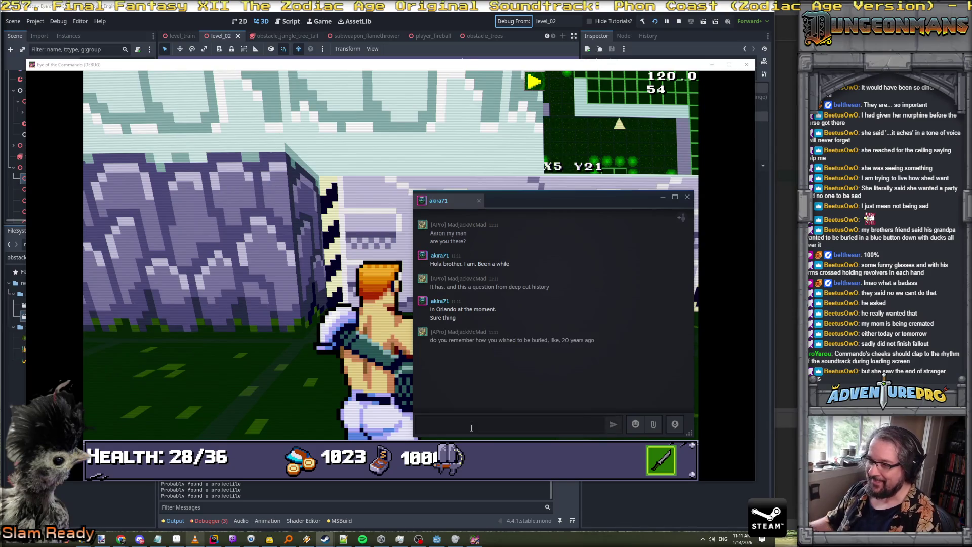
Move the Steam chat window to the upper left and send "because I do"
left_click_drag(530, 204, 258, 77)
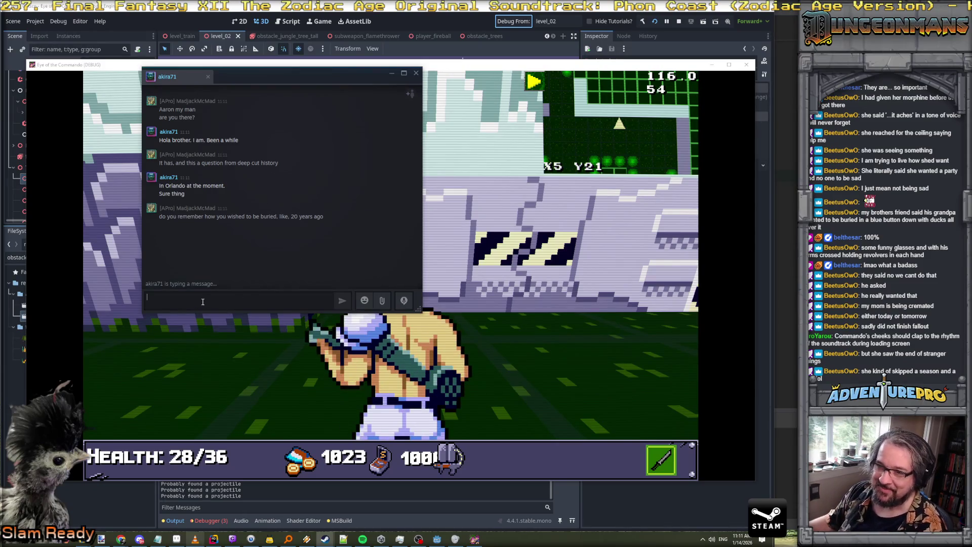
type("because I do")
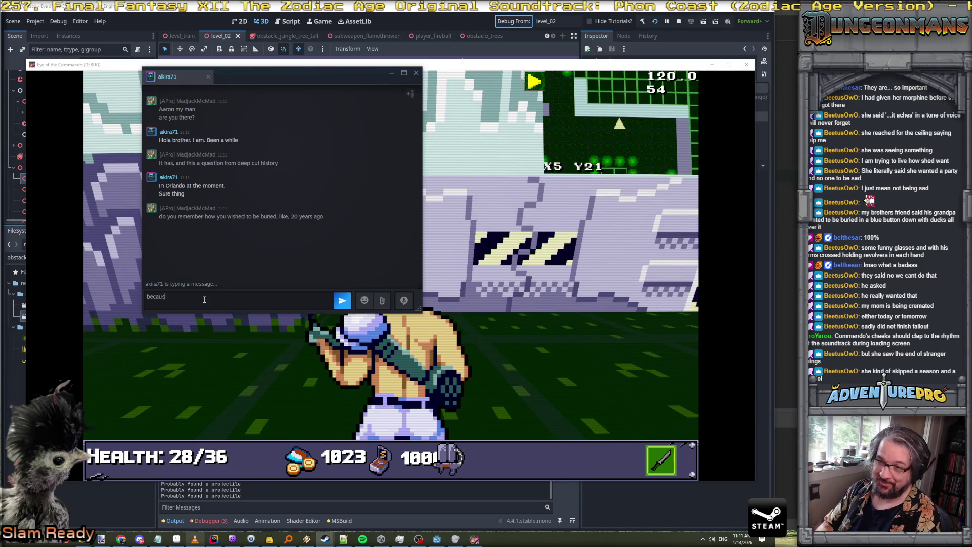
key("Return")
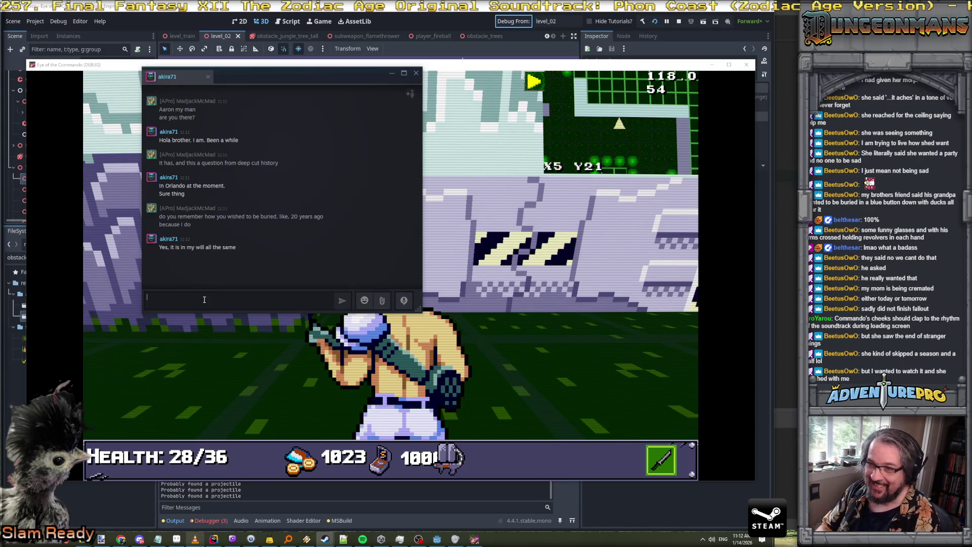
Send the "no way lol" reply, enlarge the chat window, and send "you gotta be kidding me"
type("no fuckin' aw")
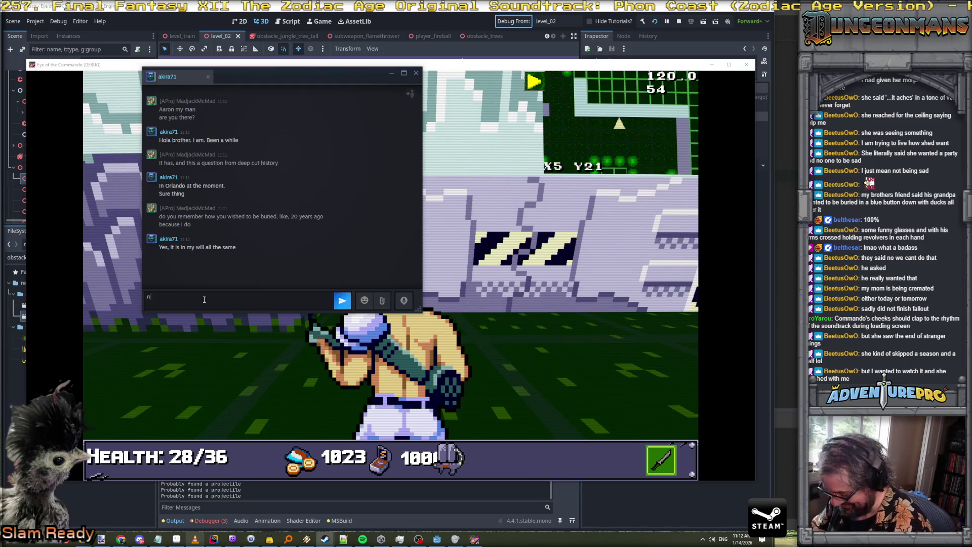
key("BackSpace")
key("BackSpace")
type("way lol")
key("Return")
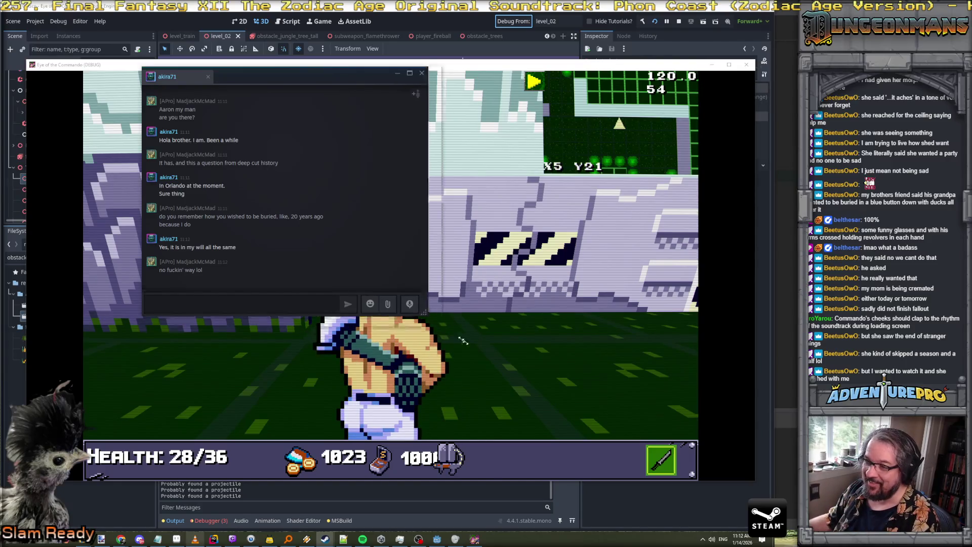
left_click_drag(418, 309, 476, 347)
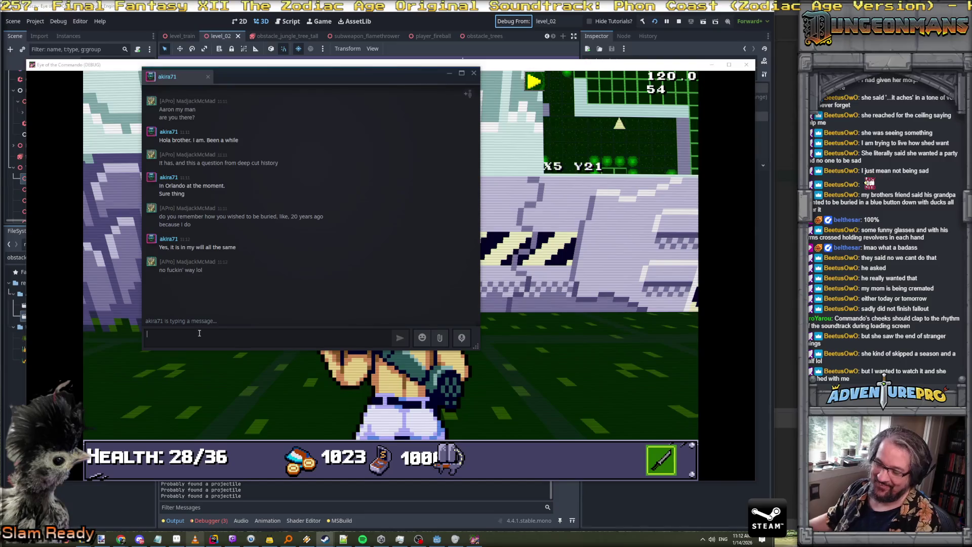
type("you gotta ")
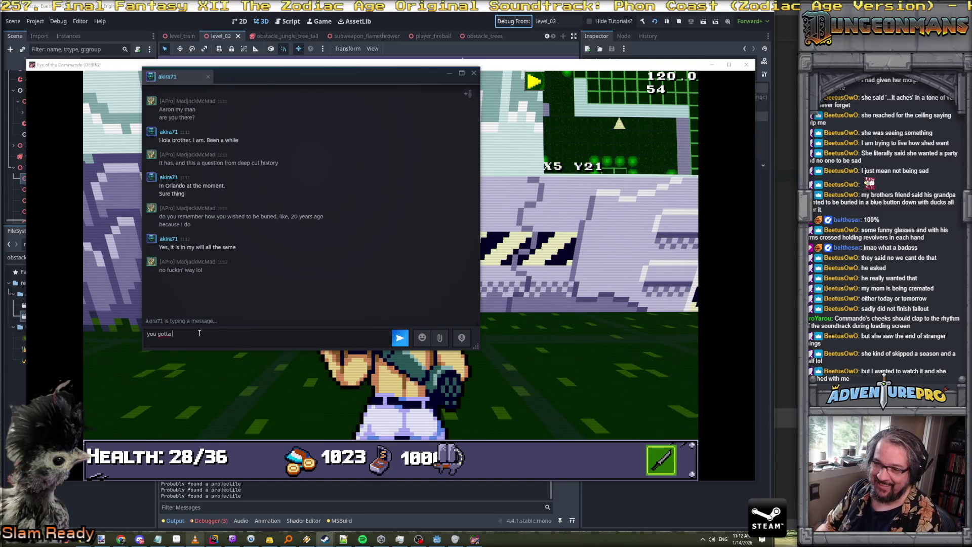
type("be kidding me")
key("Return")
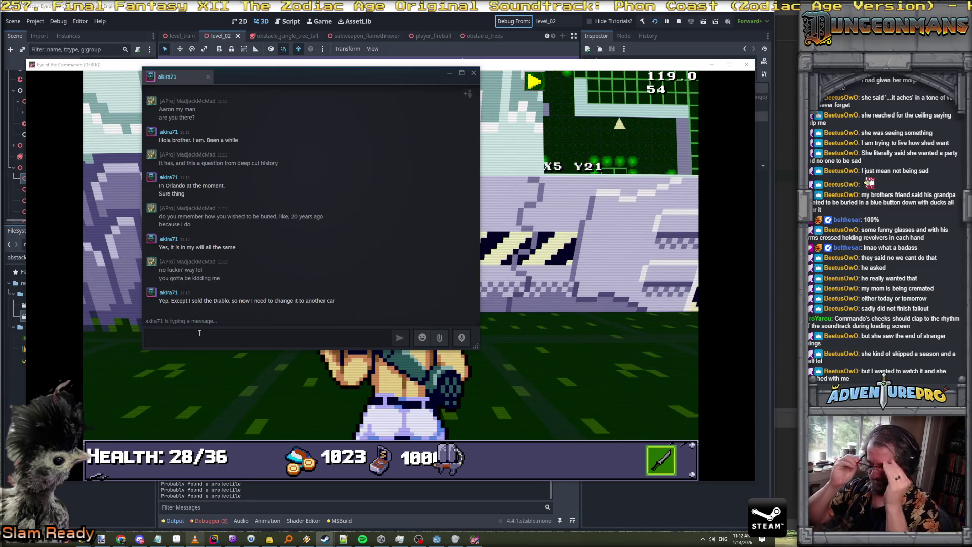
Send "strapped into the driver's seat of a diablo with 0 miles on it", fixing the typos first
type("i")
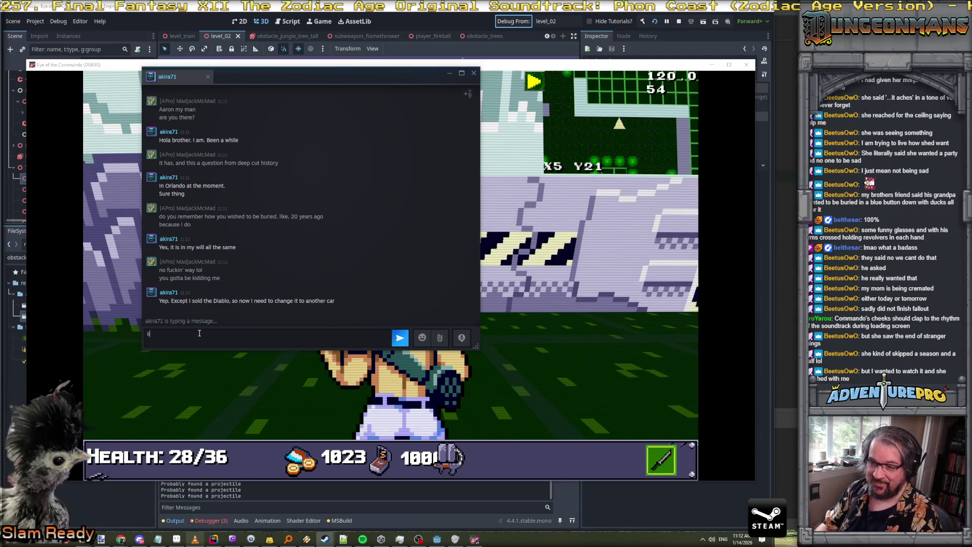
key("BackSpace")
key("BackSpace")
type(":")
key("shift+Return")
key("BackSpace")
type("str")
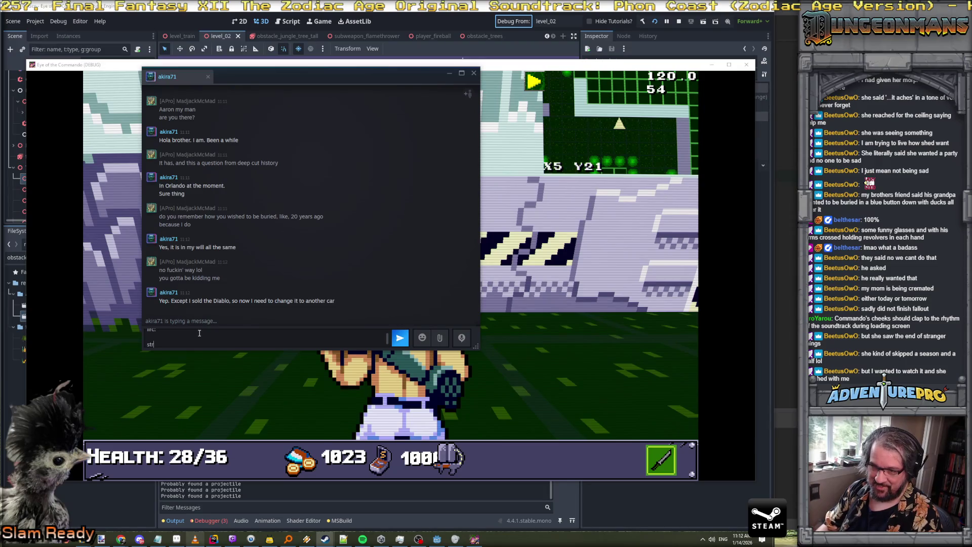
type("apped into t")
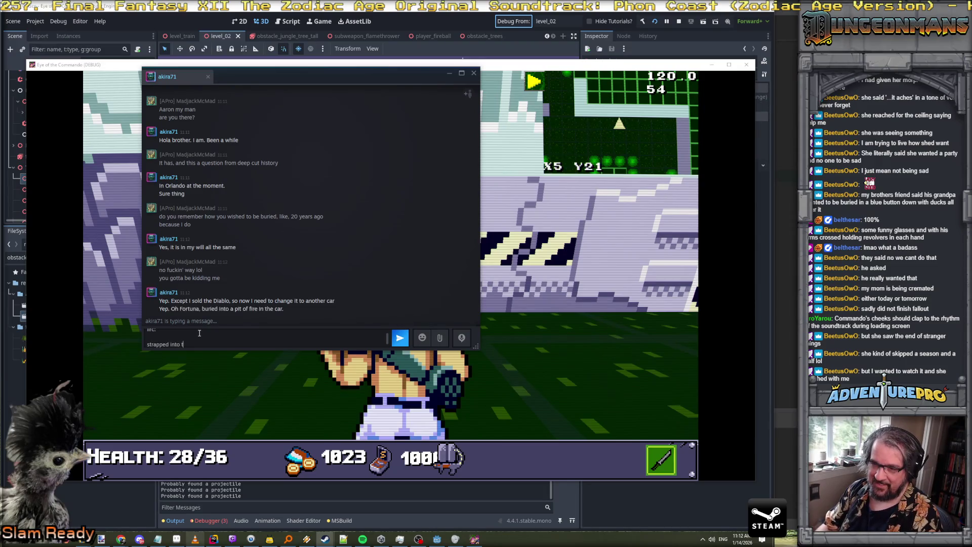
type("he dfers")
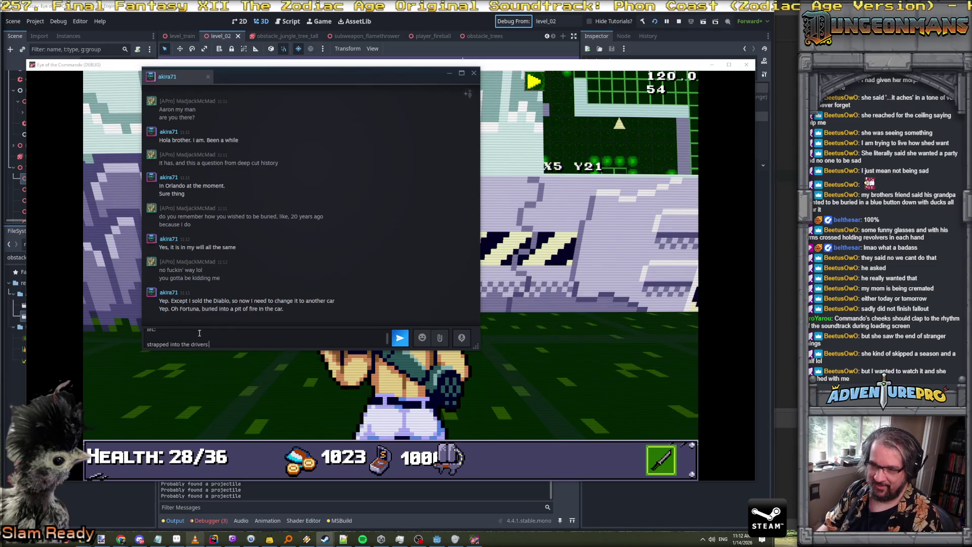
type("'s seat")
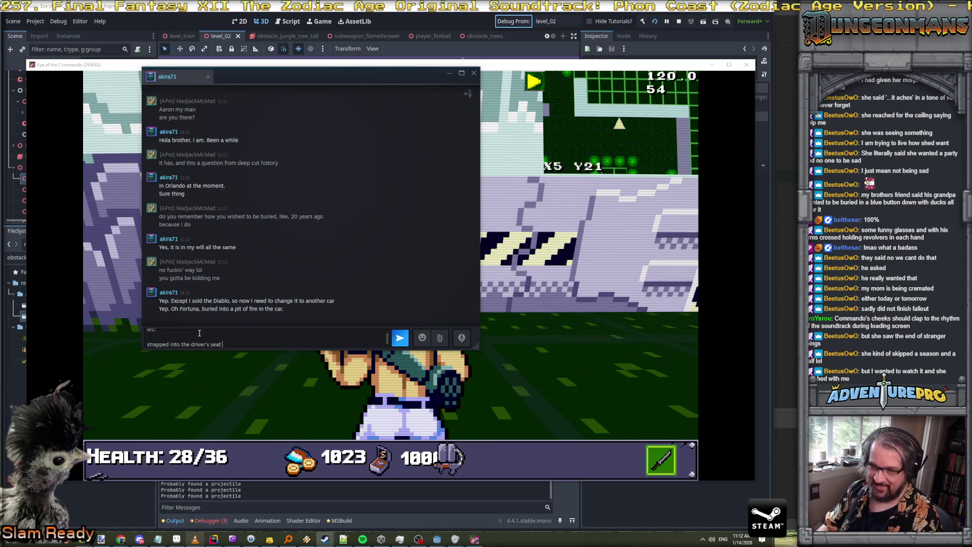
type(" of a ar with ")
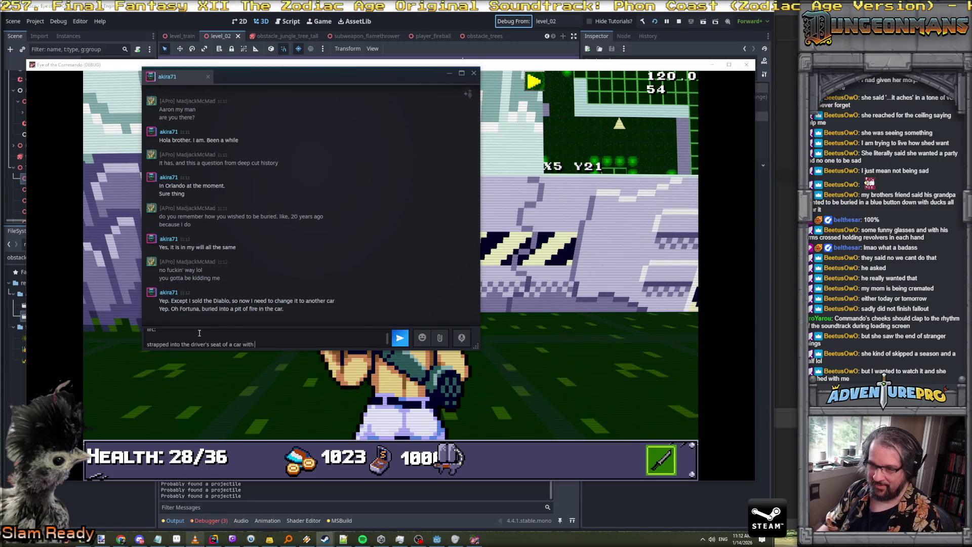
type("0 mile")
key("ctrl+BackSpace")
key("ctrl+BackSpace")
key("ctrl+BackSpace")
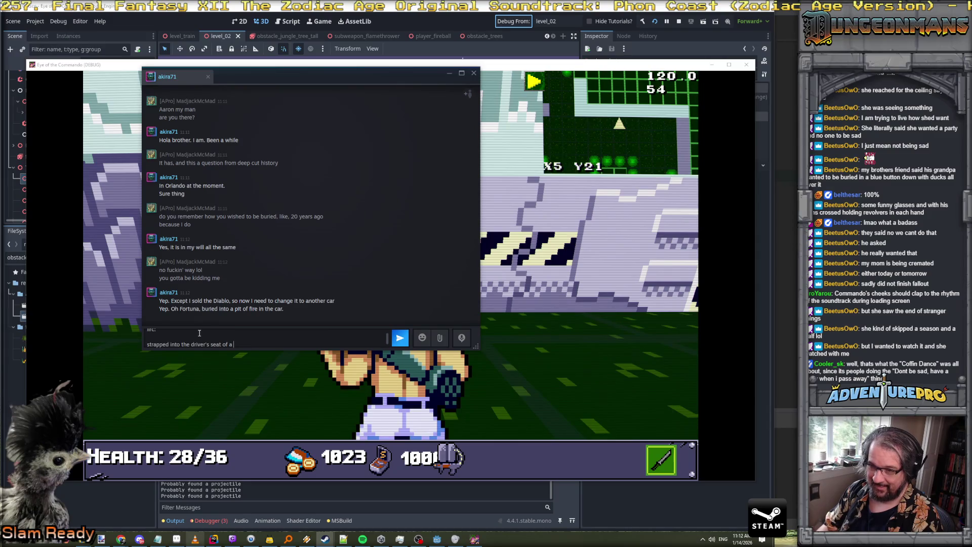
type("diablo with 0 ")
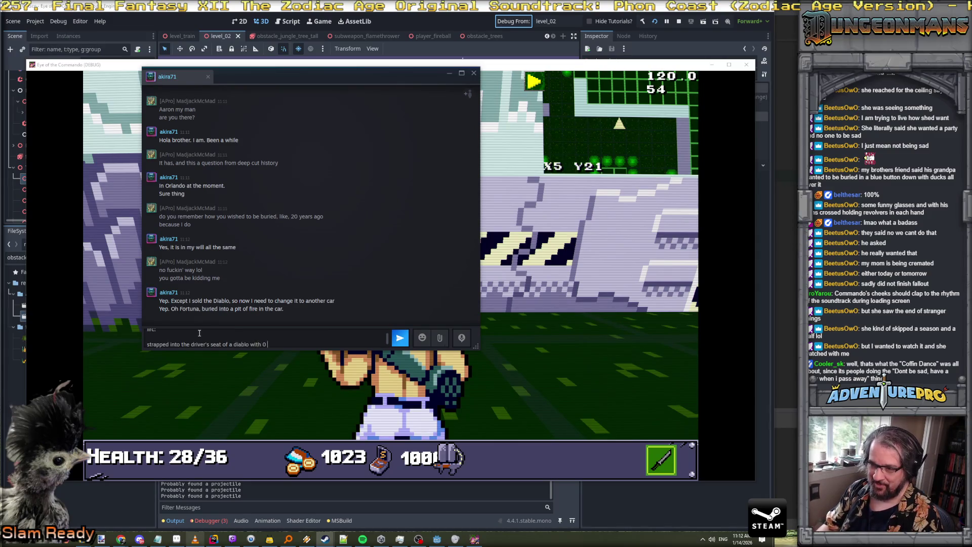
type("miles on it")
key("Return")
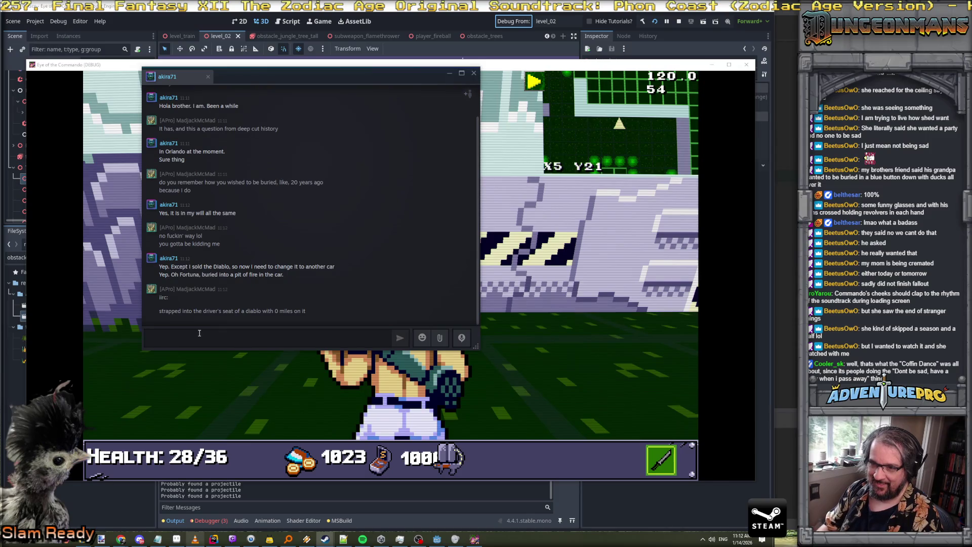
Type the next line "and also filled with chiwauaus" and look for a spelling suggestion
type("and also fi")
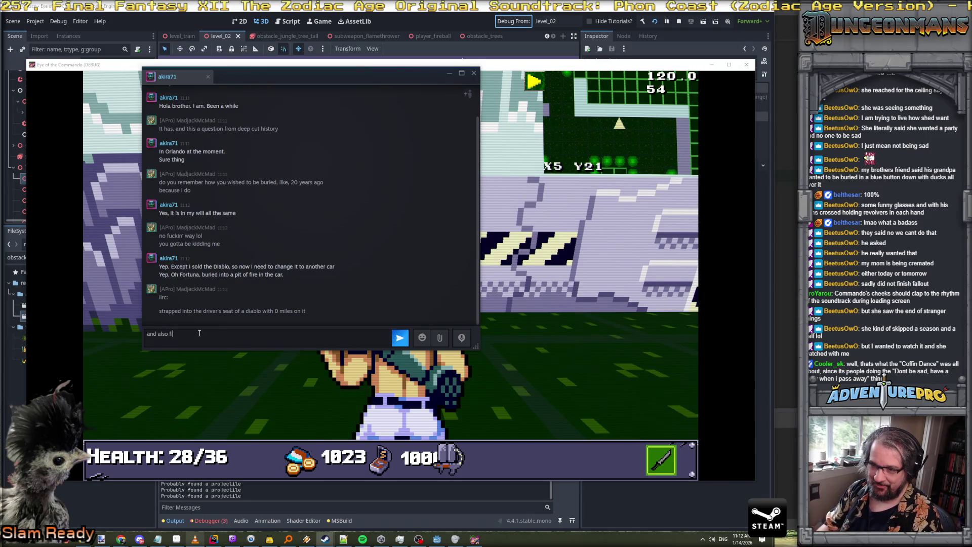
type("lled with c")
type("s")
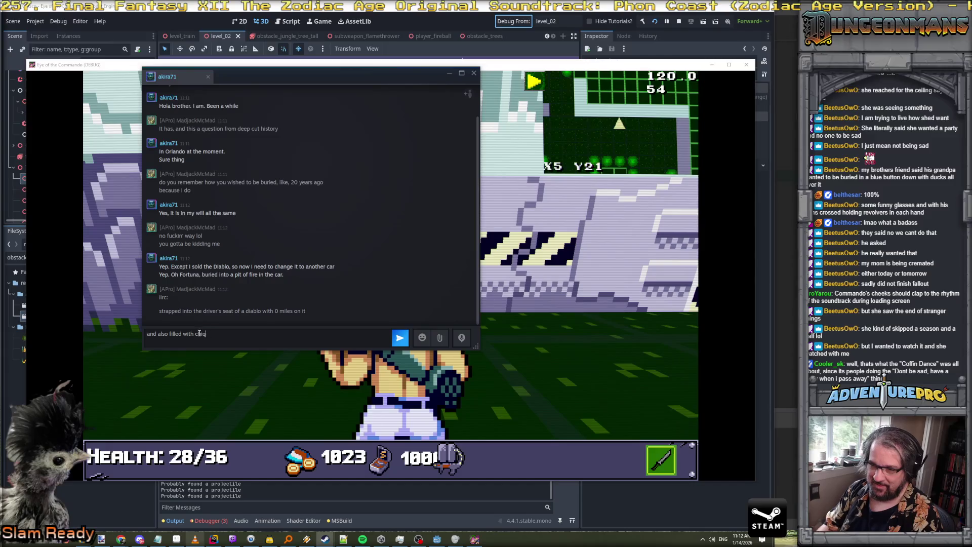
key("BackSpace")
type("hiw")
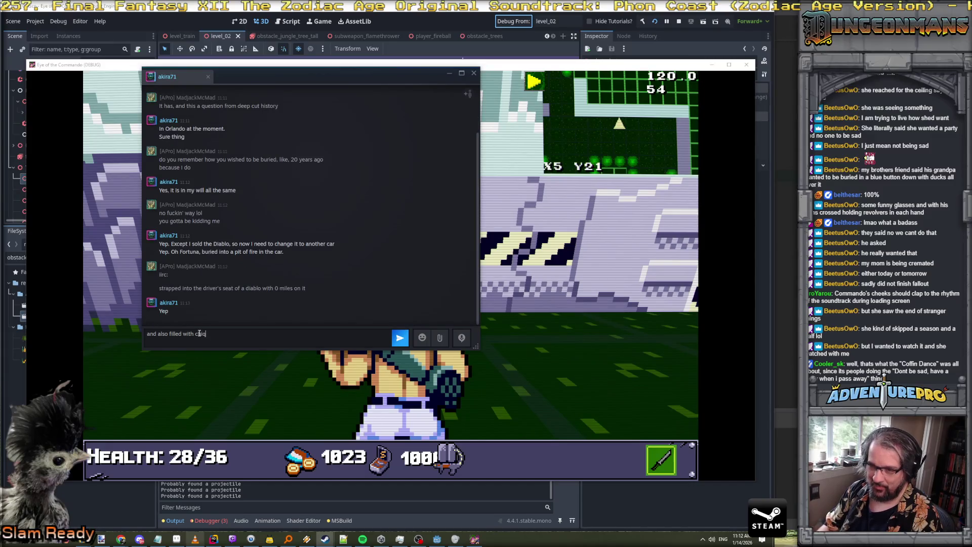
type("auaus")
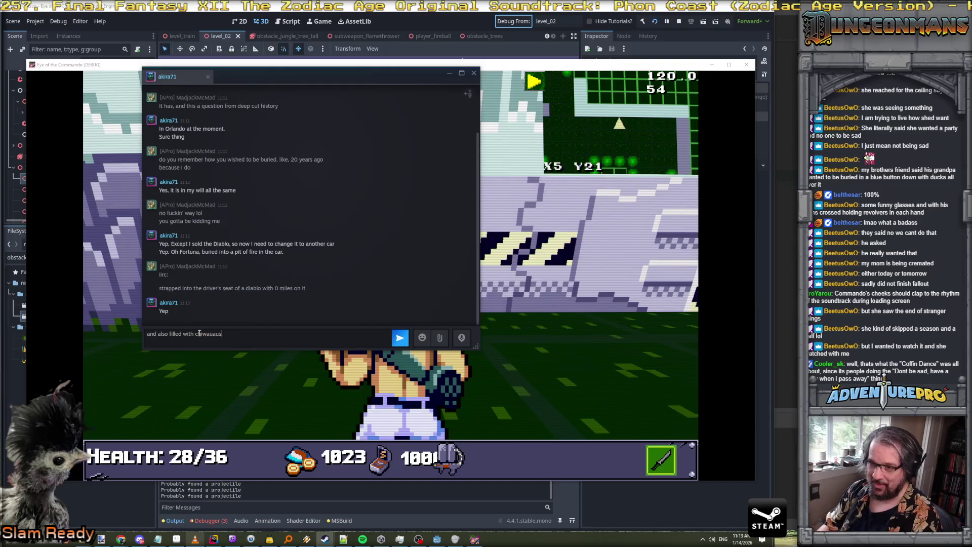
right_click(196, 335)
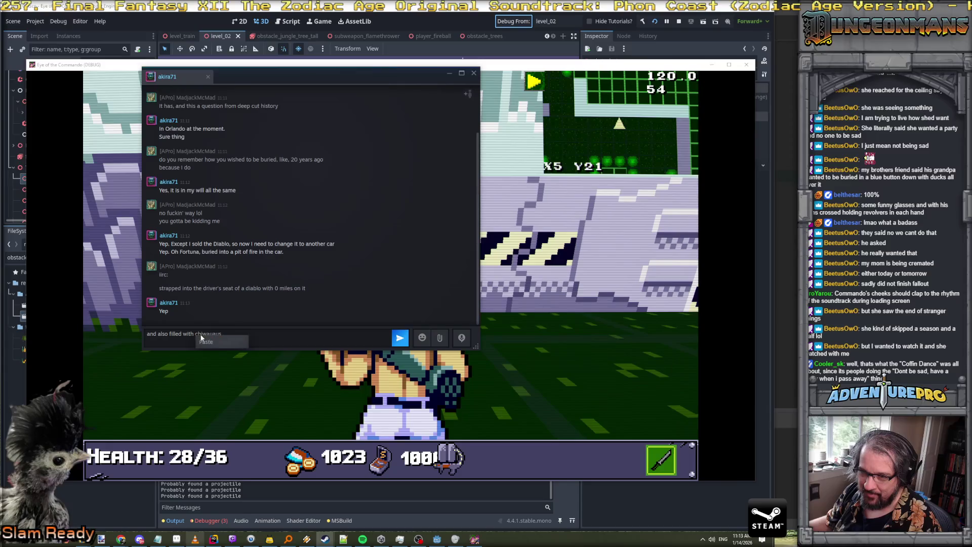
Correct the misspelled word to "chihuahuas" and send the line
right_click(200, 336)
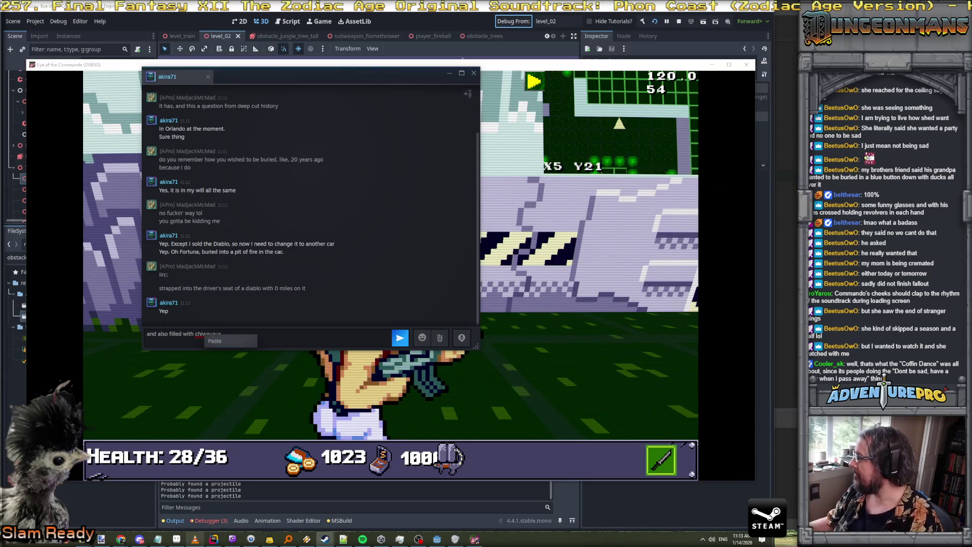
key("Escape")
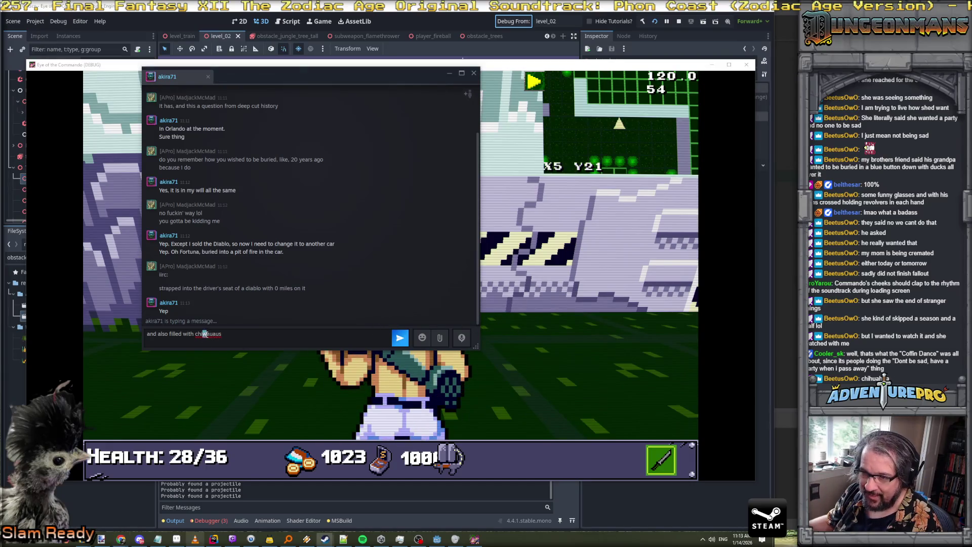
left_click_drag(205, 335, 262, 335)
type("huahuas")
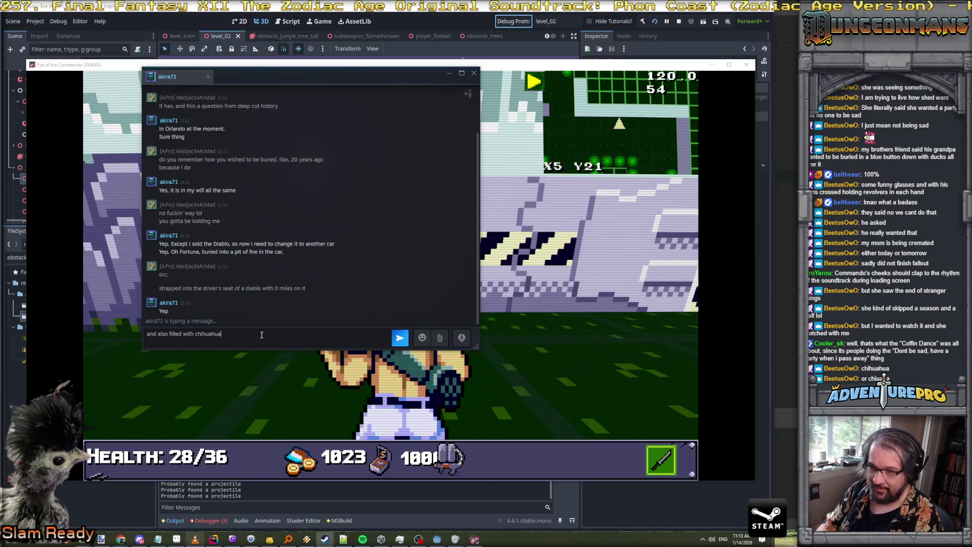
key("Return")
Send the replies "because you hate them" and "yes, my man, very good"
type("because you hate them")
key("Return")
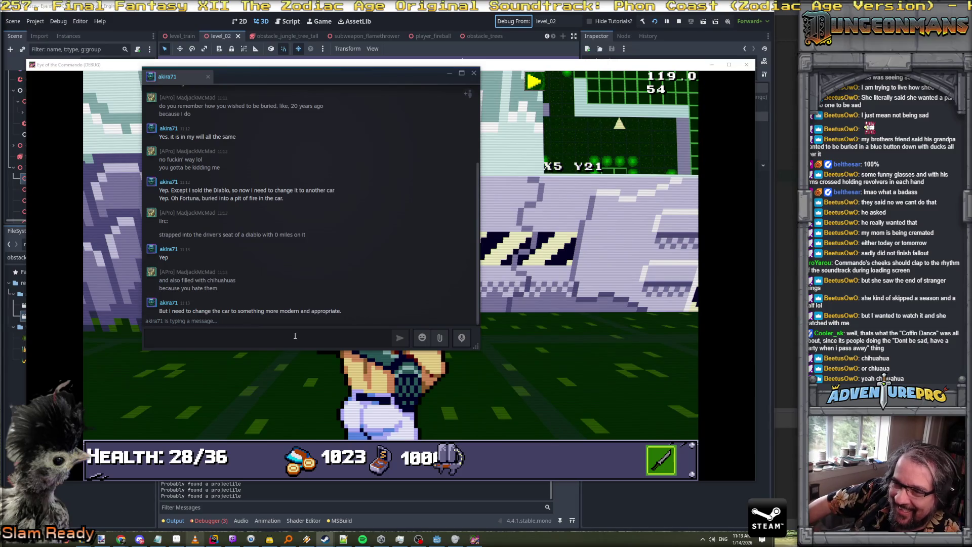
left_click(295, 335)
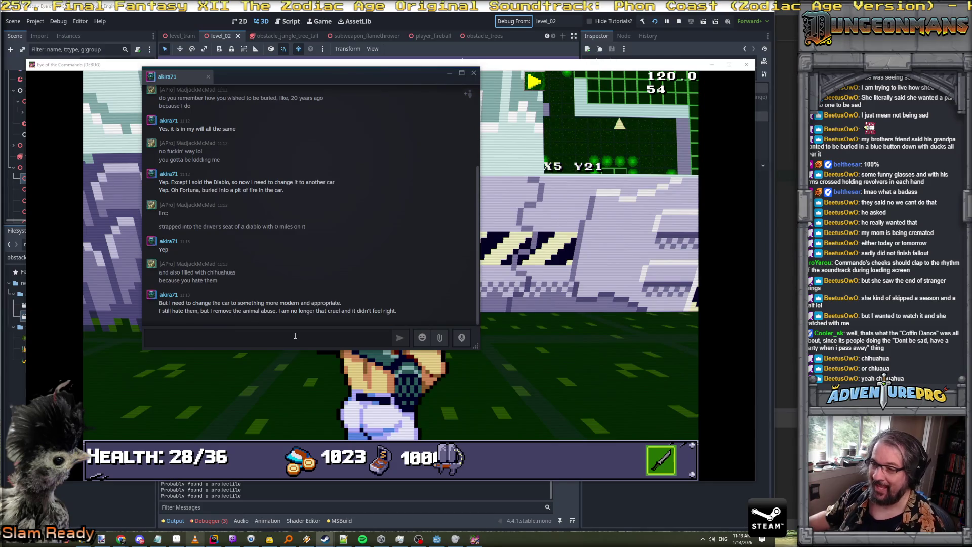
type("yes, my")
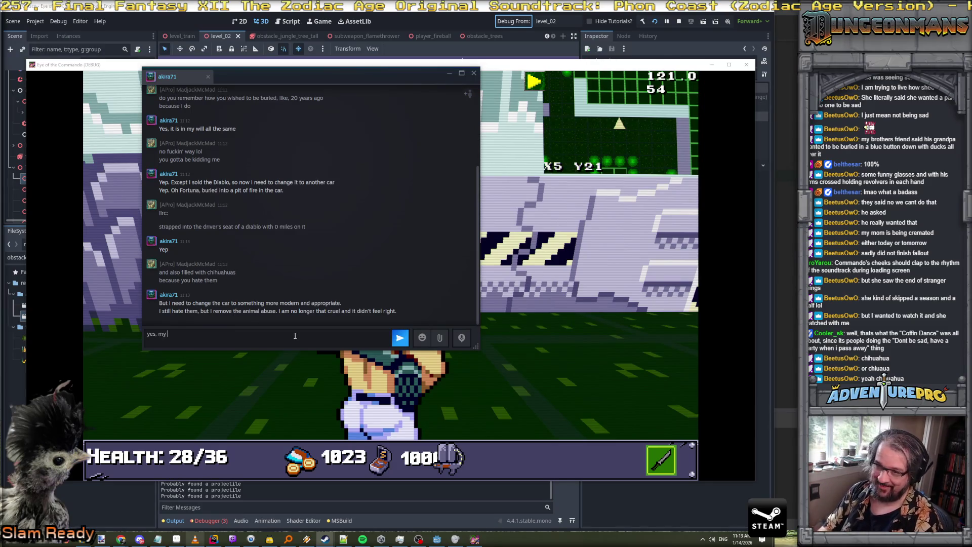
type(" man, very good")
key("Return")
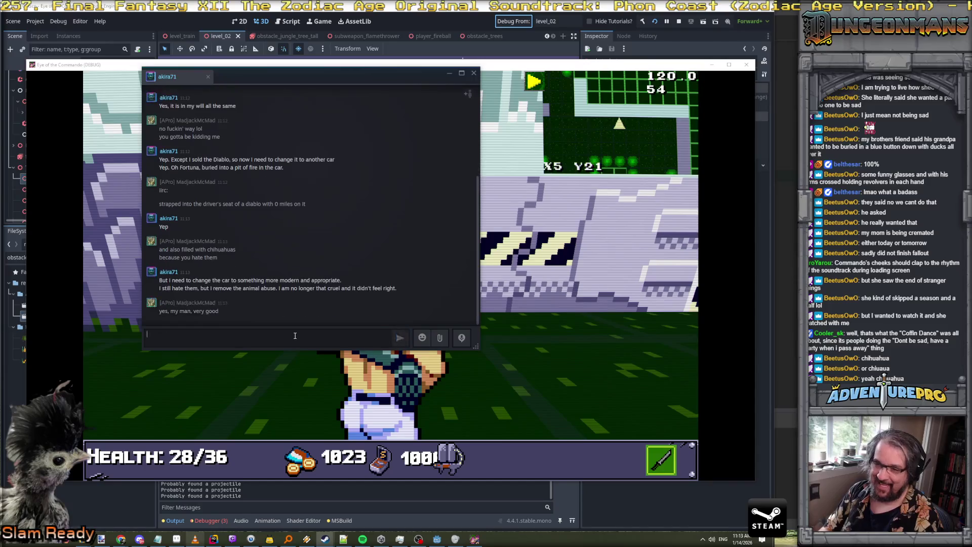
Send "as we age we get a little more kind" and "it was just really funny", then close the chat
type("as we age ")
type("we get a ")
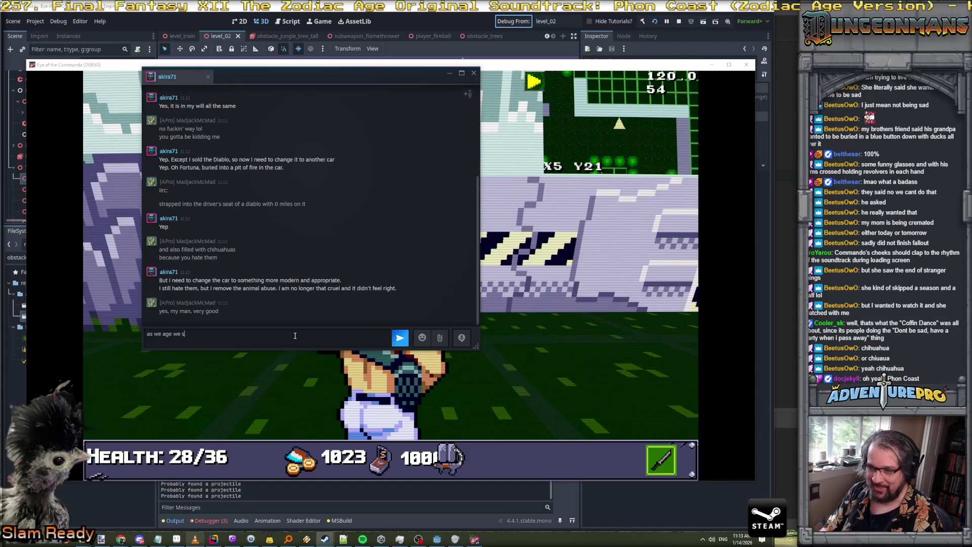
type("little more kind")
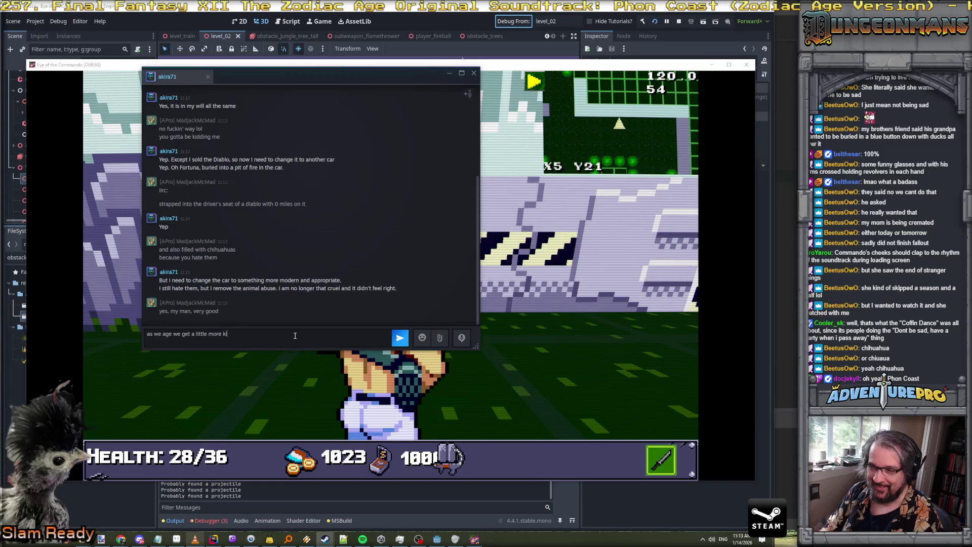
key("Return")
type("it was just really funny")
key("Return")
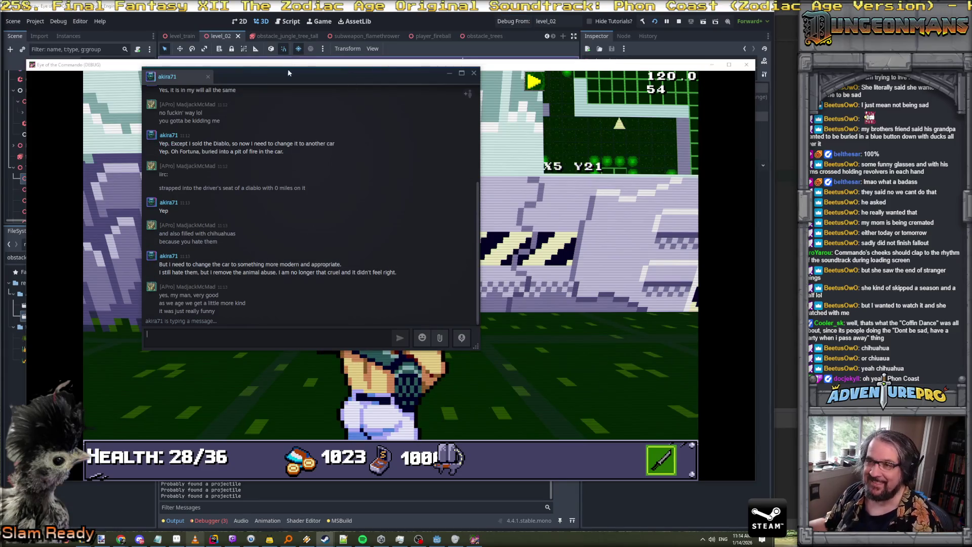
left_click(462, 58)
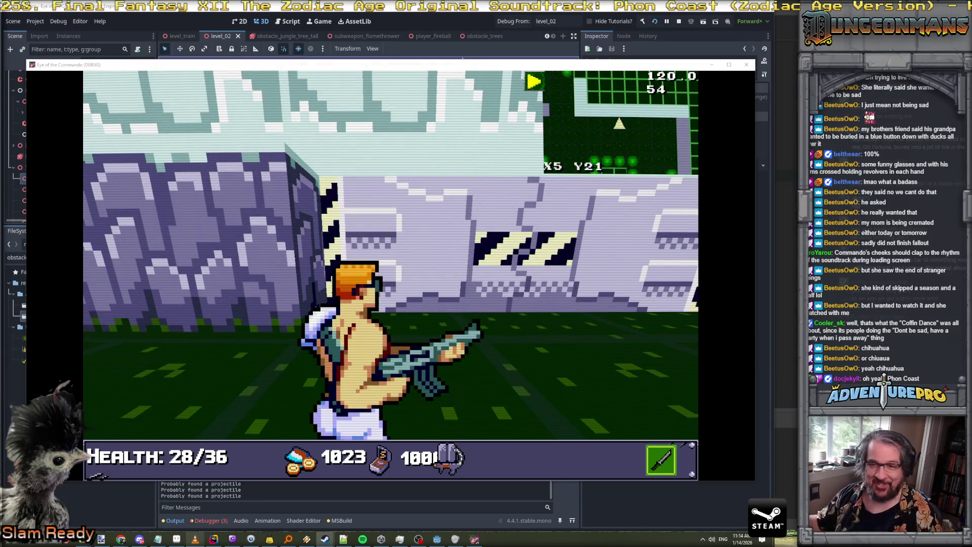